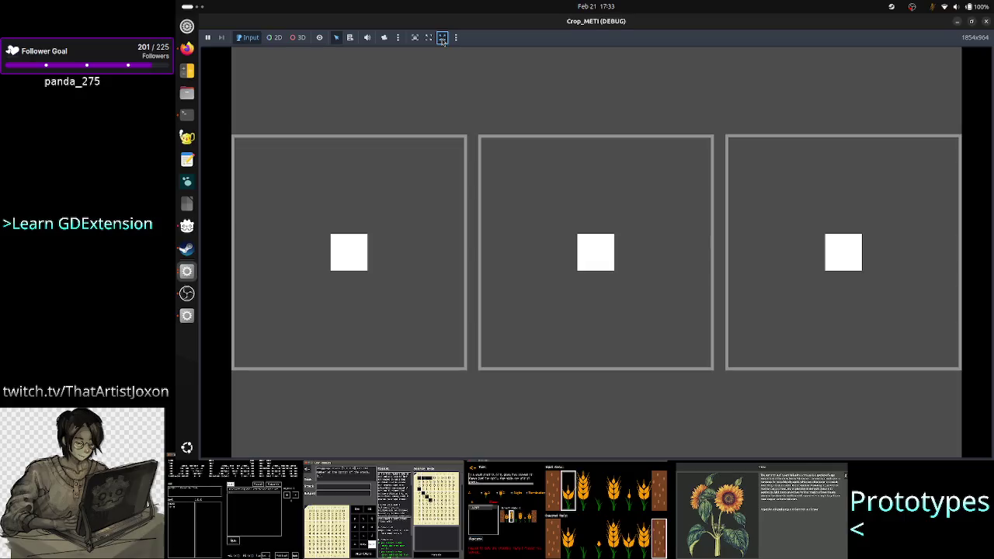
Toggle the game view fit, tick the floating workspace option, then close and rerun the game
left_click(428, 38)
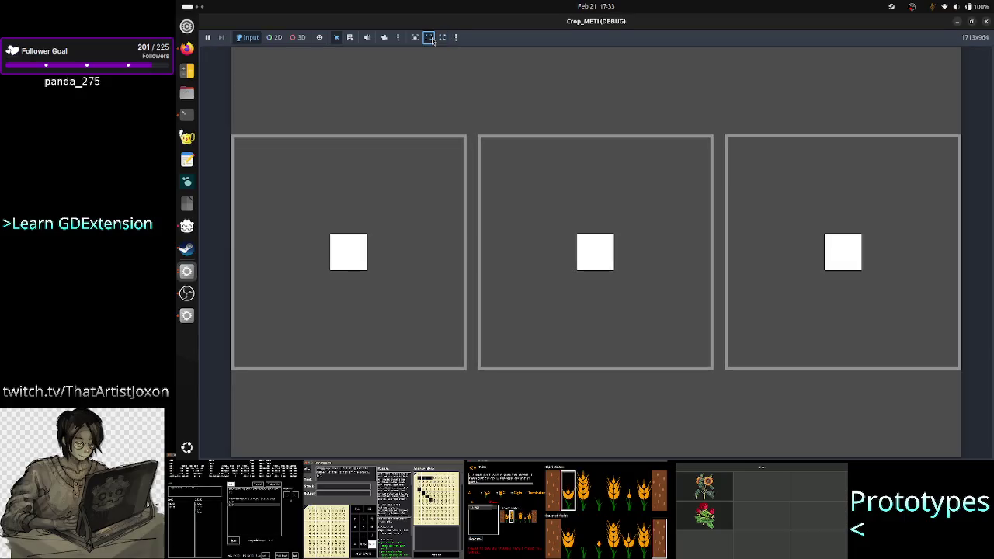
left_click(442, 38)
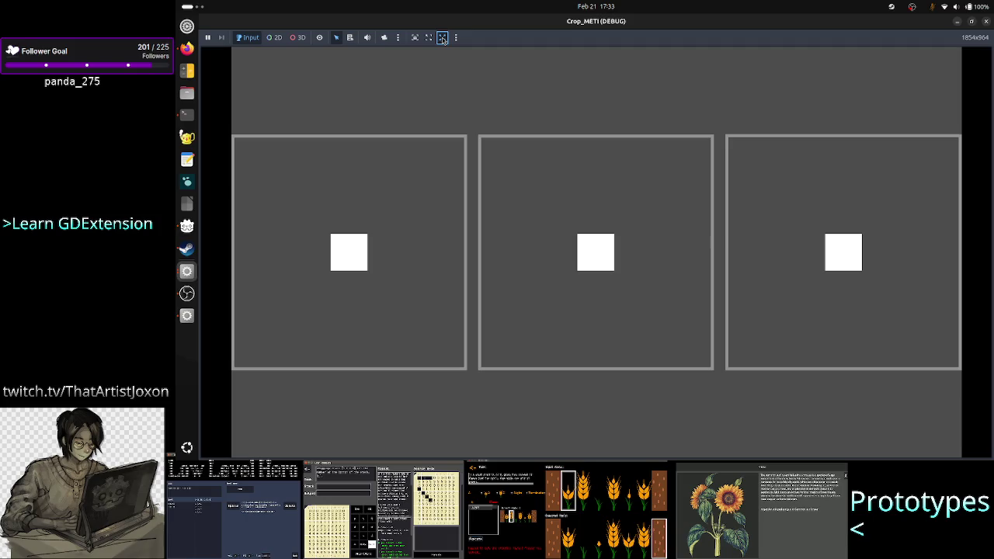
left_click(455, 38)
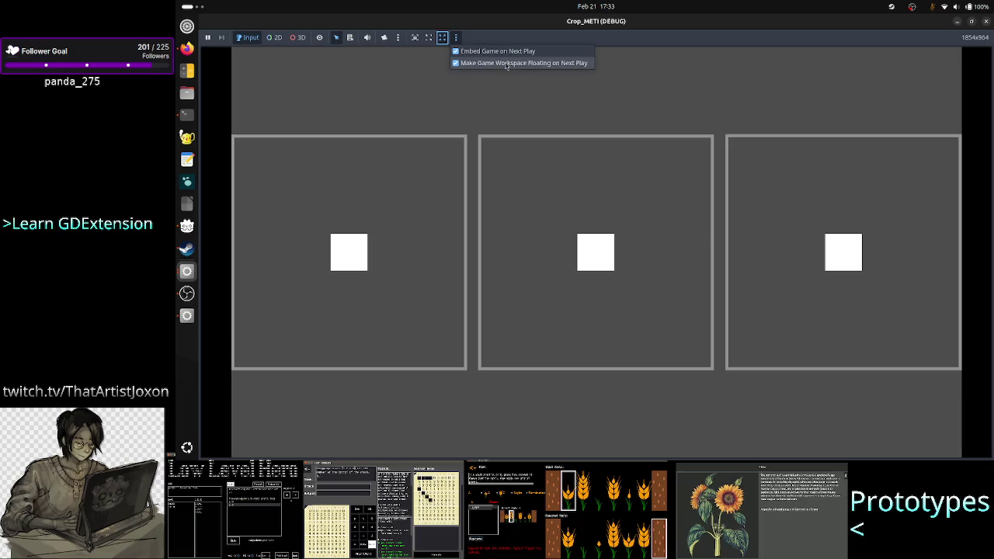
left_click(505, 63)
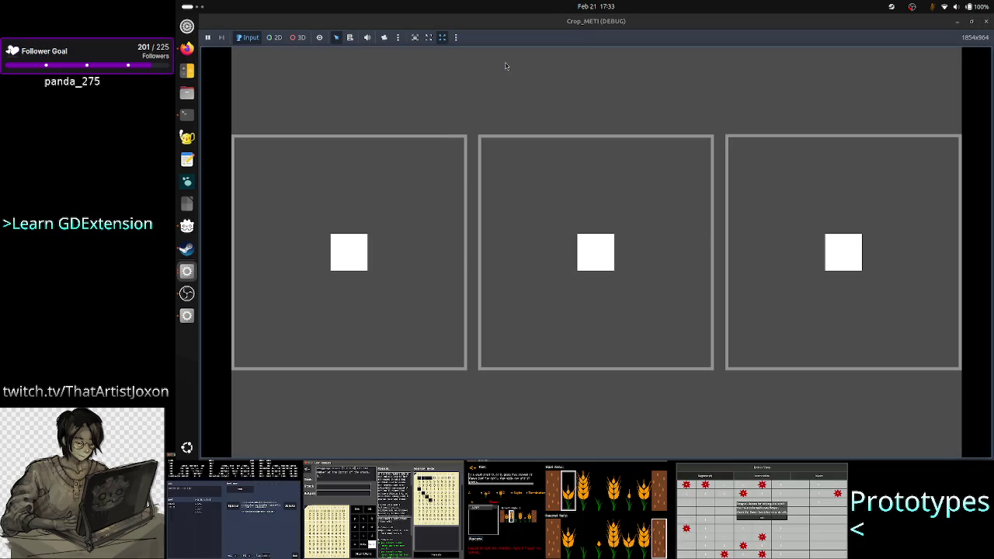
left_click(986, 22)
left_click(847, 41)
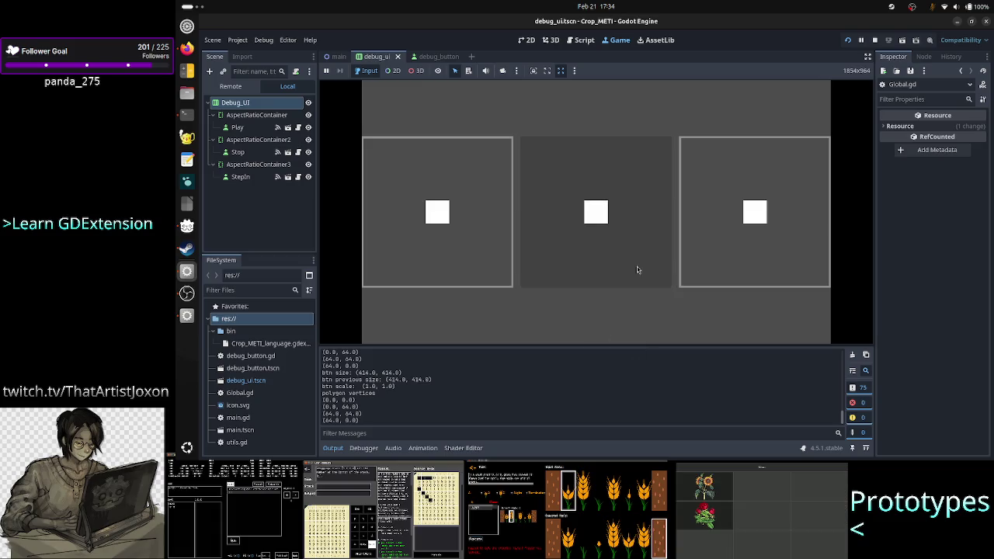
Untick Embed Game on Next Play, then stop and rerun the project in its own window
left_click(575, 71)
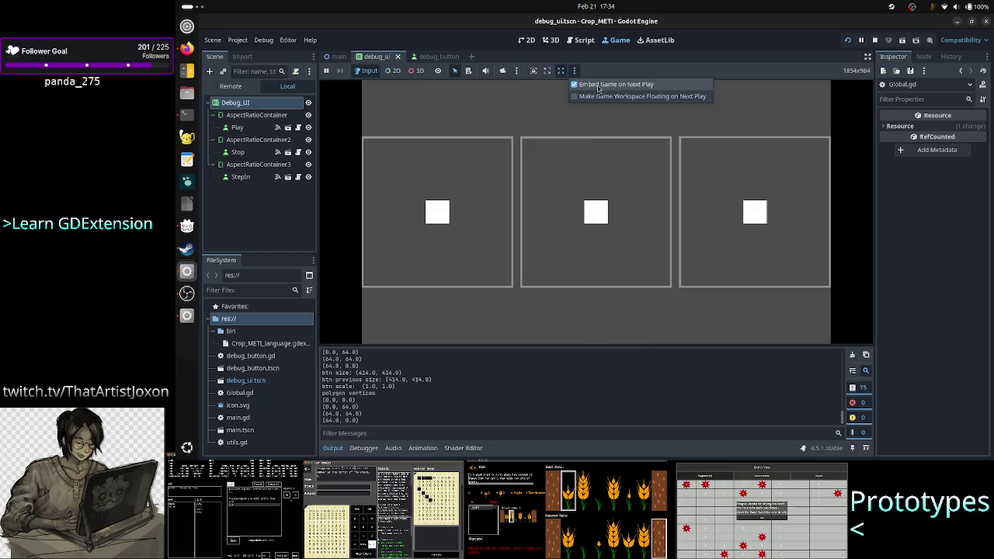
left_click(600, 87)
left_click(575, 71)
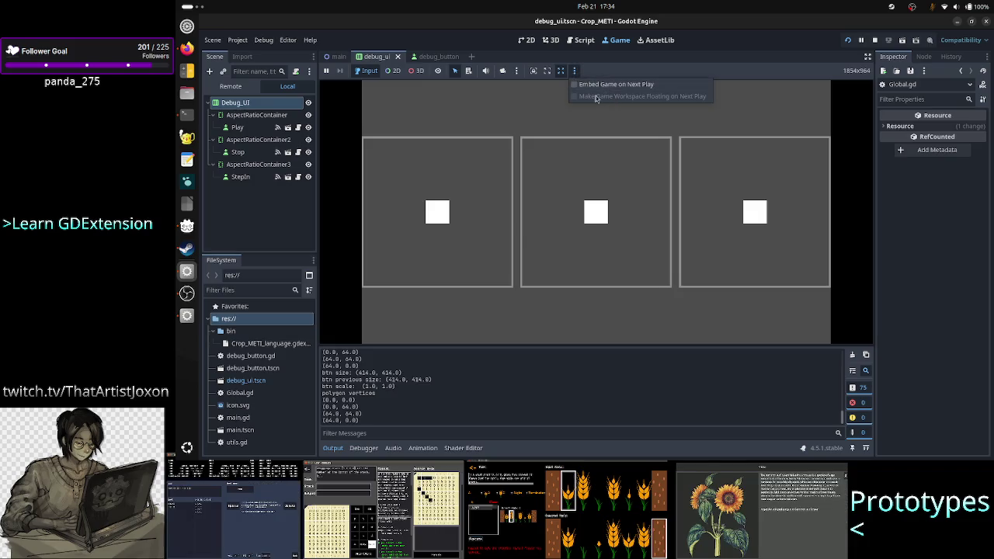
left_click(553, 109)
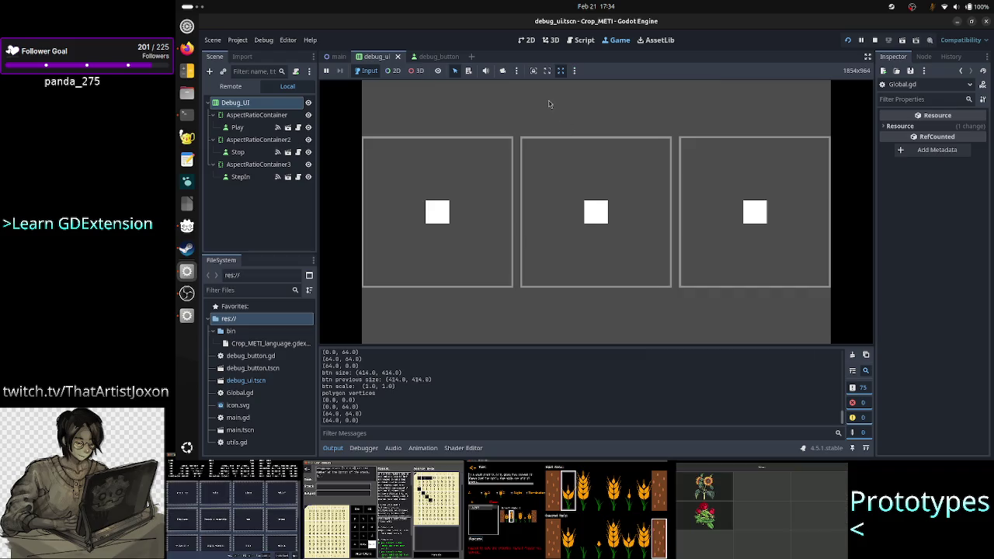
left_click(874, 40)
left_click(847, 41)
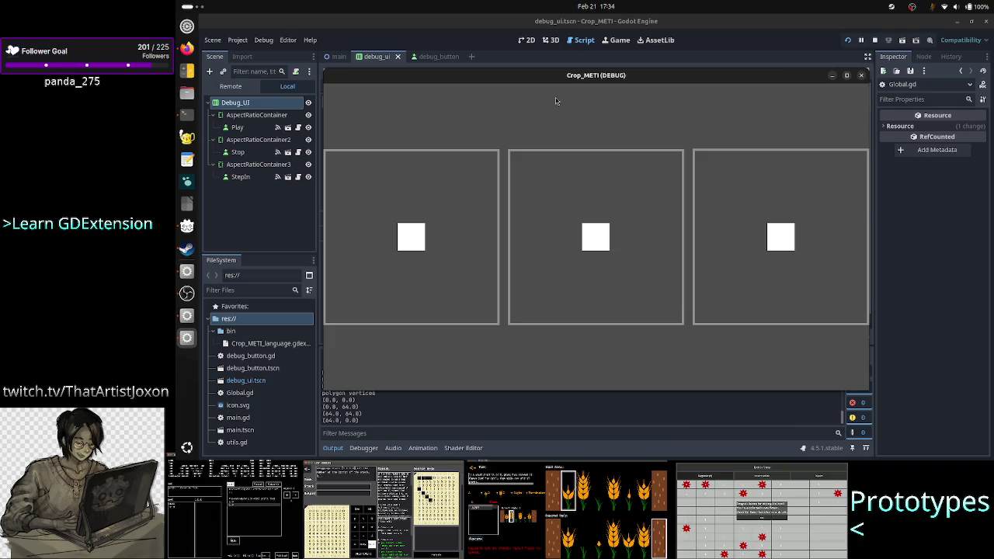
Shrink, stretch and maximize the debug window to test button rescaling, then close it
mouse_move(582, 77)
left_mouse_down()
mouse_move(583, 124)
mouse_move(583, 102)
mouse_move(546, 101)
mouse_move(564, 77)
left_mouse_up()
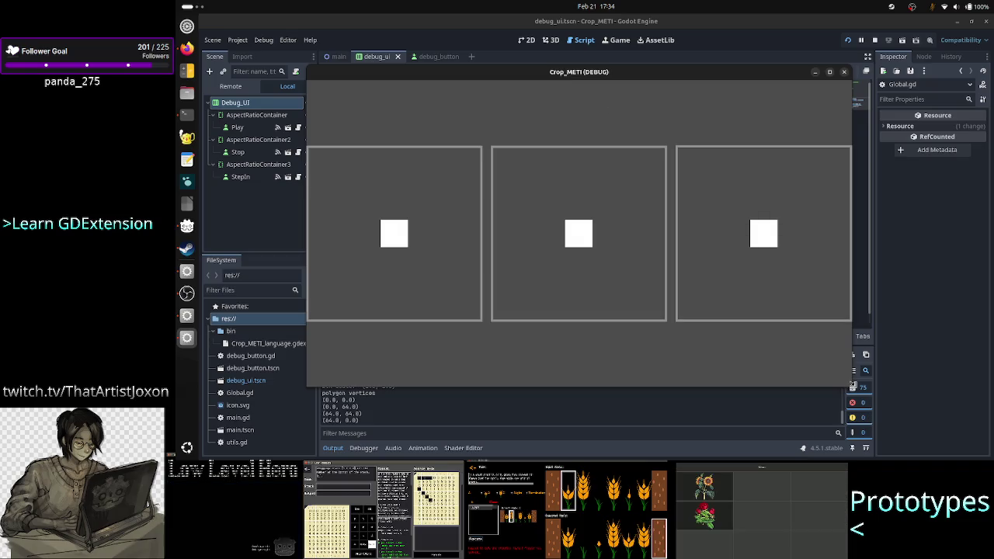
mouse_move(852, 386)
left_mouse_down()
mouse_move(870, 405)
mouse_move(774, 295)
mouse_move(764, 239)
mouse_move(786, 102)
mouse_move(788, 182)
mouse_move(779, 79)
left_mouse_up()
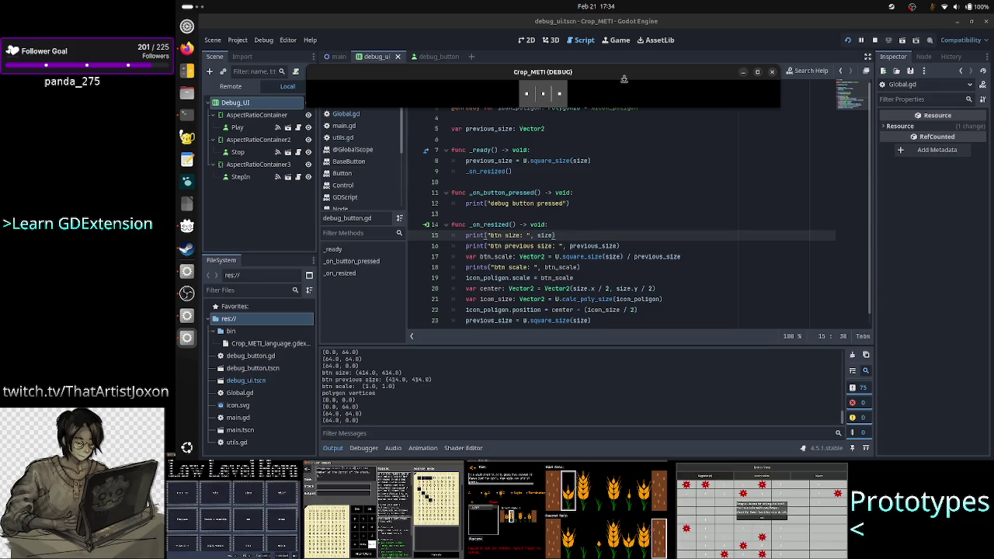
mouse_move(624, 78)
left_mouse_down()
mouse_move(628, 126)
mouse_move(637, 78)
left_mouse_up()
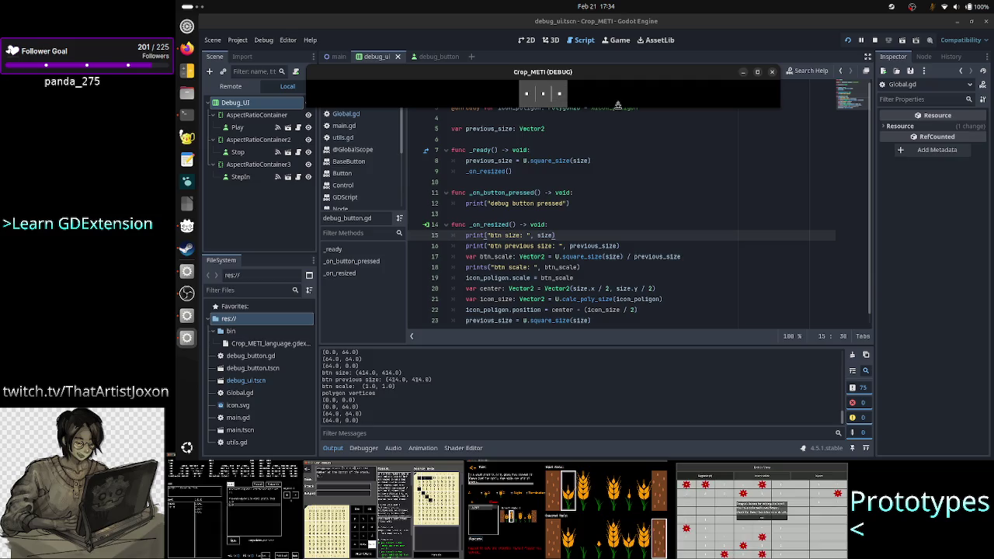
left_click_drag(618, 104, 635, 423)
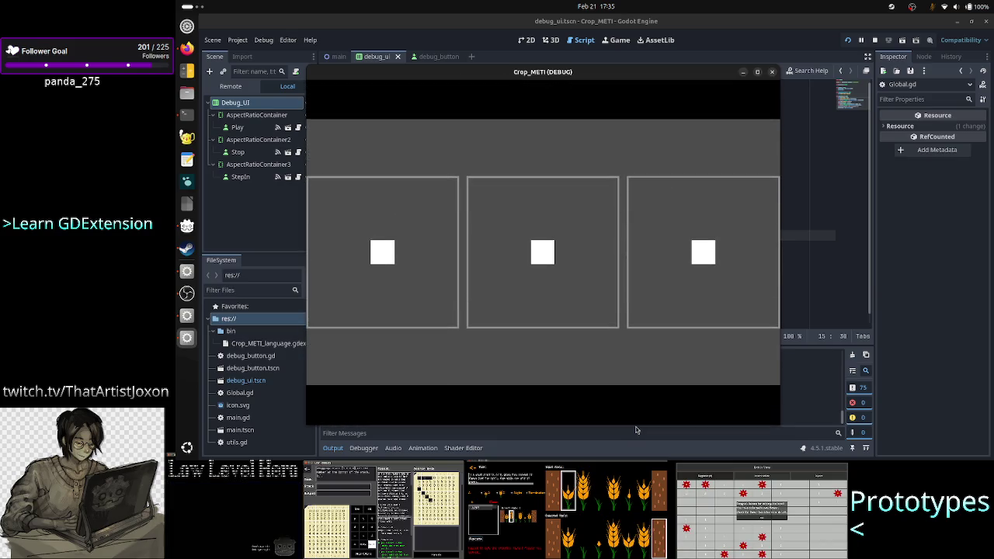
left_click(759, 76)
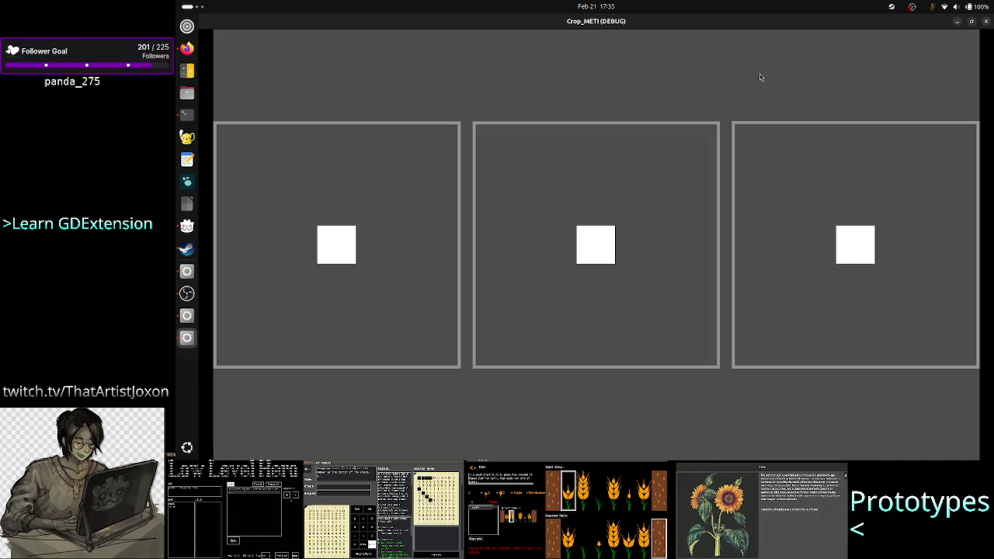
left_click_drag(783, 22, 784, 60)
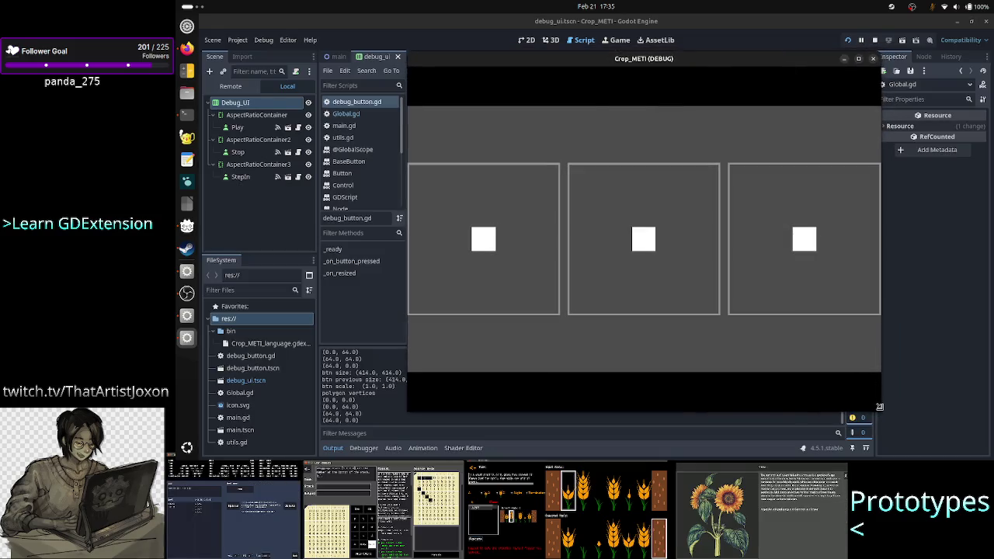
left_click(874, 60)
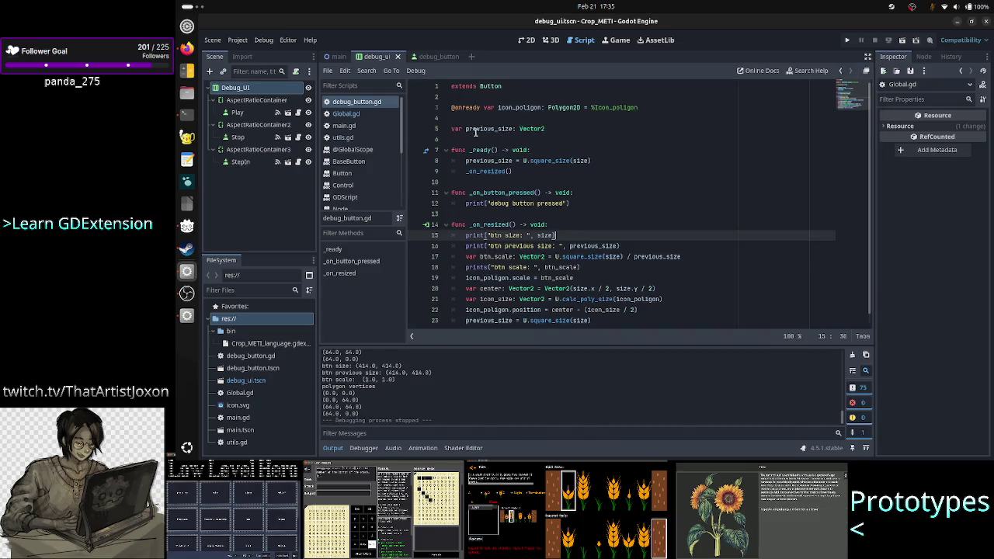
In Global.gd's _ready, replace pass with DisplayServer.window_set_min_size() using autocomplete
left_click(346, 113)
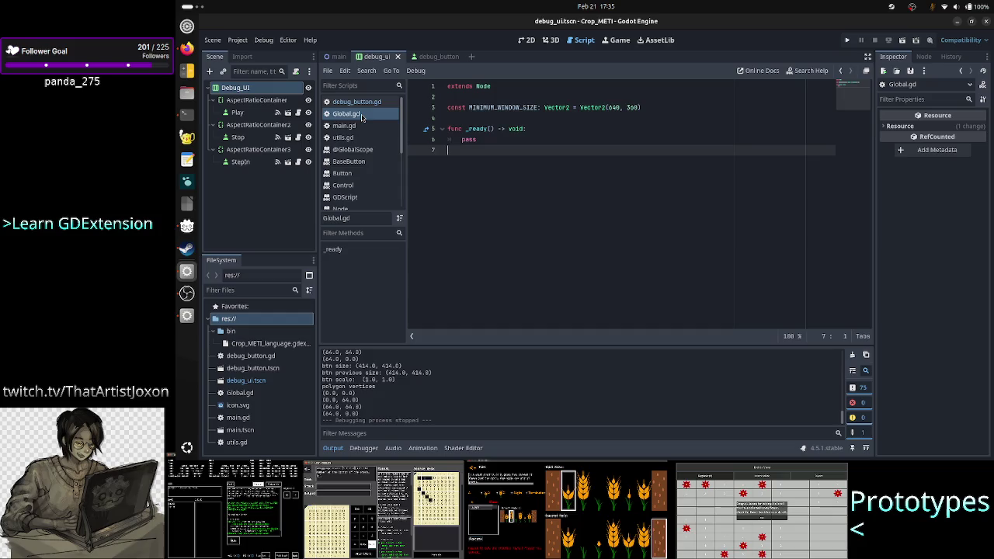
left_click(515, 141)
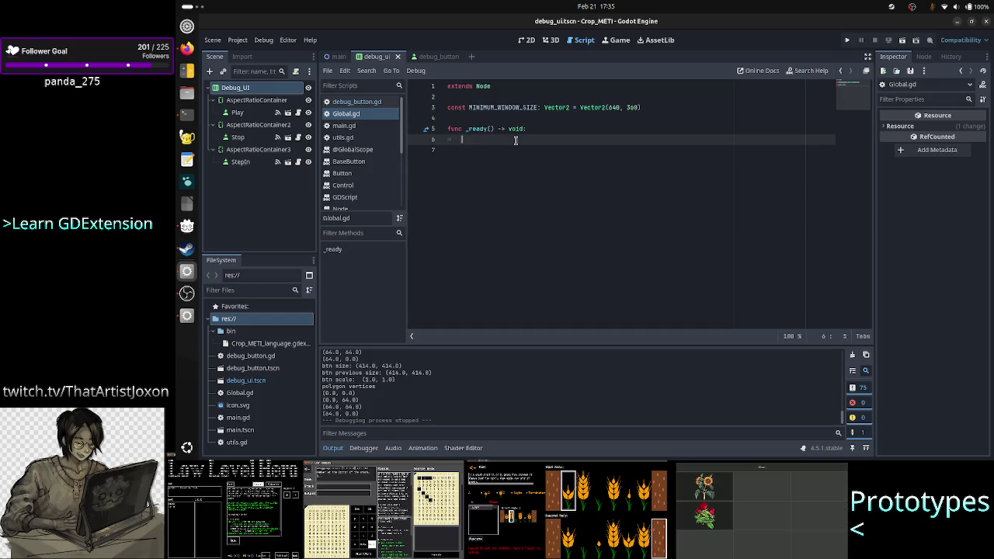
type("DisplayServer.set")
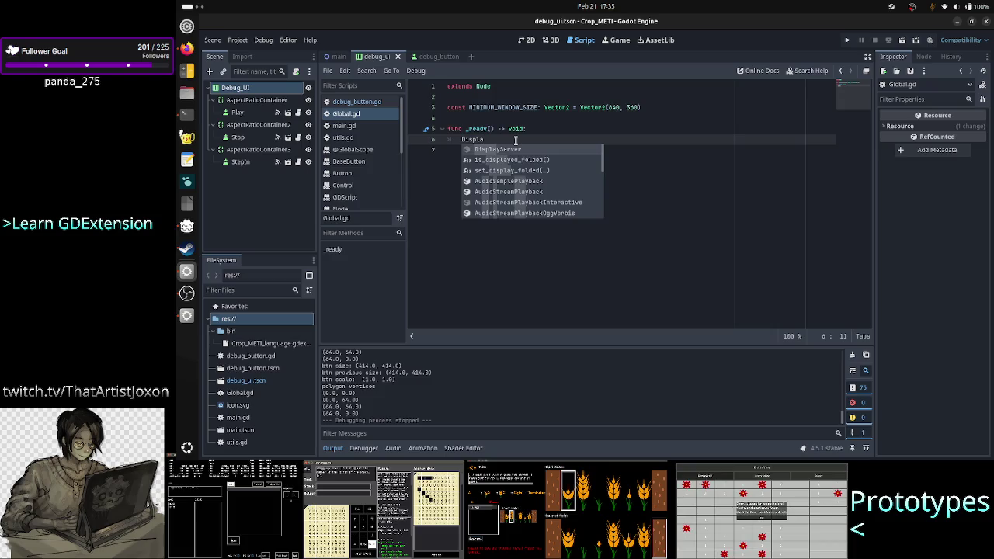
type("_min")
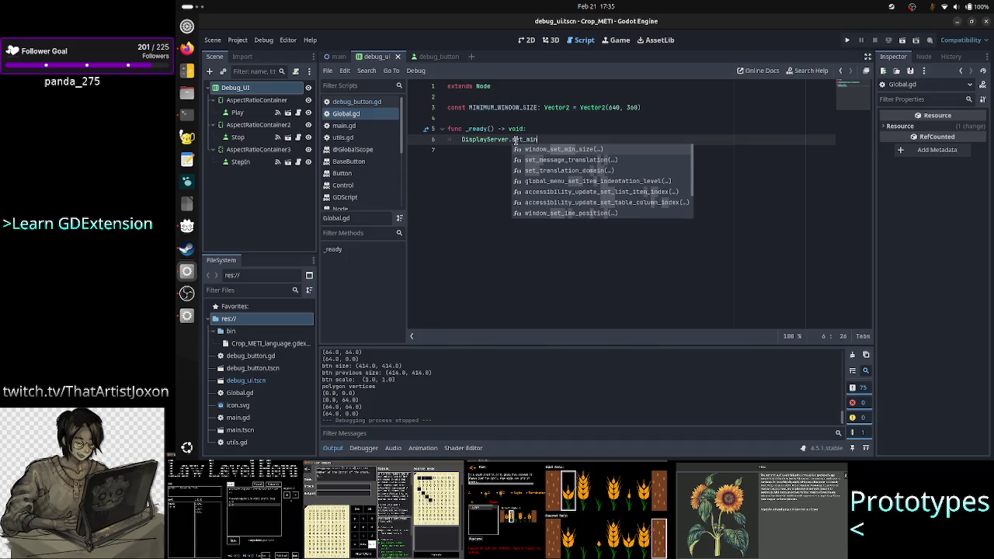
key("Return")
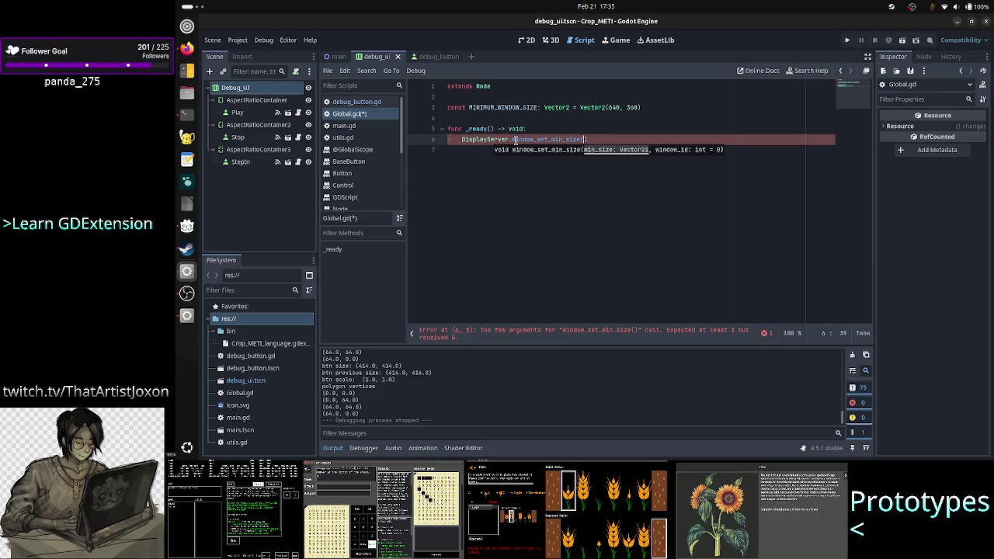
key("alt+Tab")
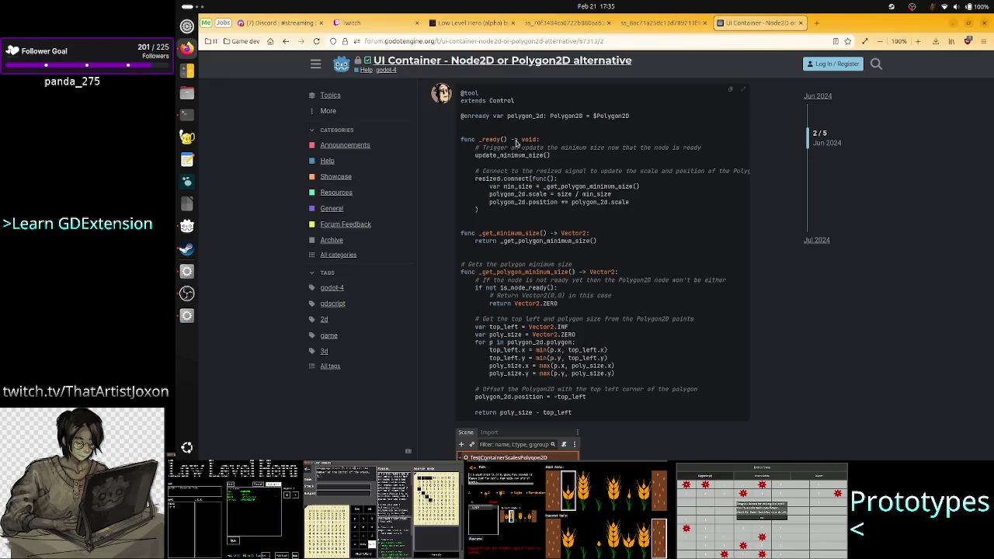
Reopen the closed minimum window size search and read the Reddit 'Window Minimum Size' comments
right_click(852, 31)
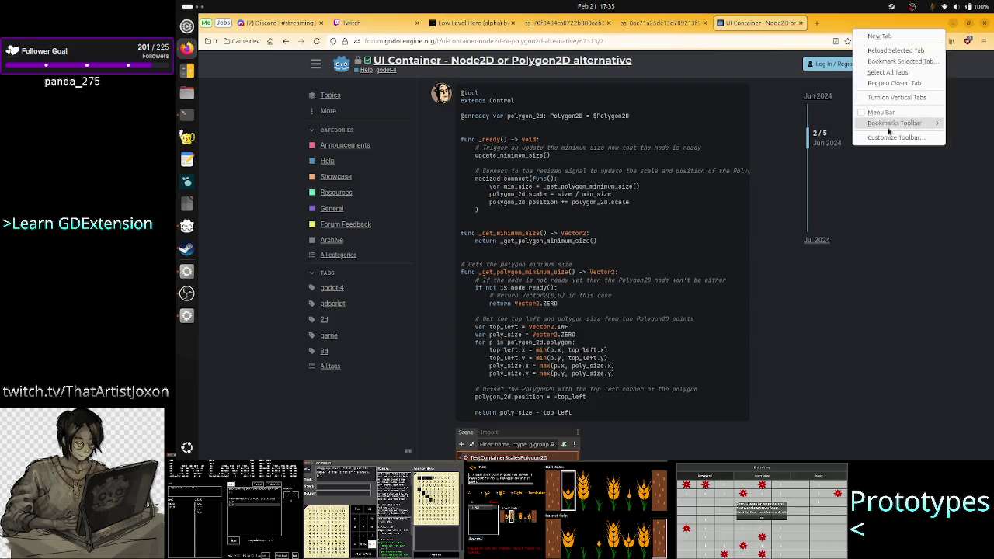
left_click(877, 83)
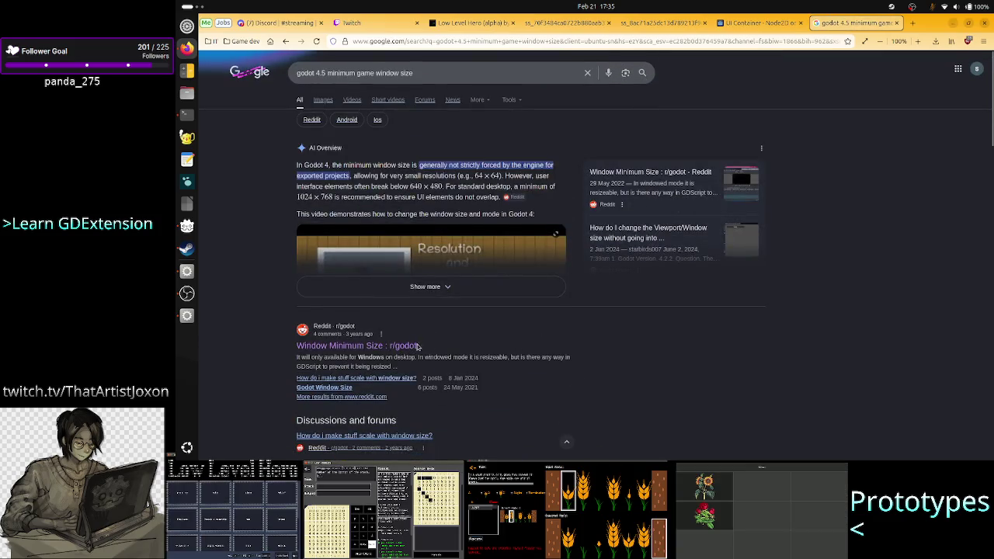
left_click(417, 346)
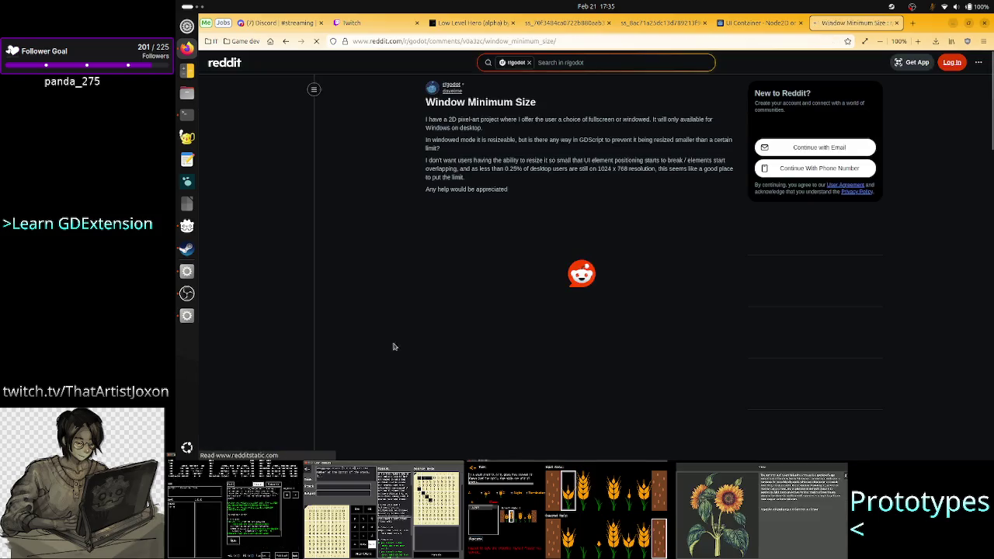
scroll(563, 346, "down", 5)
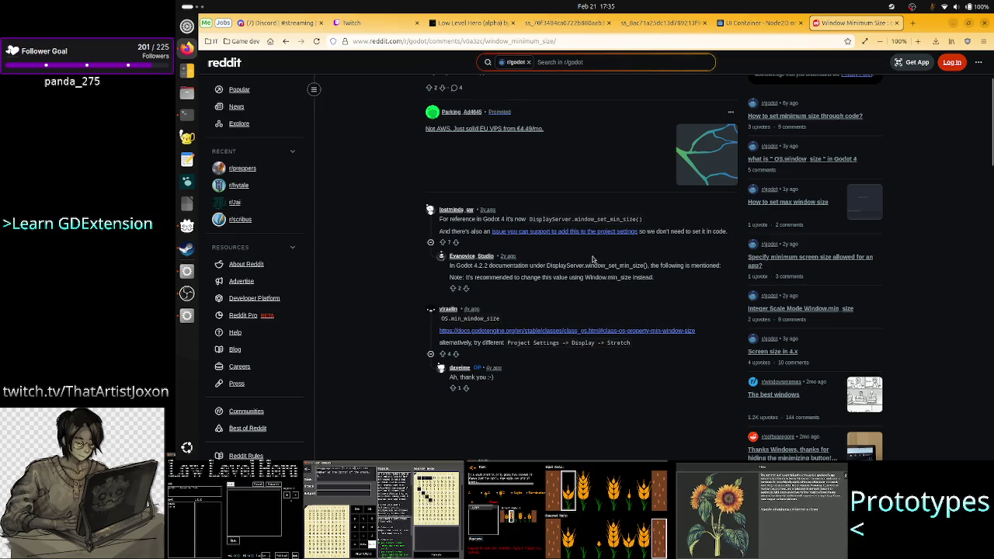
key("alt+Tab")
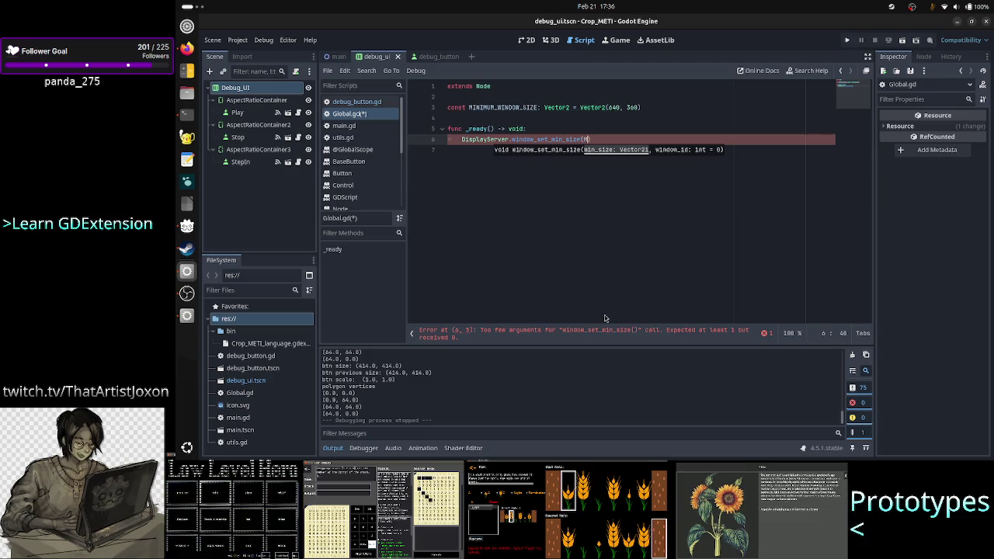
Pass MINIMUM_WINDOW_SIZE to window_set_min_size and run the project
type("IN")
key("Return")
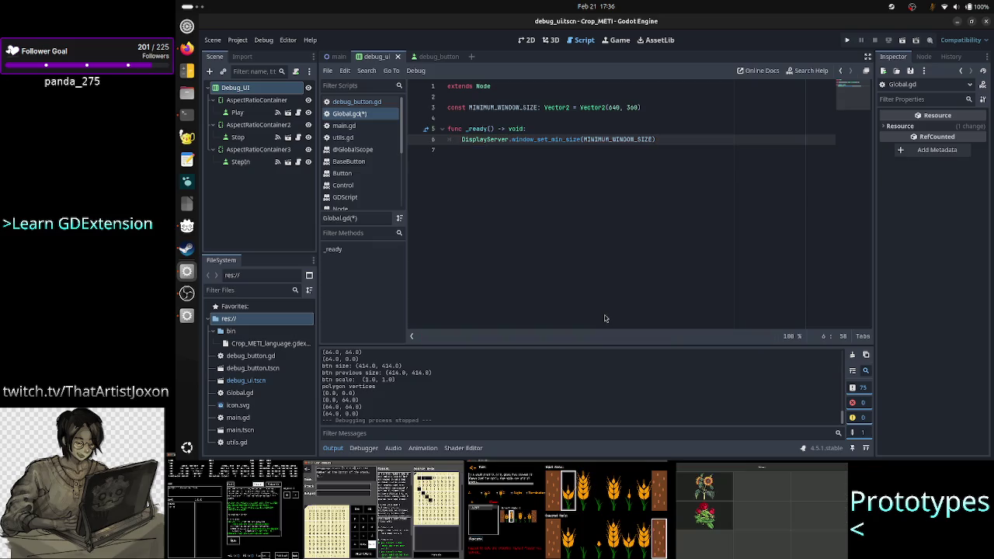
left_click(848, 41)
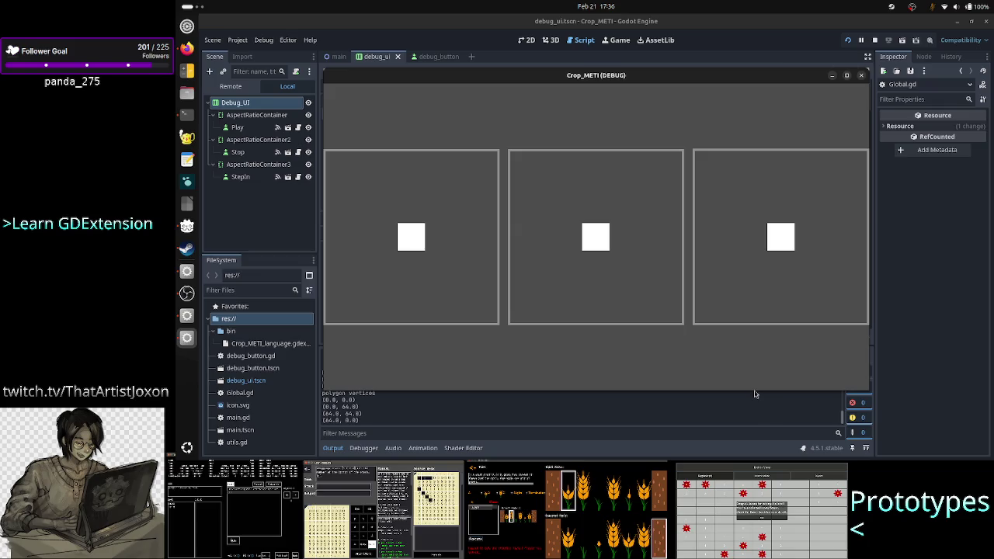
Resize the game window to test the minimum size, then stop it and show the 2D scene
left_click_drag(751, 389, 762, 238)
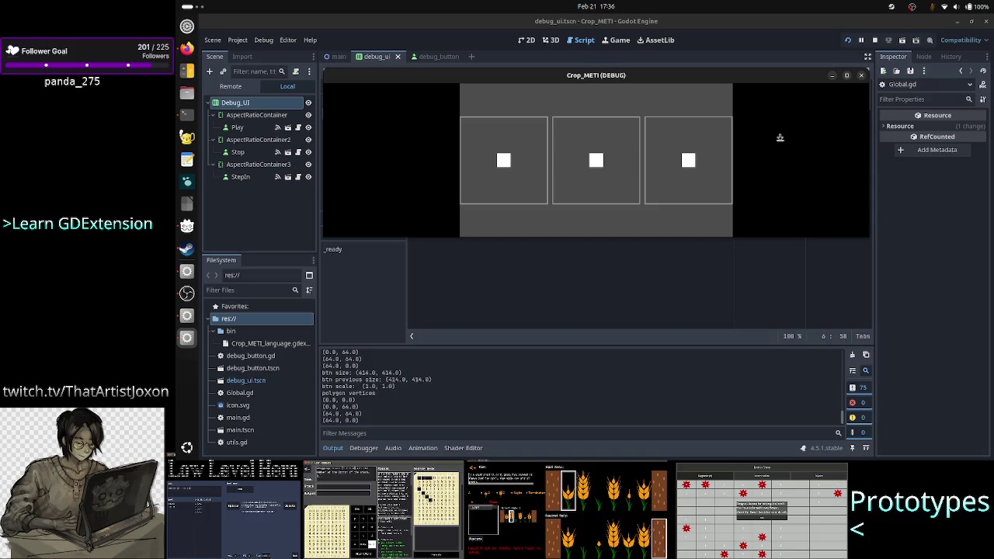
mouse_move(767, 237)
left_mouse_down()
mouse_move(771, 364)
mouse_move(776, 237)
left_mouse_up()
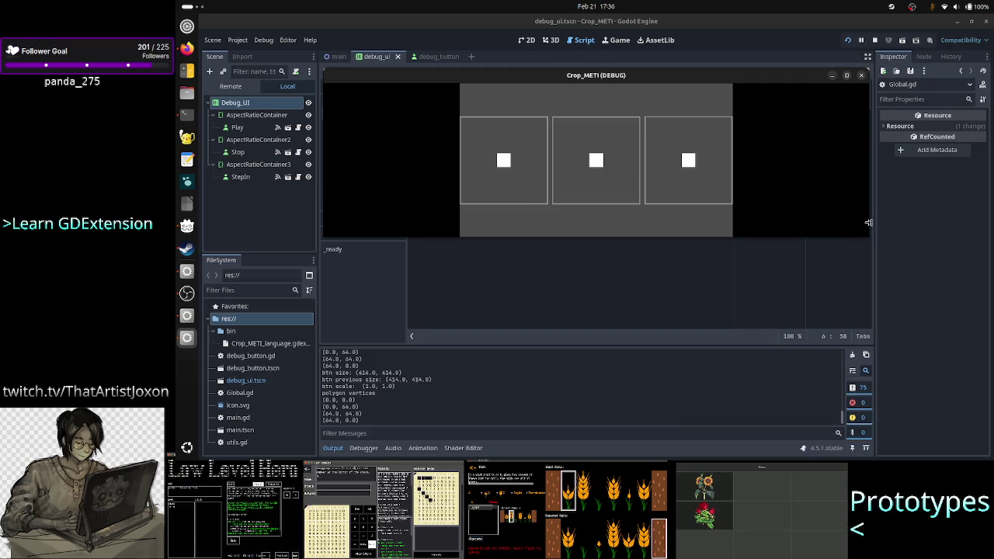
mouse_move(868, 222)
left_mouse_down()
mouse_move(683, 208)
mouse_move(595, 188)
left_mouse_up()
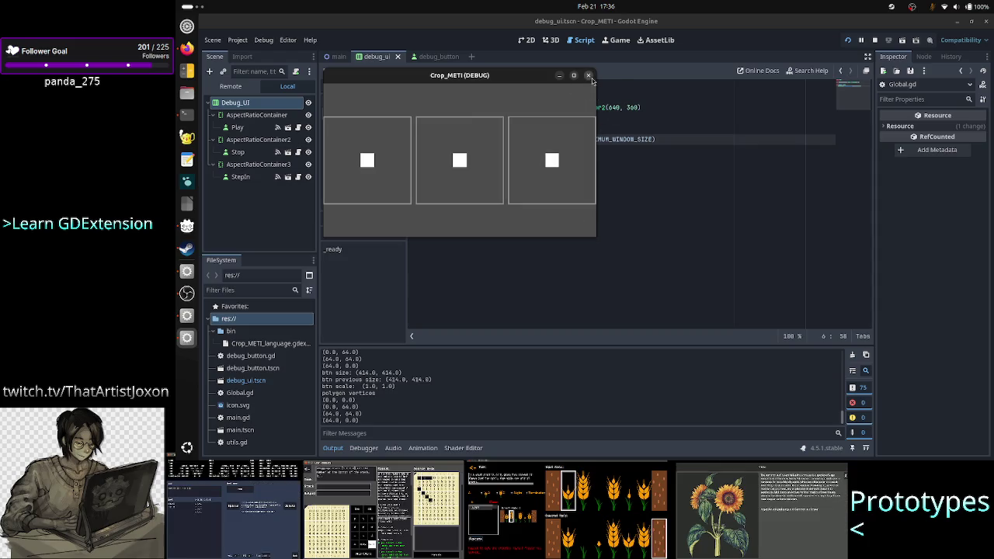
left_click(588, 76)
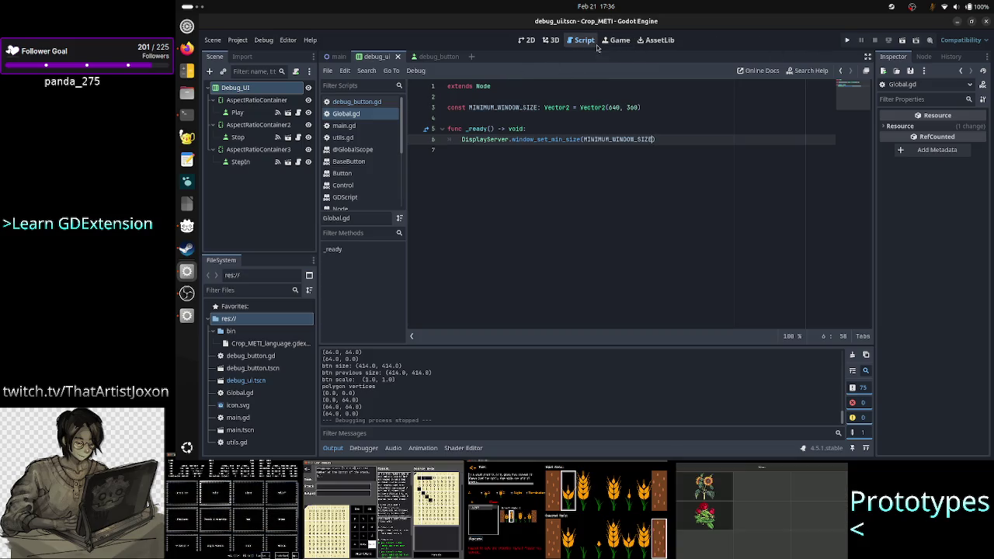
left_click(527, 40)
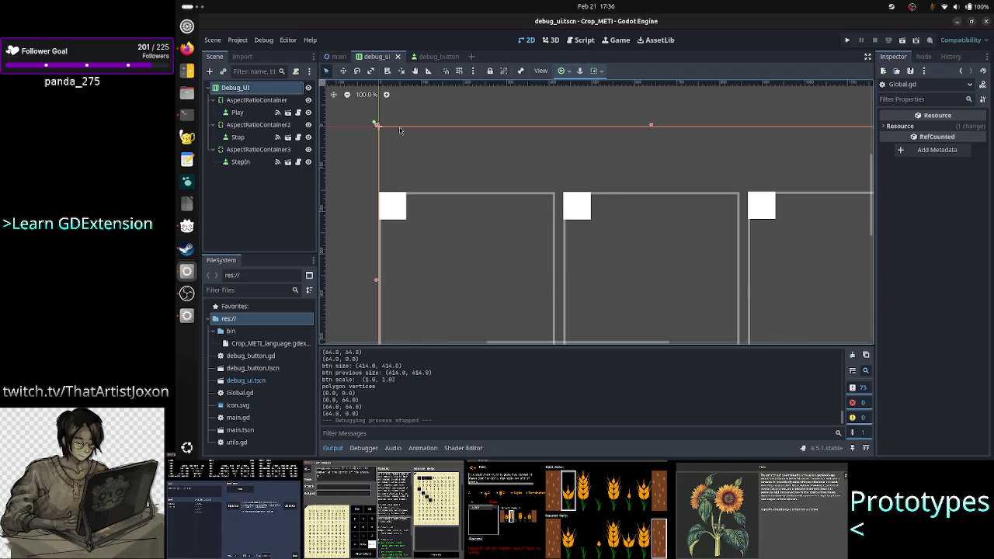
left_click(472, 73)
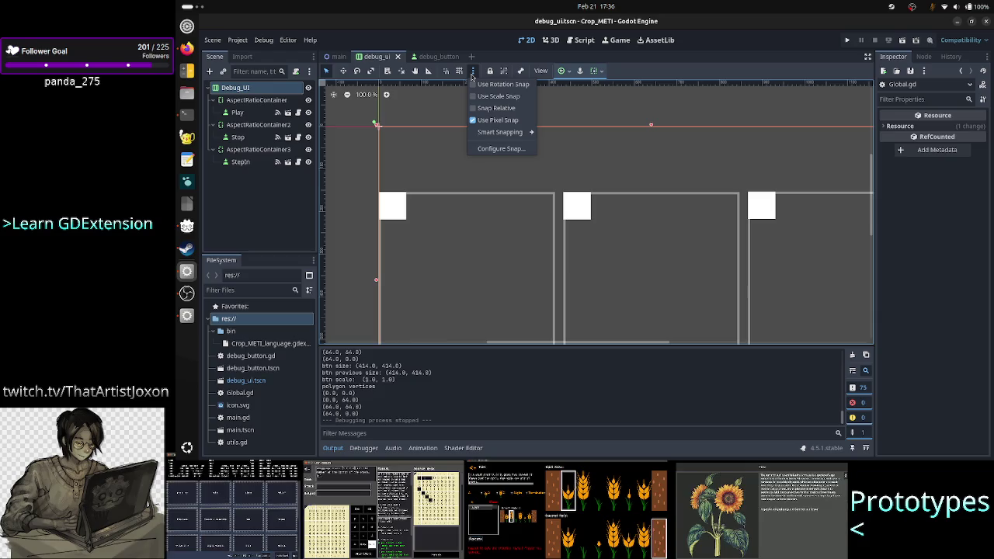
left_click(472, 73)
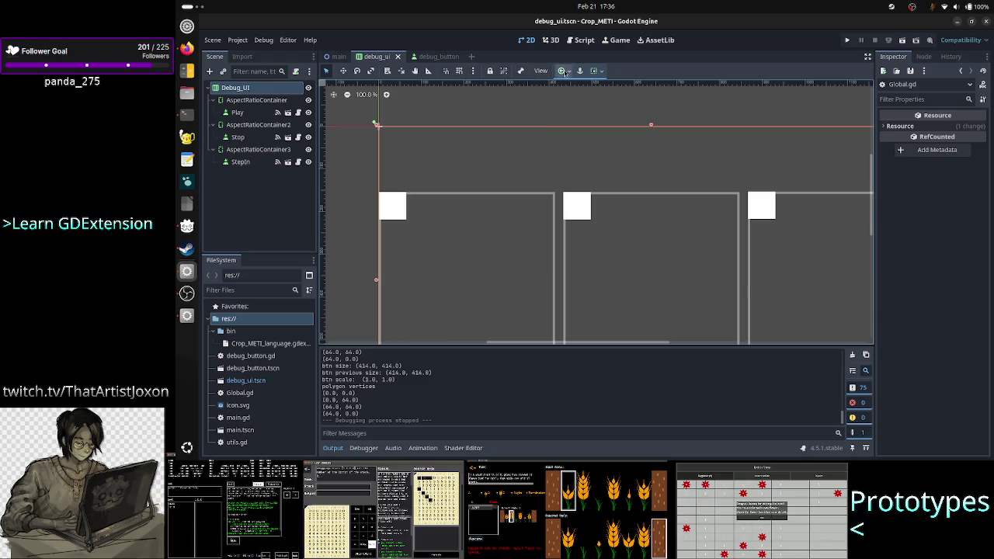
left_click(847, 41)
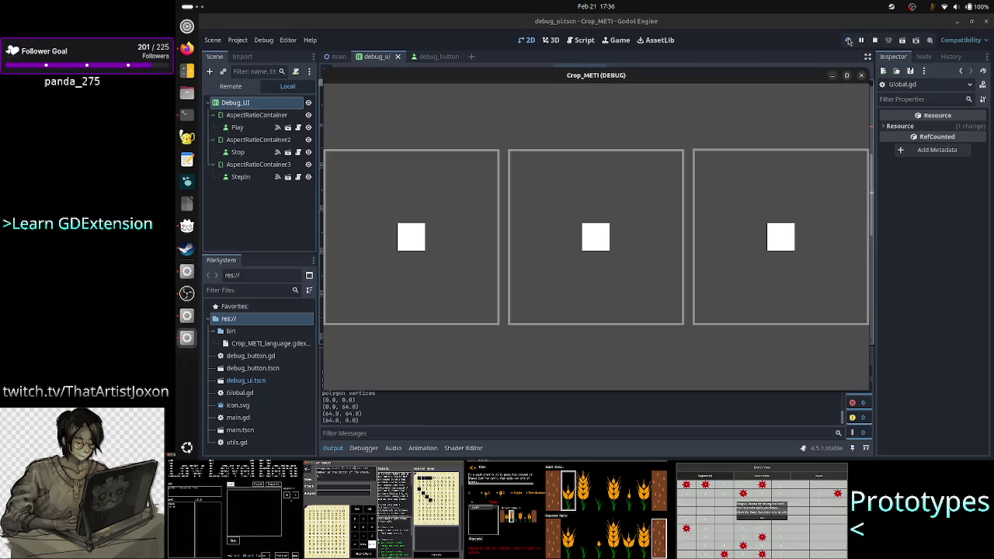
right_click(656, 75)
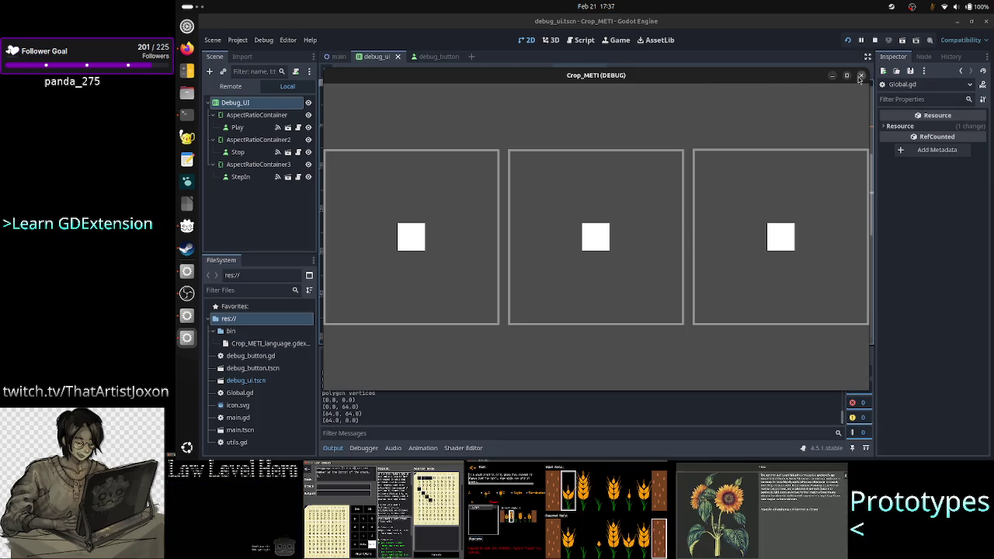
left_click(860, 76)
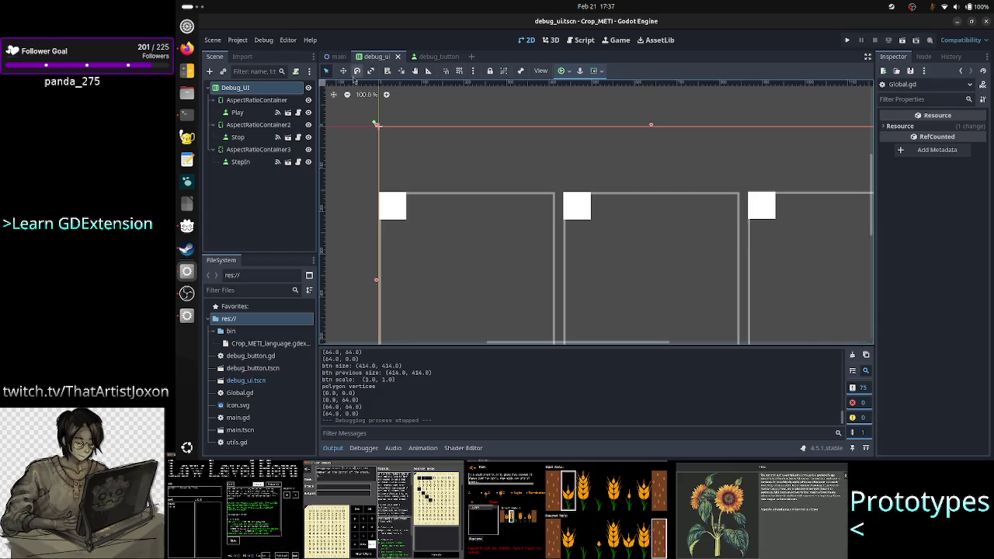
left_click(473, 72)
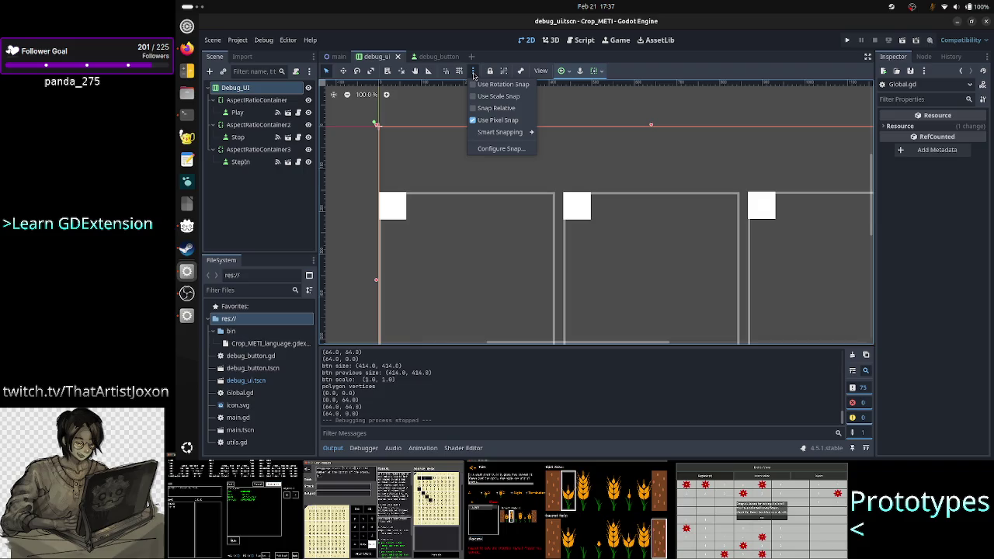
left_click(472, 72)
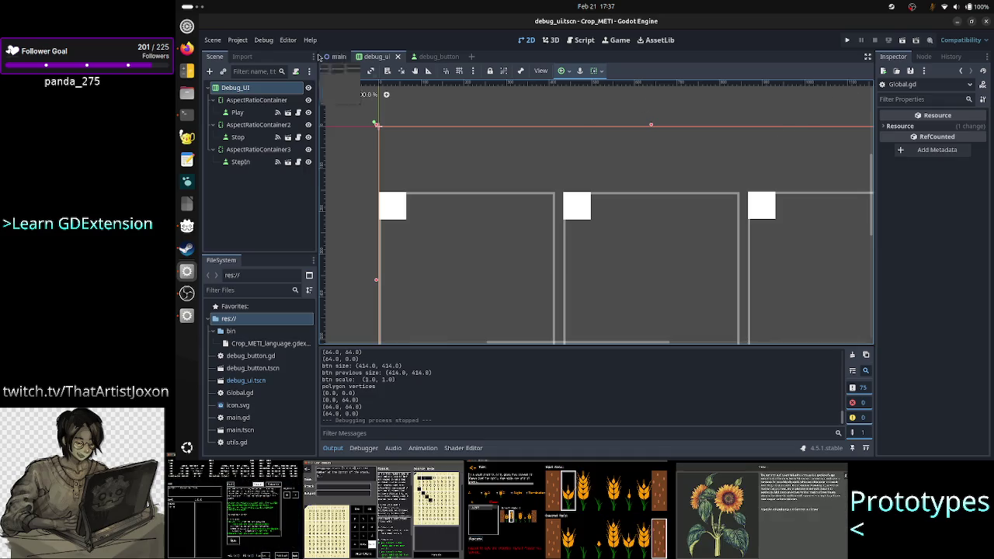
Filter Project Settings for 'embed' to confirm Embed Subwindows is on, then rerun the game
left_click(238, 41)
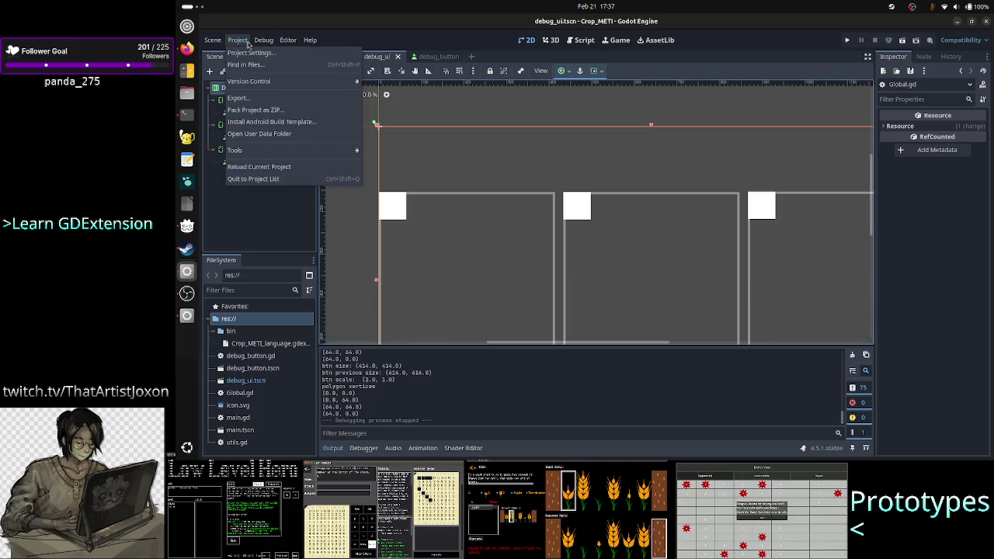
left_click(248, 53)
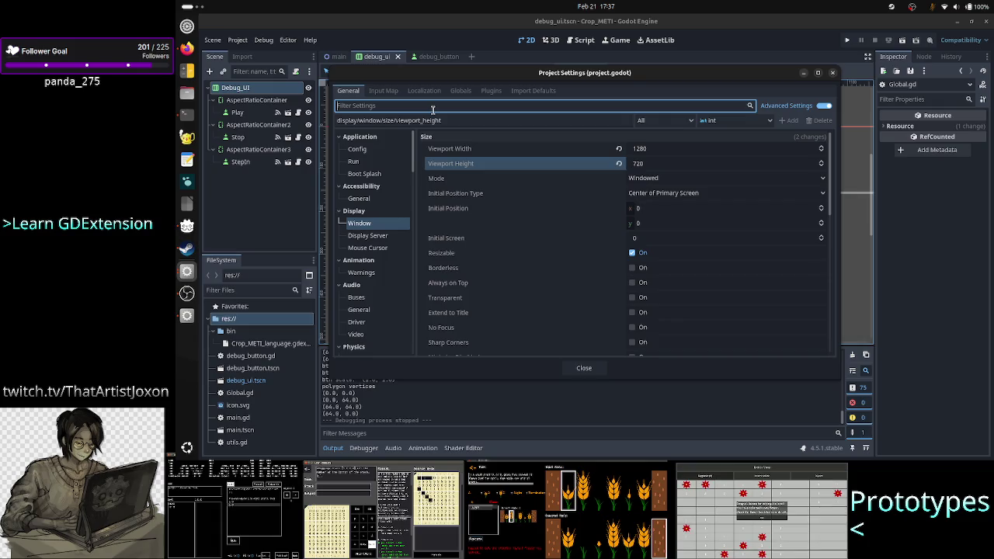
type("embed")
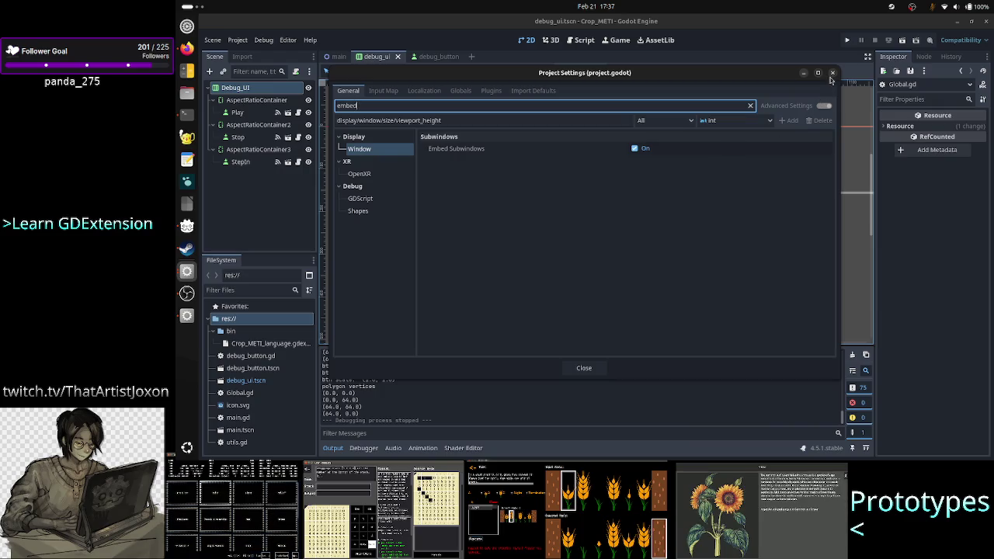
left_click(815, 107)
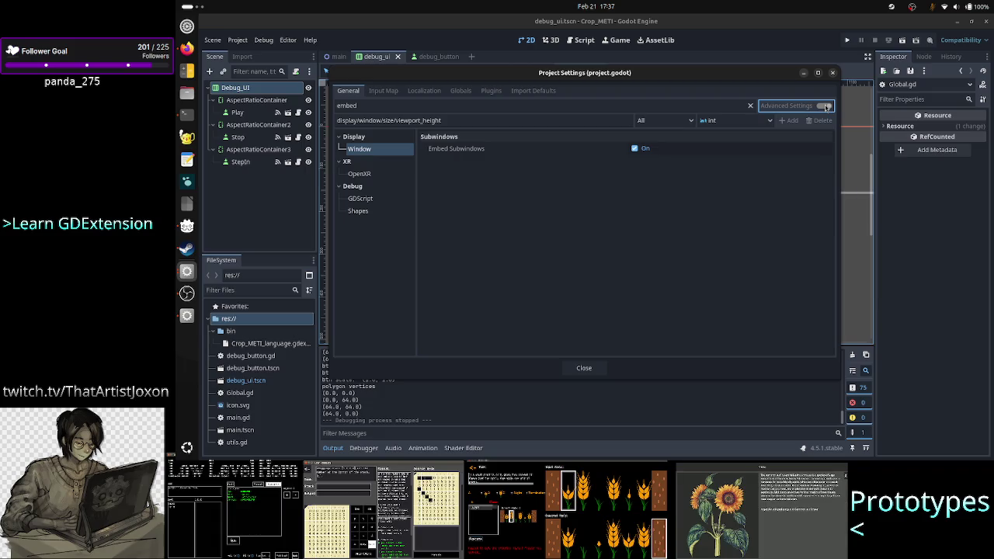
left_click(833, 72)
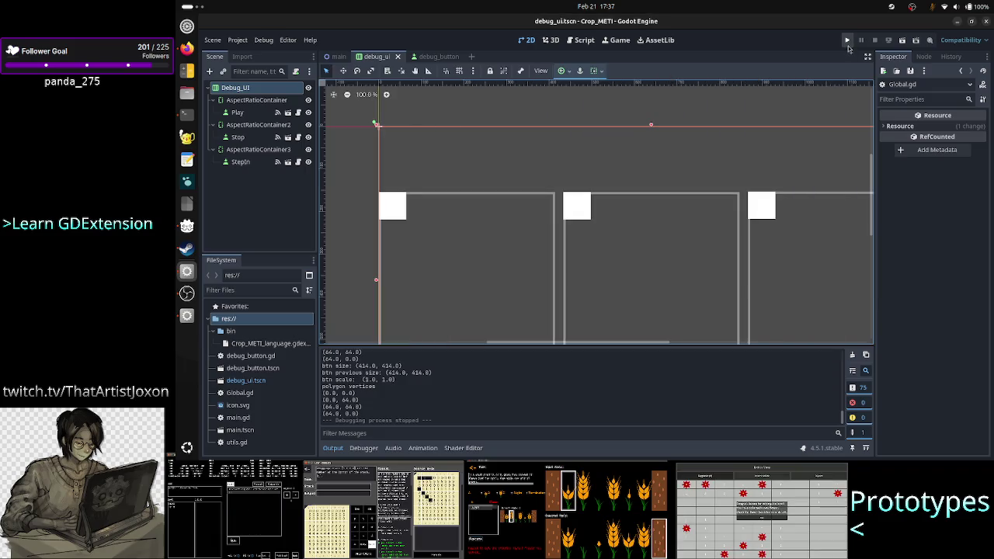
left_click(847, 42)
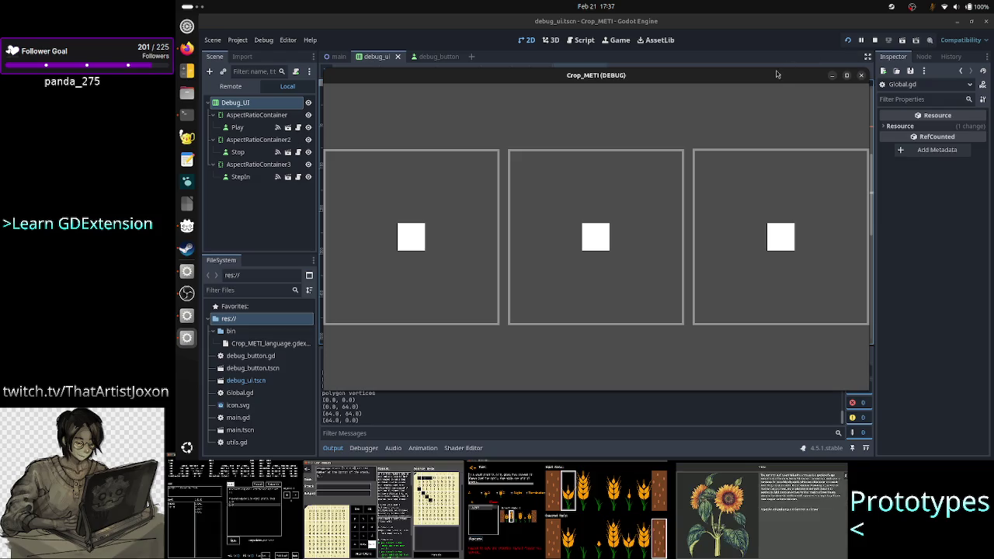
mouse_move(772, 75)
left_mouse_down()
mouse_move(808, 86)
mouse_move(752, 82)
left_mouse_up()
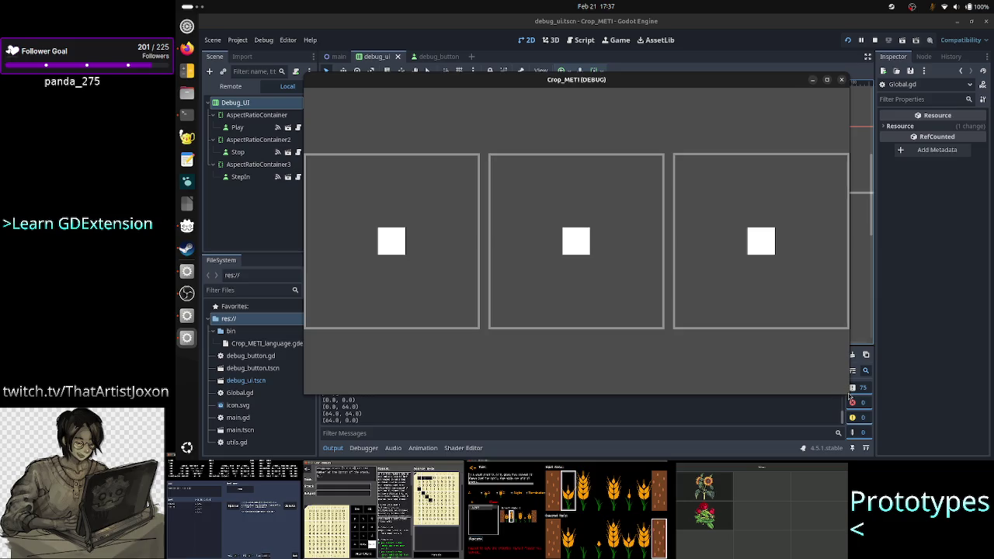
Shrink the Crop_METI debug window to check the icons stay centred, then stop the game
mouse_move(849, 396)
left_mouse_down()
mouse_move(721, 298)
mouse_move(661, 213)
mouse_move(549, 198)
left_mouse_up()
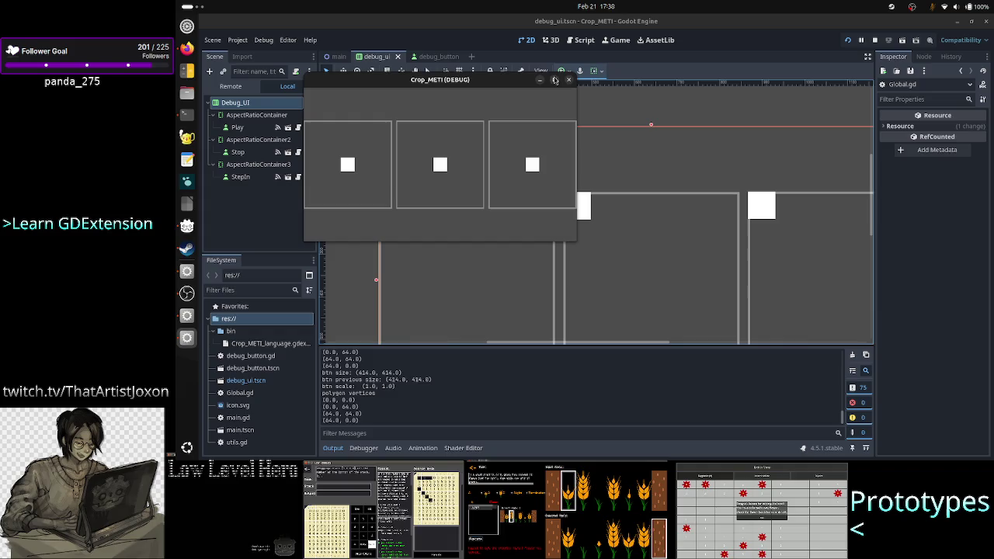
left_click(568, 80)
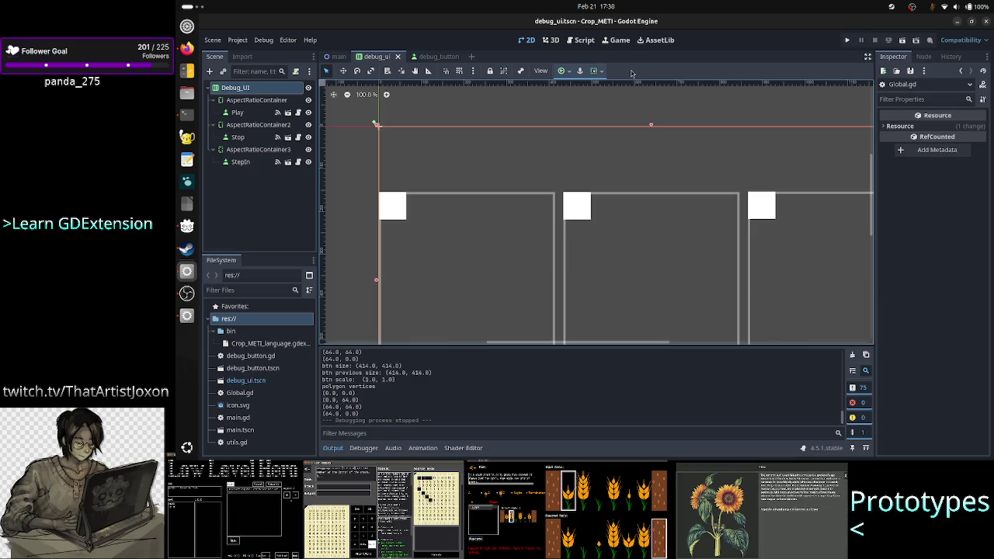
Review the window minimum size line in Global.gd's _ready
left_click(580, 40)
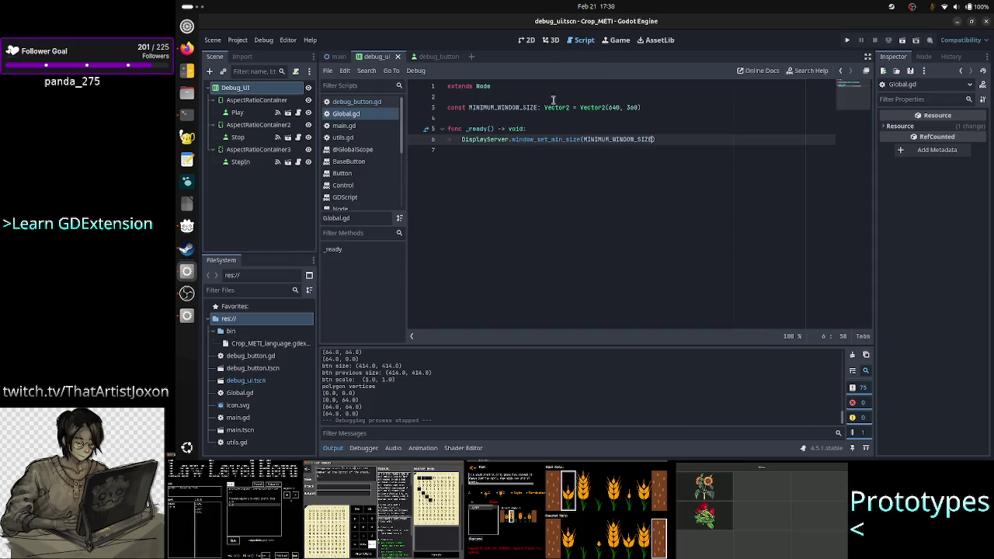
double_click(516, 129)
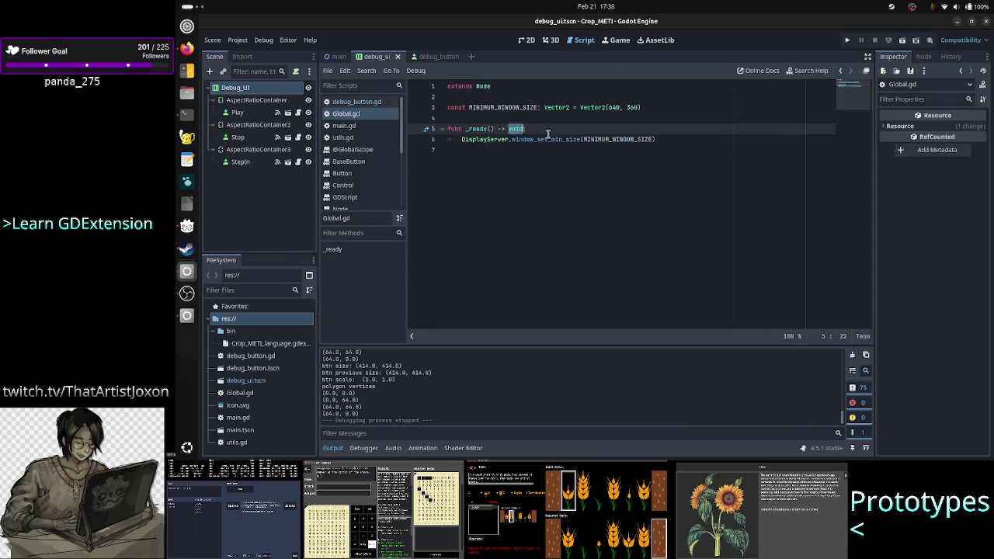
left_click_drag(655, 139, 459, 138)
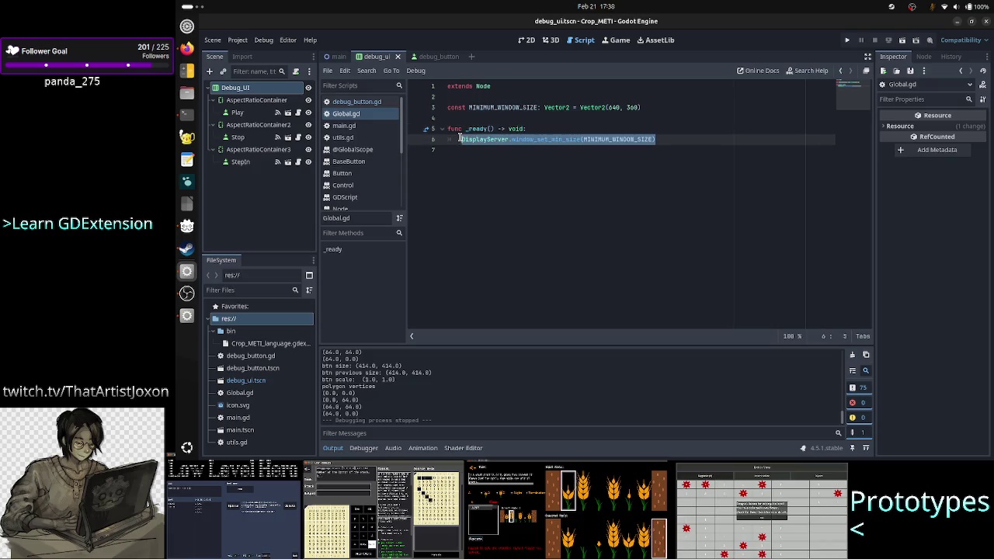
left_click(489, 204)
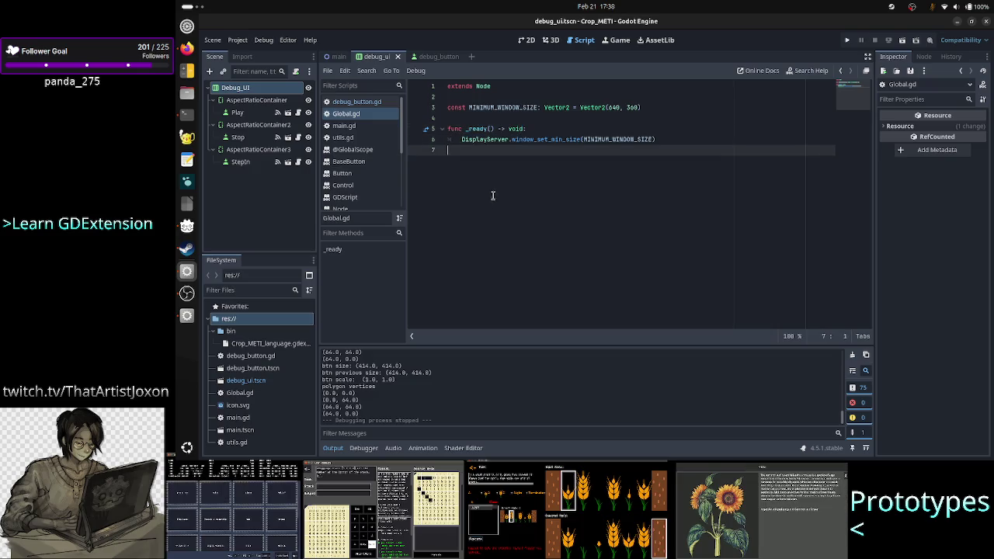
In debug_button.gd's _on_resized, delete the two size print lines
left_click(358, 101)
scroll(581, 250, "down", 1)
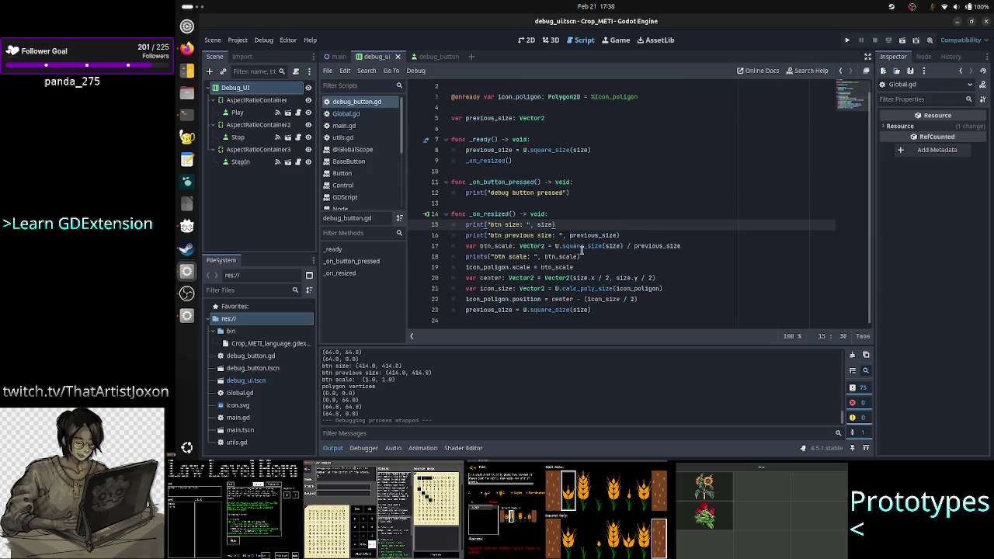
left_click(619, 169)
key("Down")
key("Down")
key("Down")
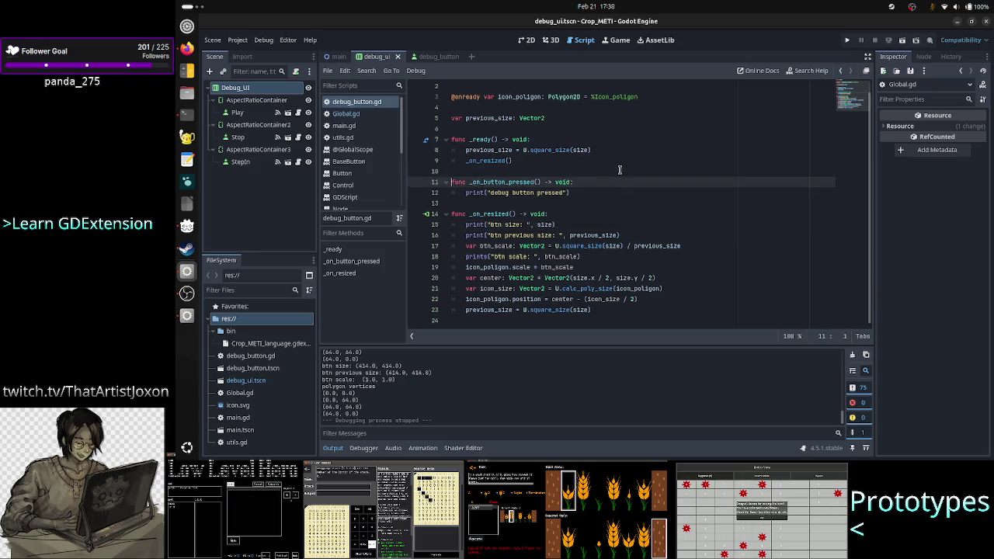
key("shift+Down")
key("shift+End")
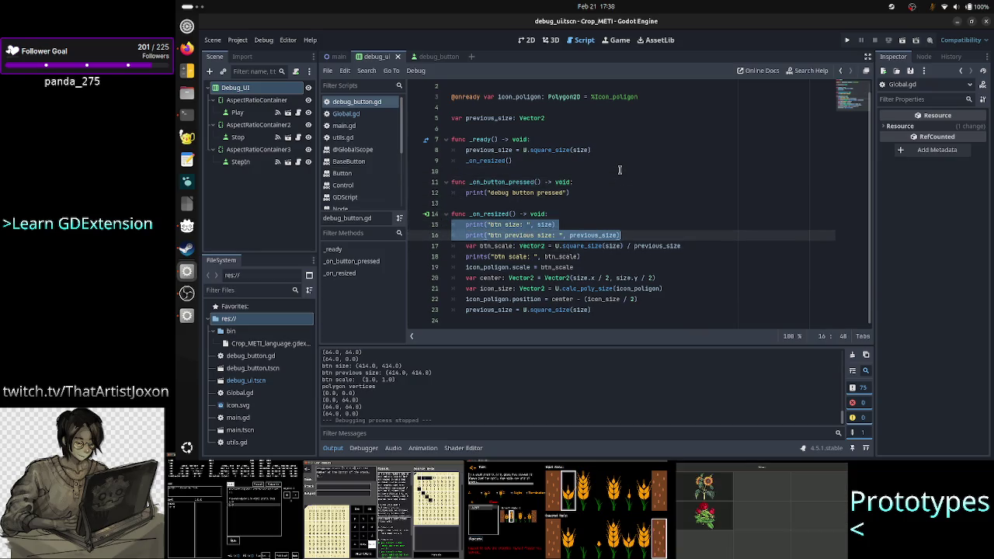
key("BackSpace")
key("Delete")
Delete the prints btn scale line too, closing the gap it leaves
key("Down")
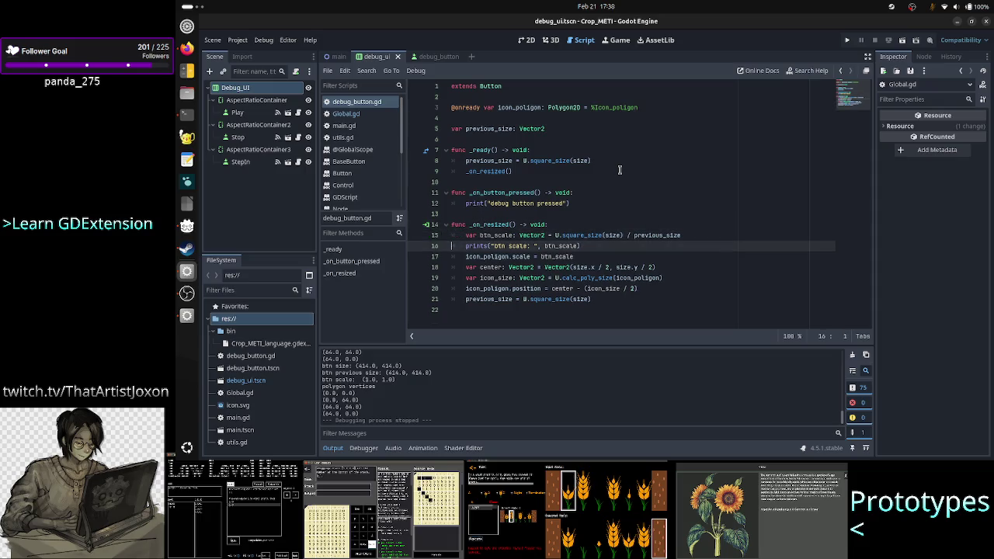
key("shift+End")
key("BackSpace")
key("Delete")
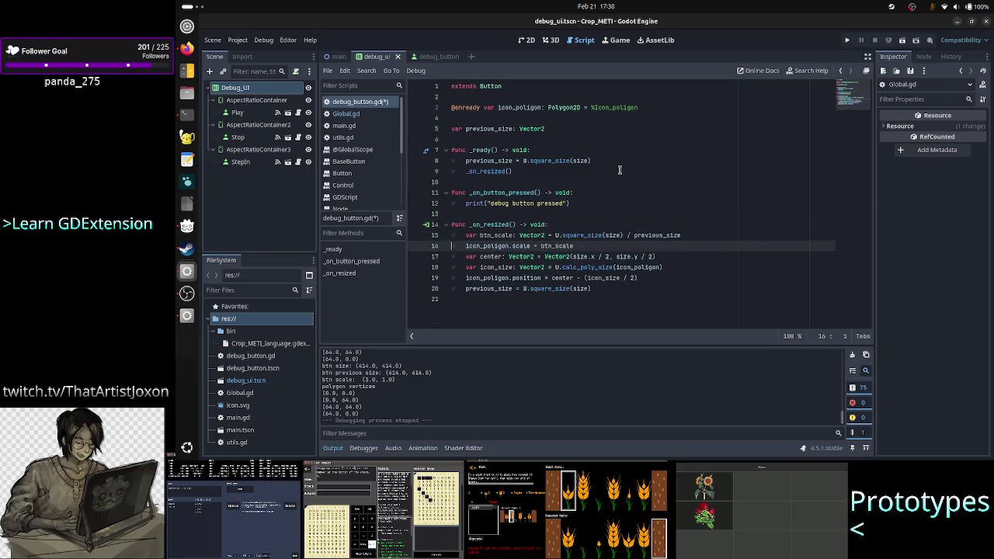
key("Down")
key("Down")
key("Down")
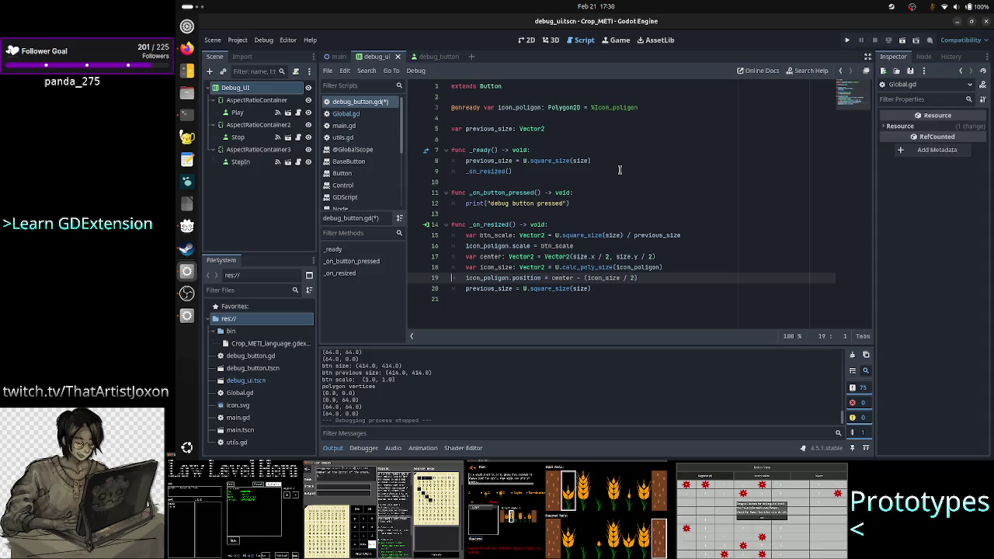
key("Up")
key("Up")
key("Up")
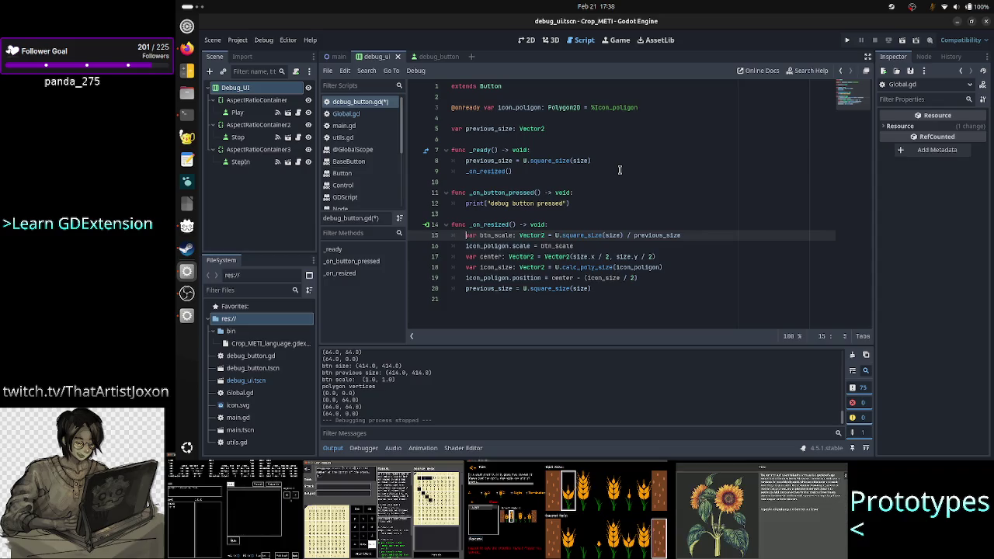
key("Down")
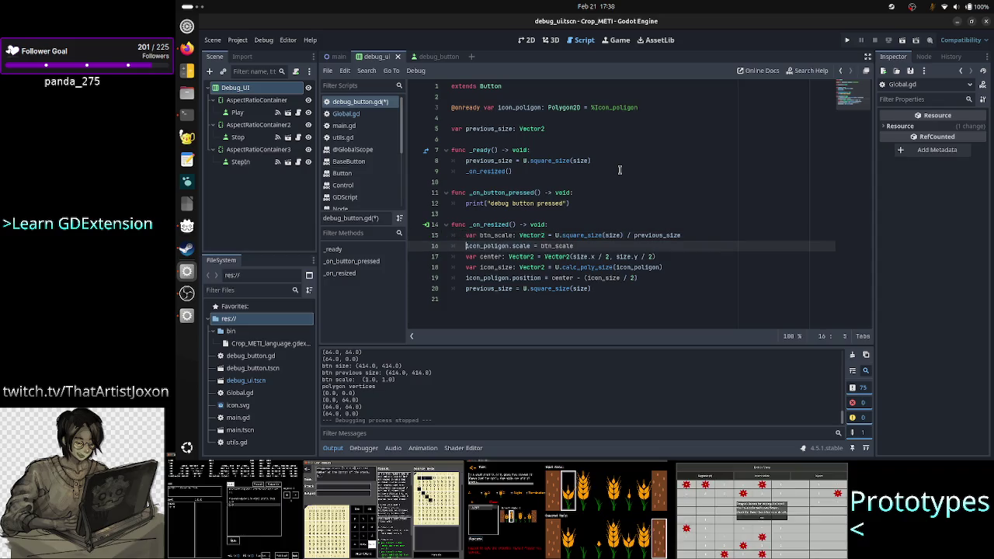
key("Down")
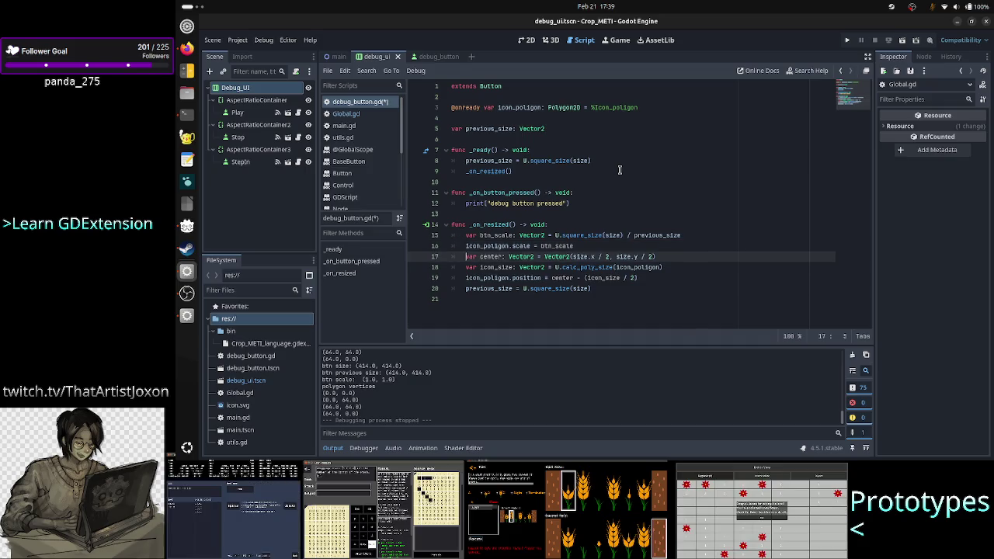
key("Down")
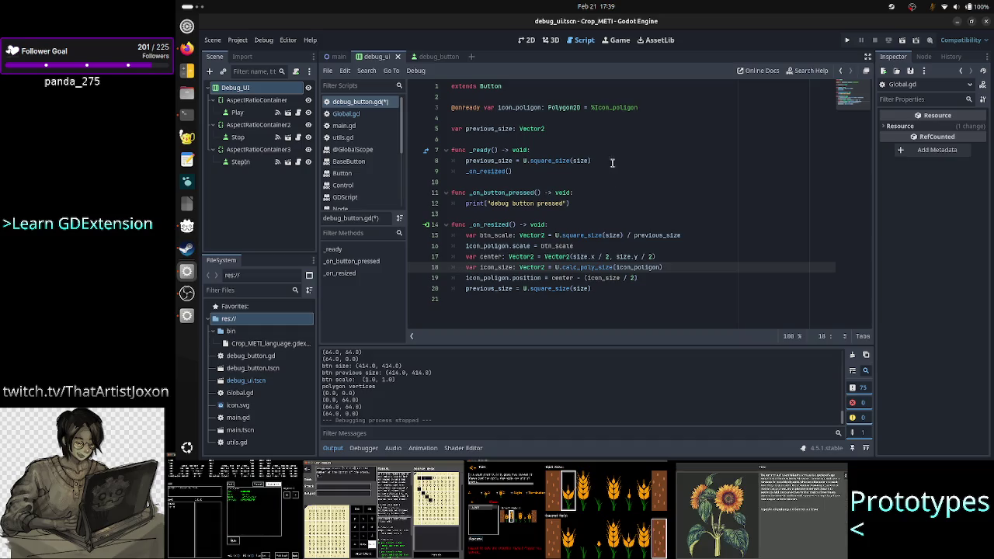
double_click(594, 267)
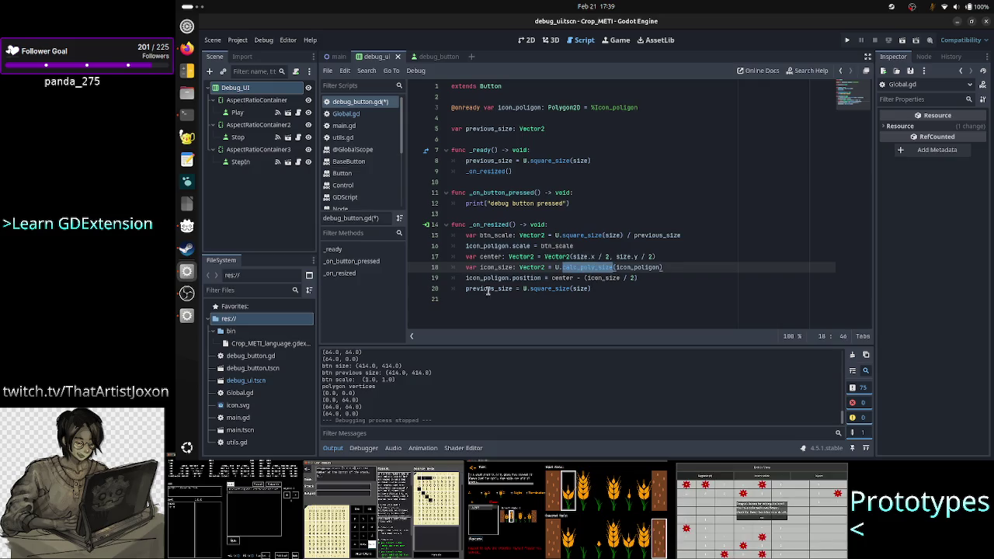
double_click(526, 278)
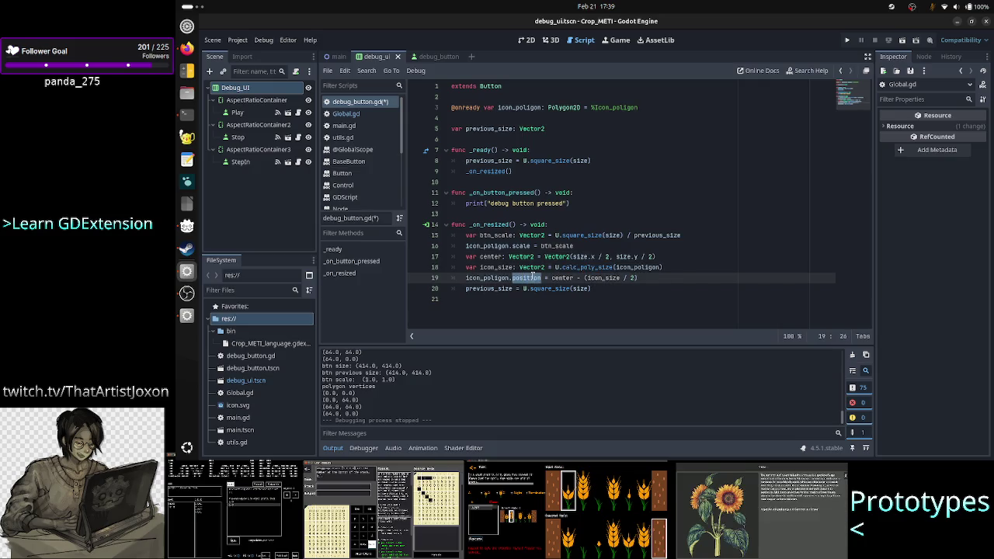
double_click(564, 277)
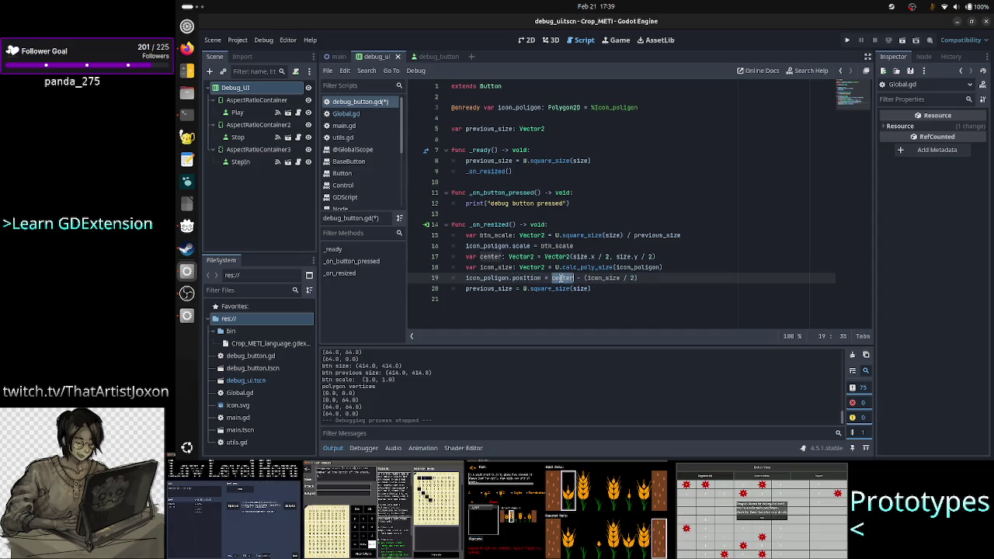
double_click(602, 278)
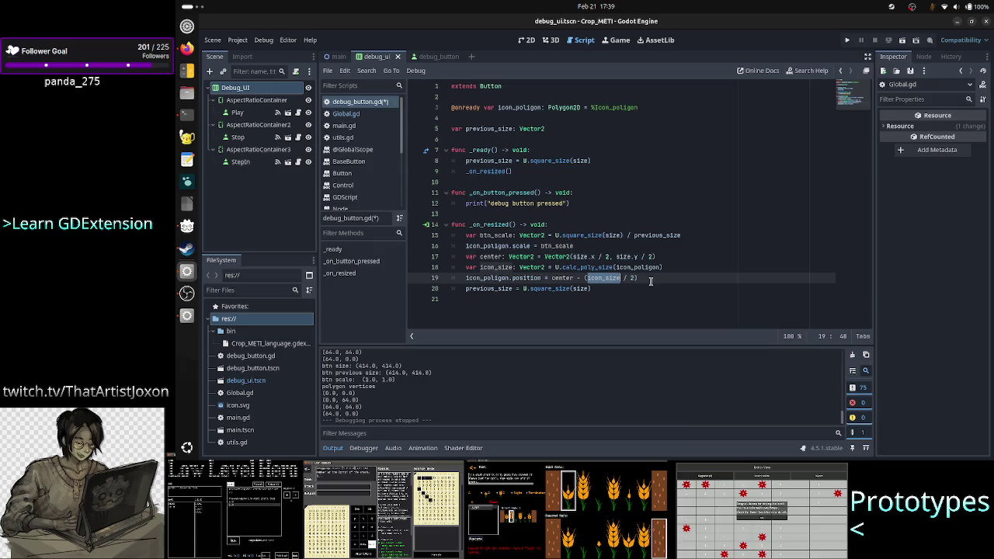
left_click(644, 278)
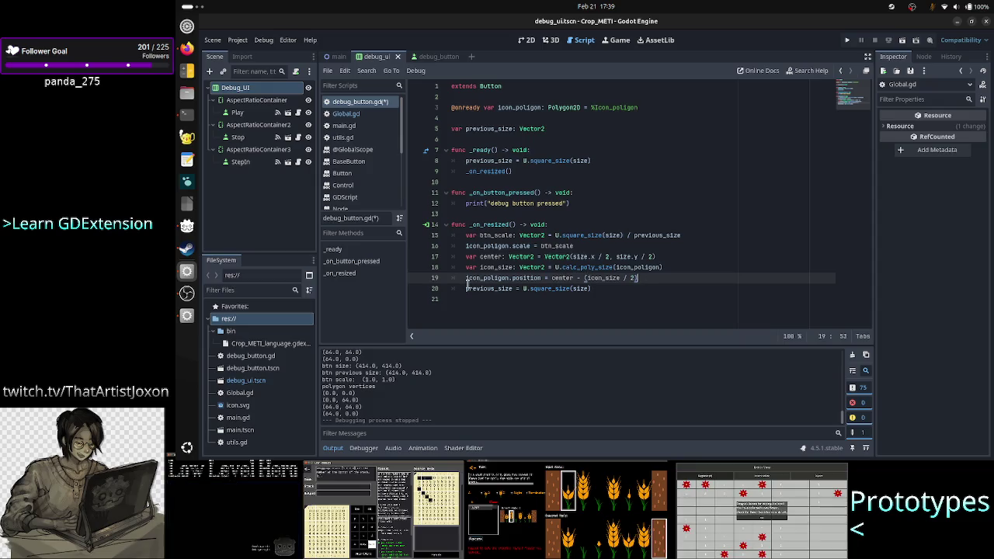
left_click(601, 288)
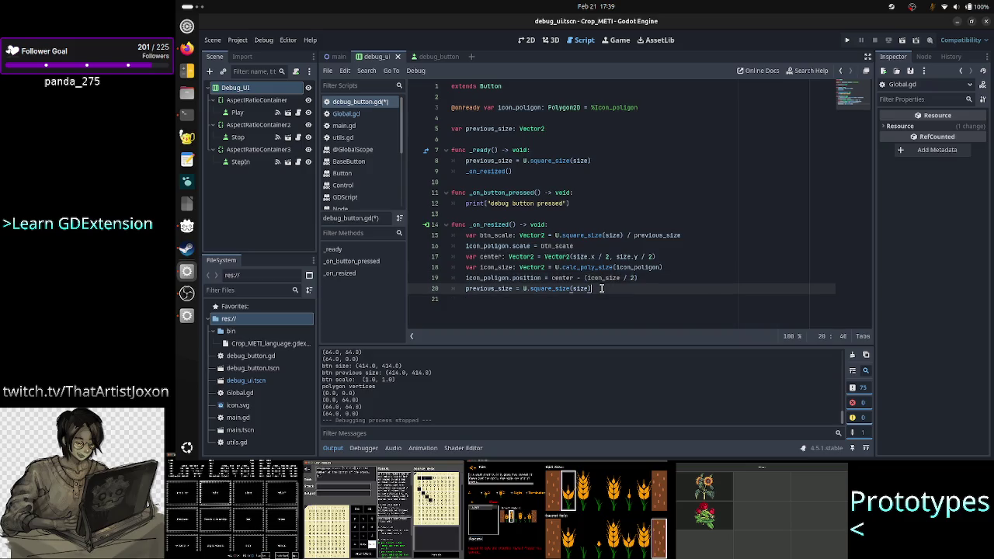
left_click_drag(478, 288, 562, 288)
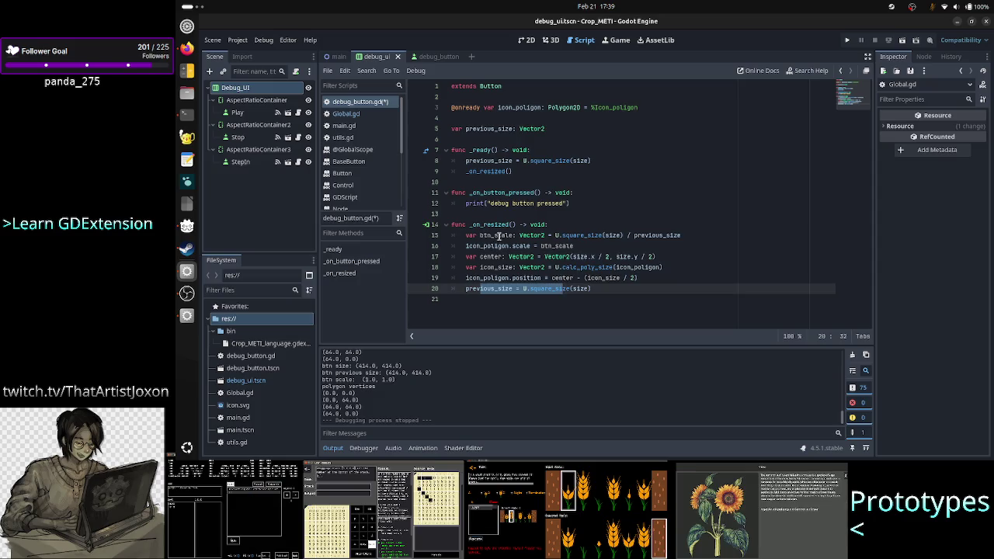
left_click(492, 139)
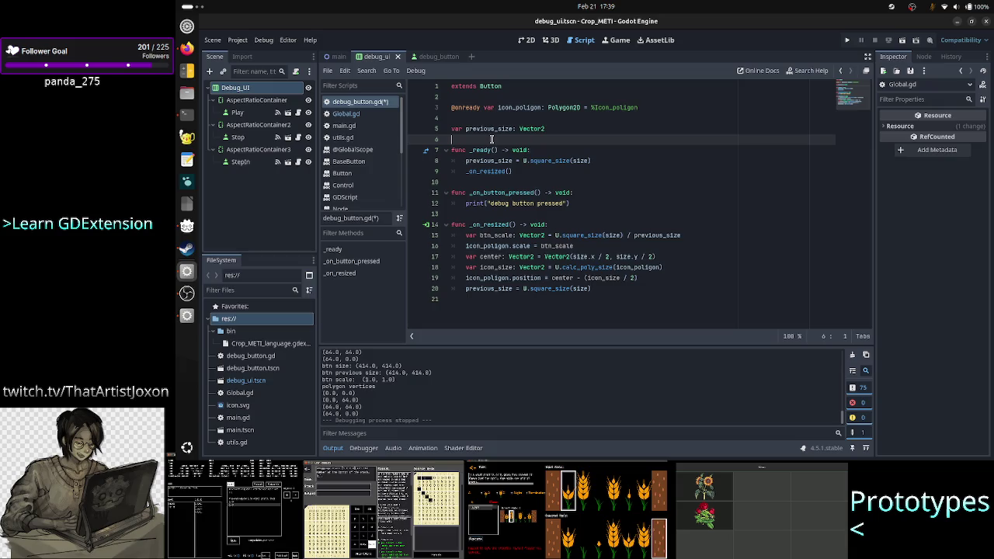
key("alt+Tab")
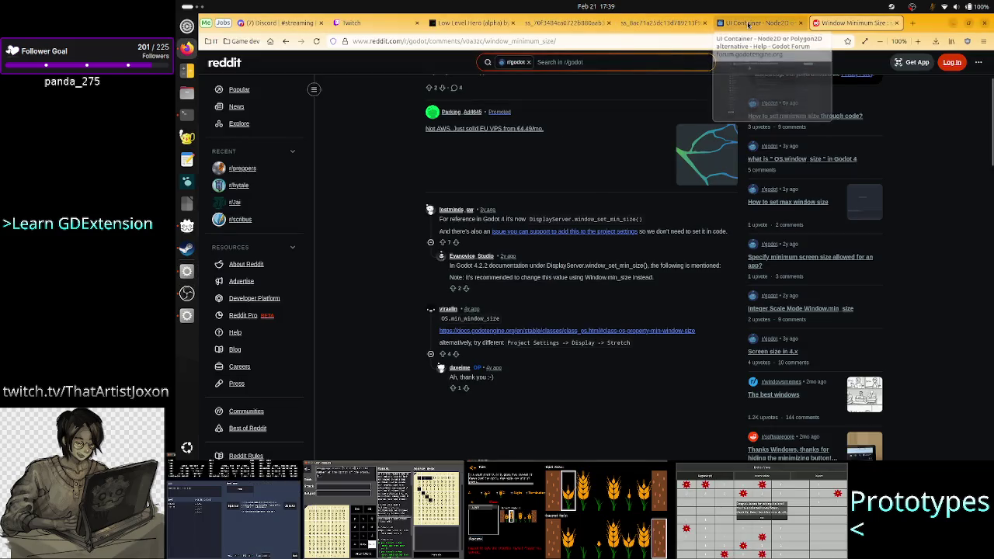
Compare the forum thread's size/min_size scaling and polygon size code
left_click(757, 22)
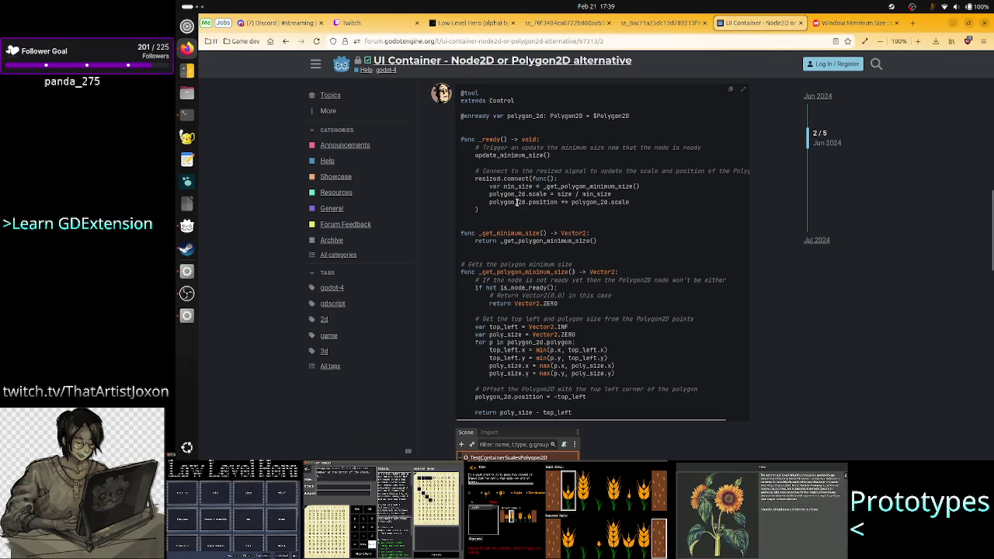
left_click_drag(544, 194, 620, 200)
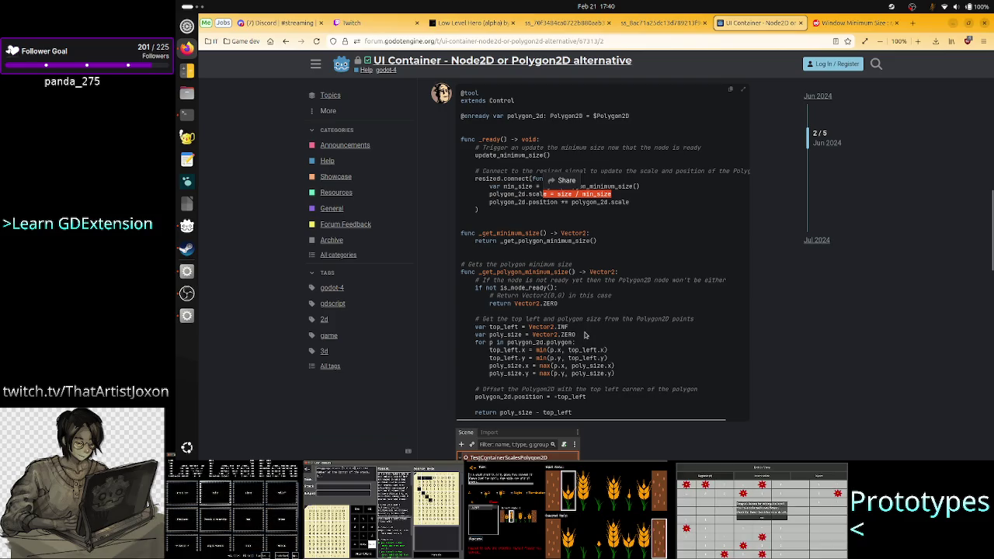
mouse_move(547, 327)
left_mouse_down()
mouse_move(574, 349)
mouse_move(552, 330)
mouse_move(524, 327)
mouse_move(608, 335)
mouse_move(466, 326)
mouse_move(552, 261)
left_mouse_up()
left_click(553, 262)
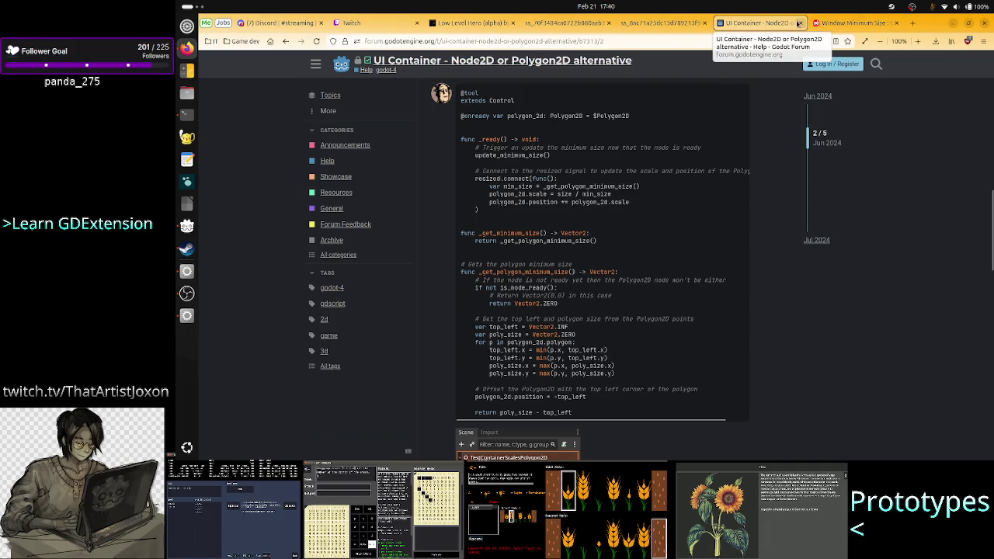
Close the UI Container forum and Window Minimum Size tabs and return to Godot
left_click(800, 22)
left_click(801, 22)
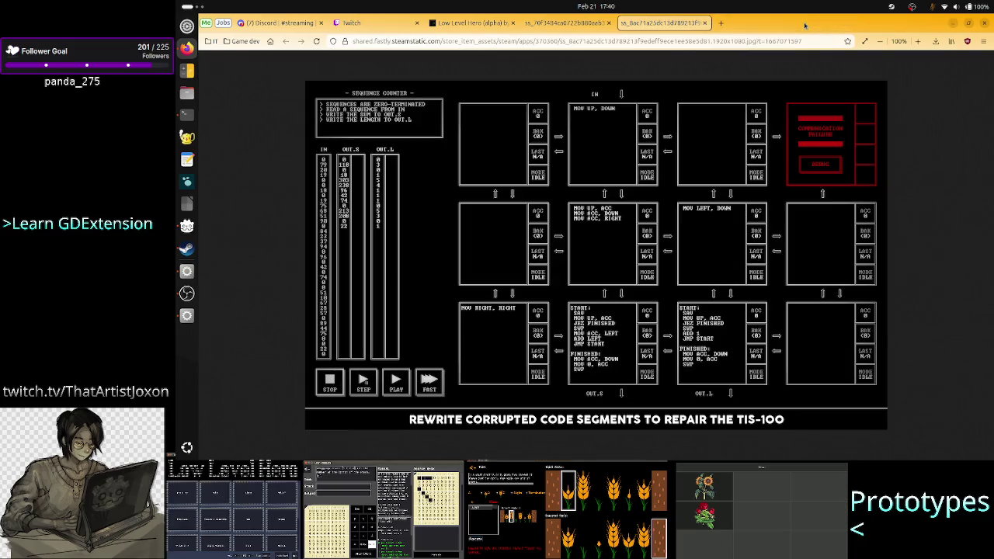
key("alt+Tab")
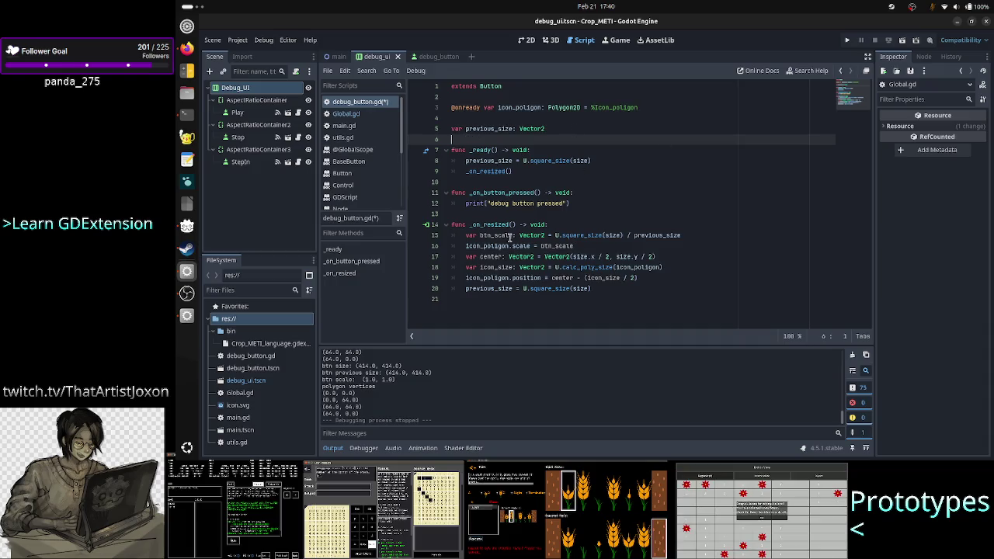
Check where previous_size is declared and updated in debug_button.gd
double_click(490, 128)
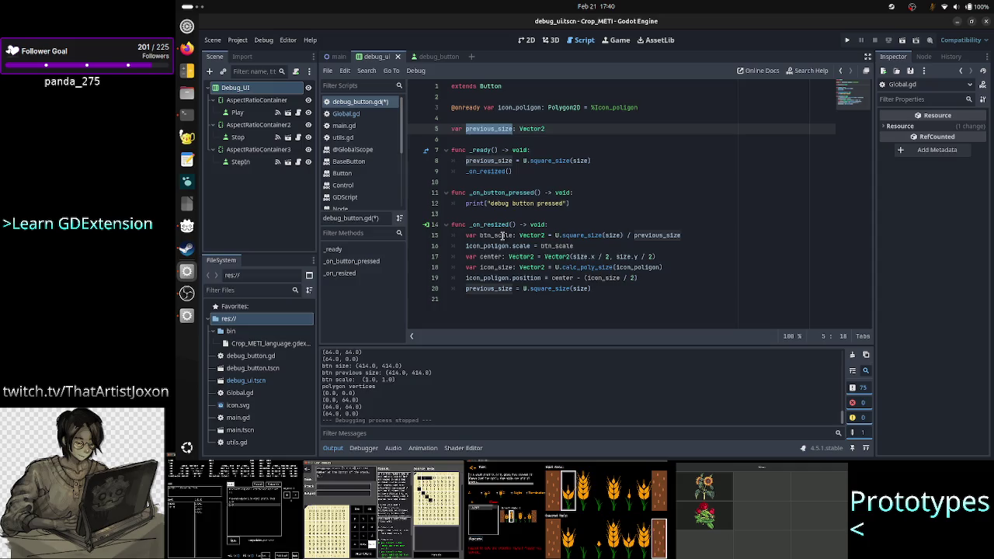
left_click(492, 291)
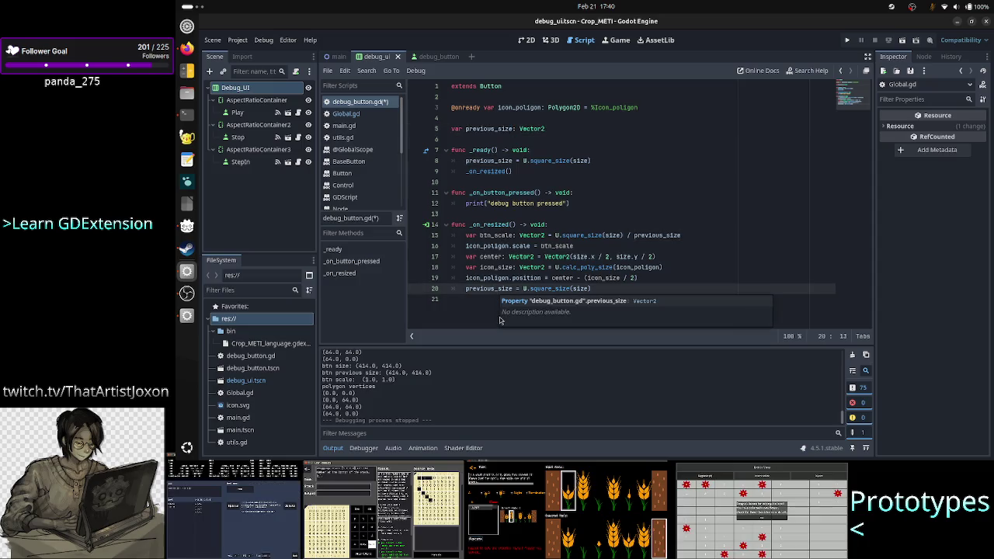
left_click(486, 302)
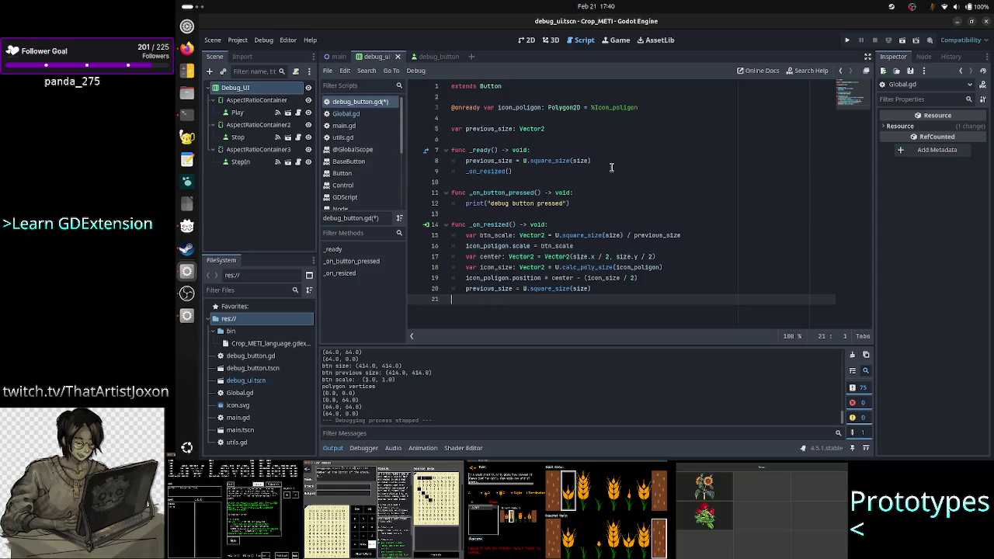
Add a _ready comment that the button should be square via the AspectRatioContainer, but isn't
left_click(599, 145)
key("Return")
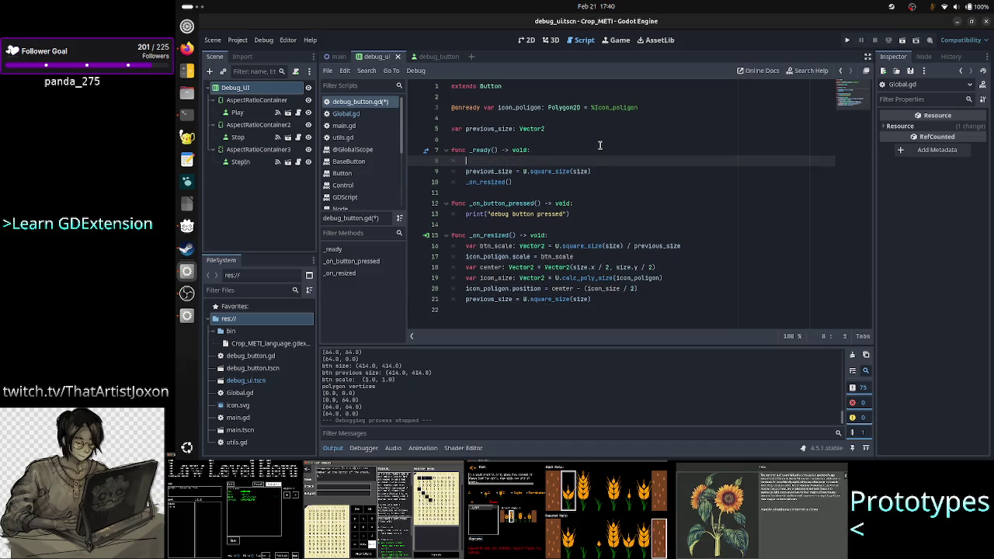
type("#")
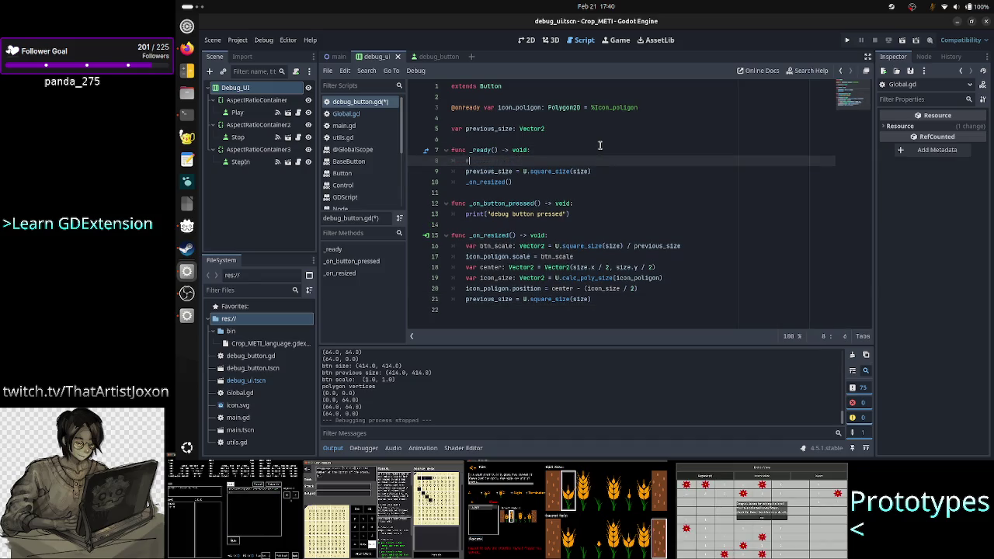
type("THERE IS A ")
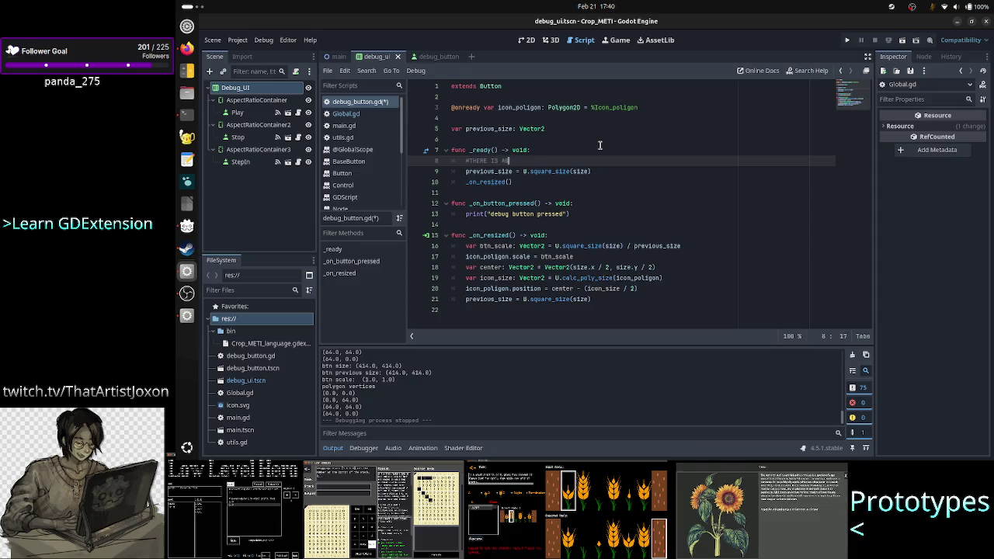
type("BUG")
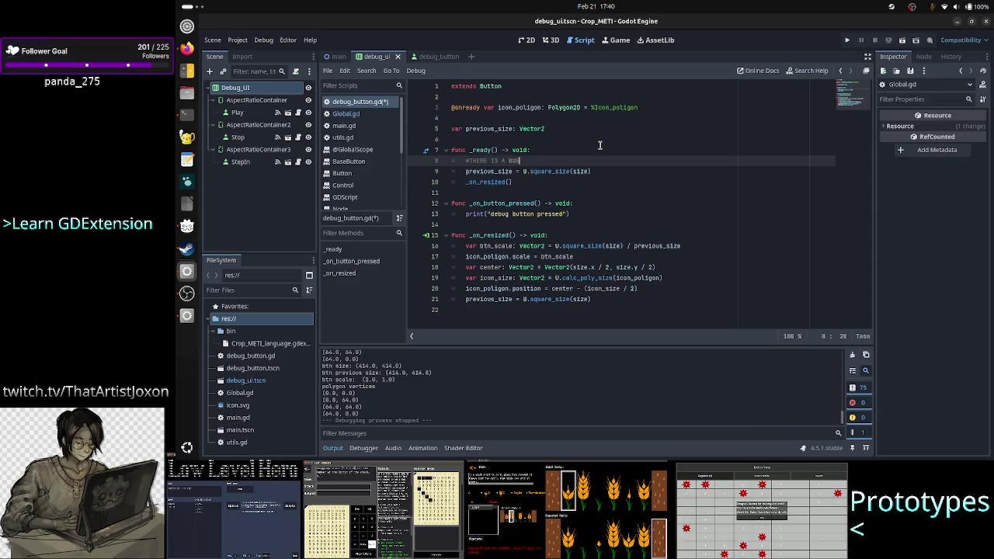
type(":")
key("BackSpace")
key("BackSpace")
key("BackSpace")
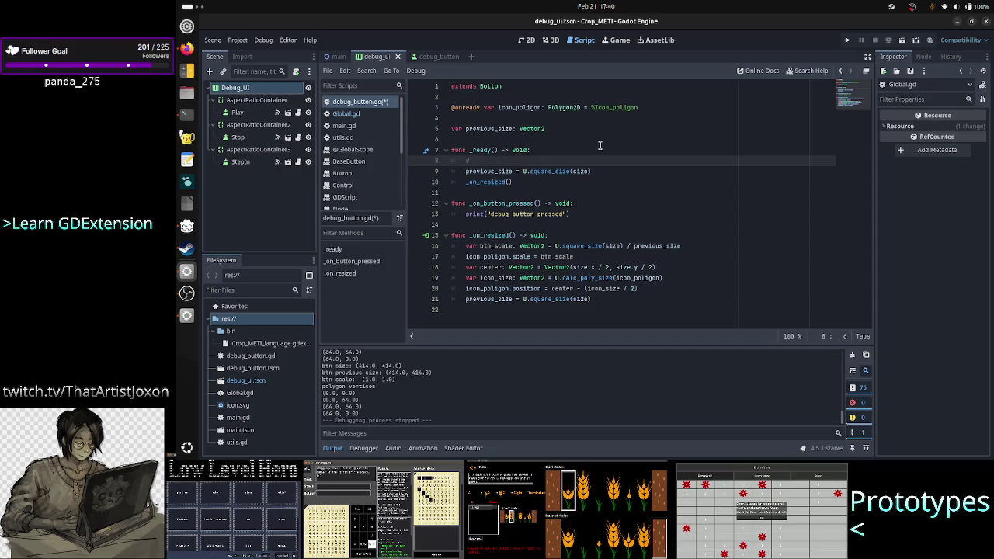
type("I")
key("BackSpace")
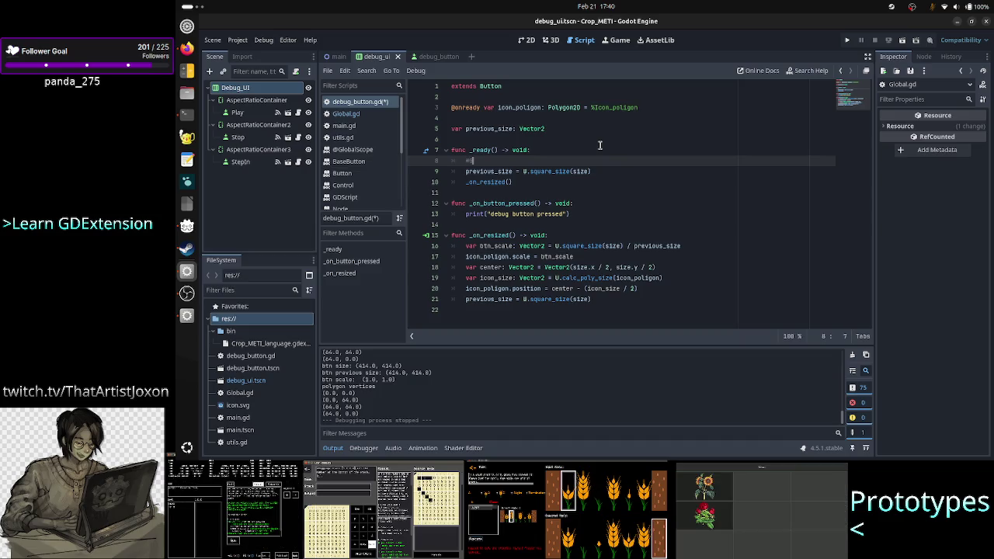
type("OOST ")
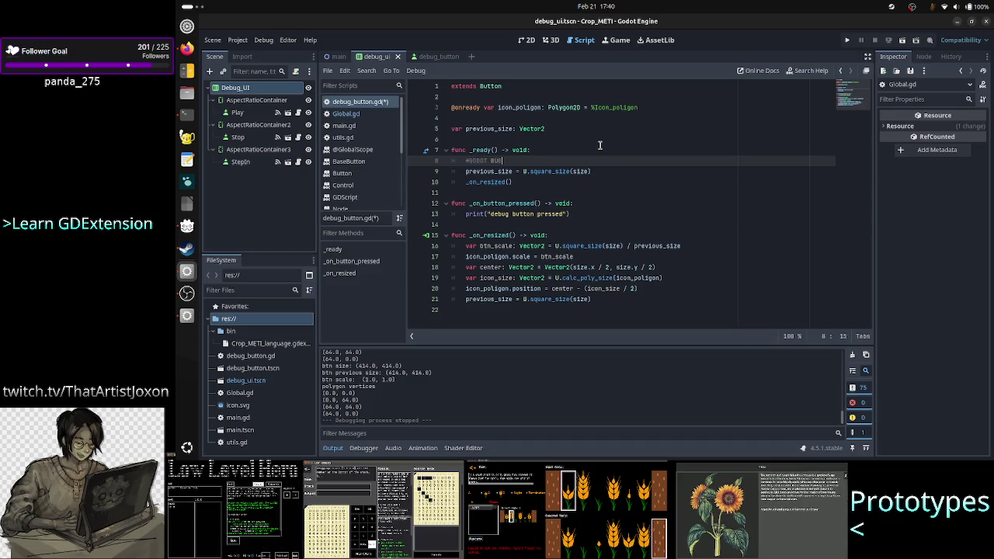
type(":")
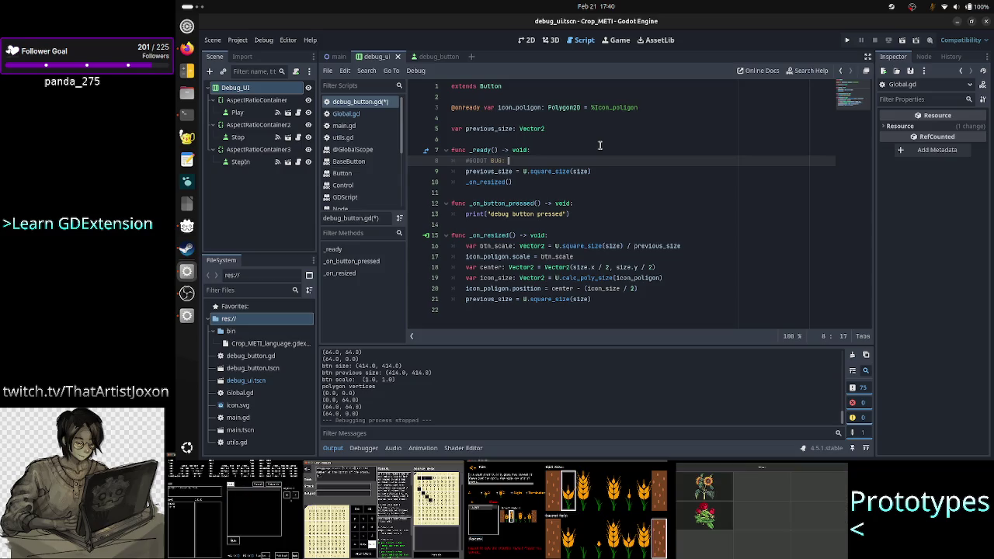
type("normally")
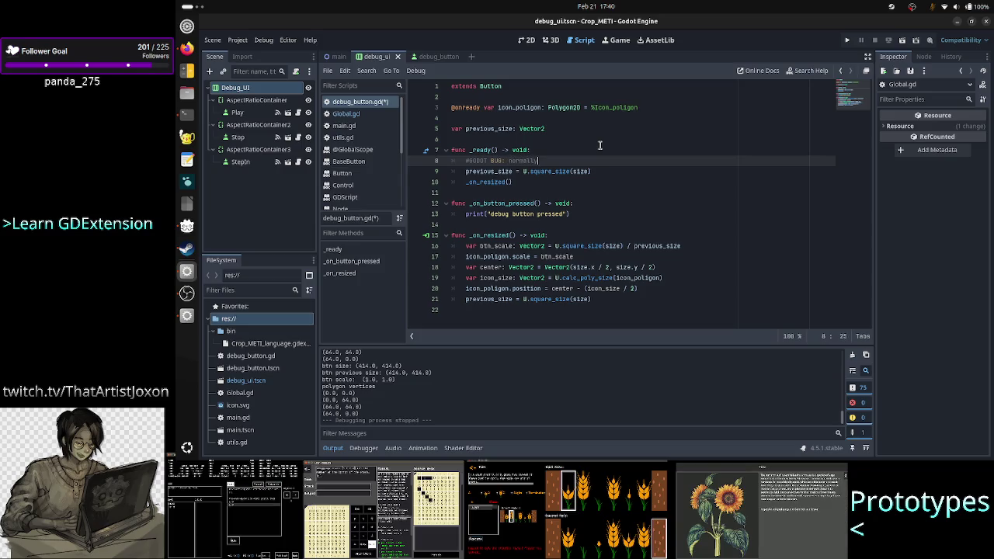
type(" btn size")
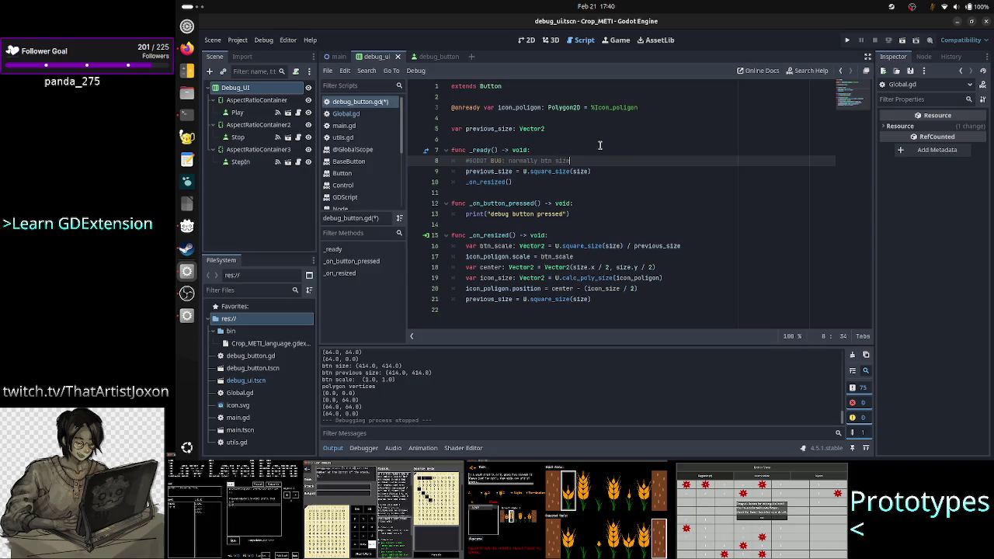
type(" ld")
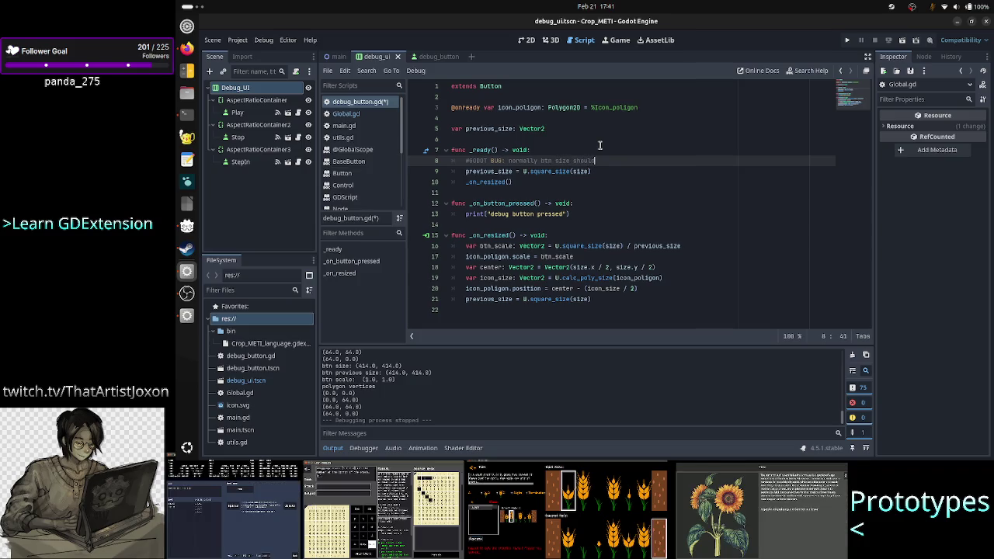
type("square")
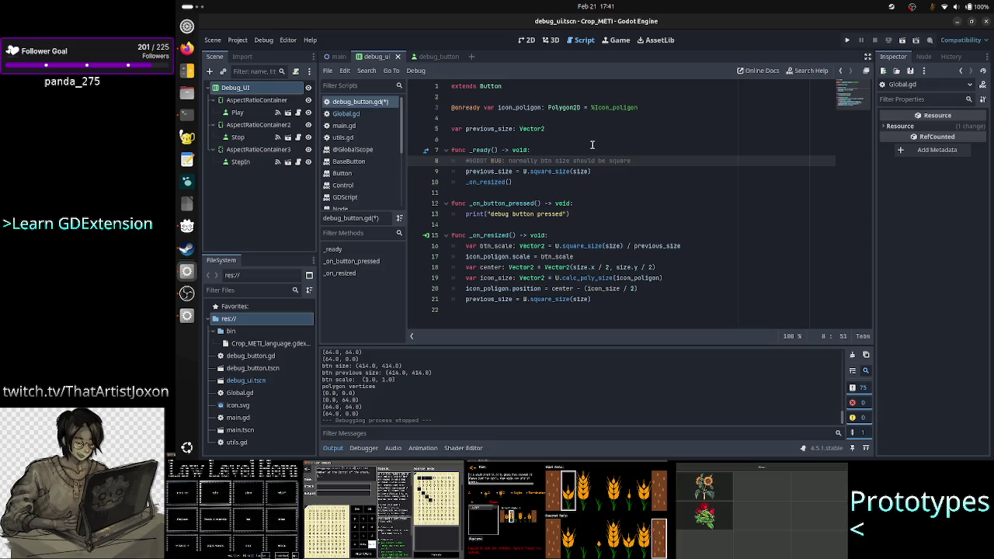
key("ctrl+BackSpace")
key("ctrl+BackSpace")
key("ctrl+BackSpace")
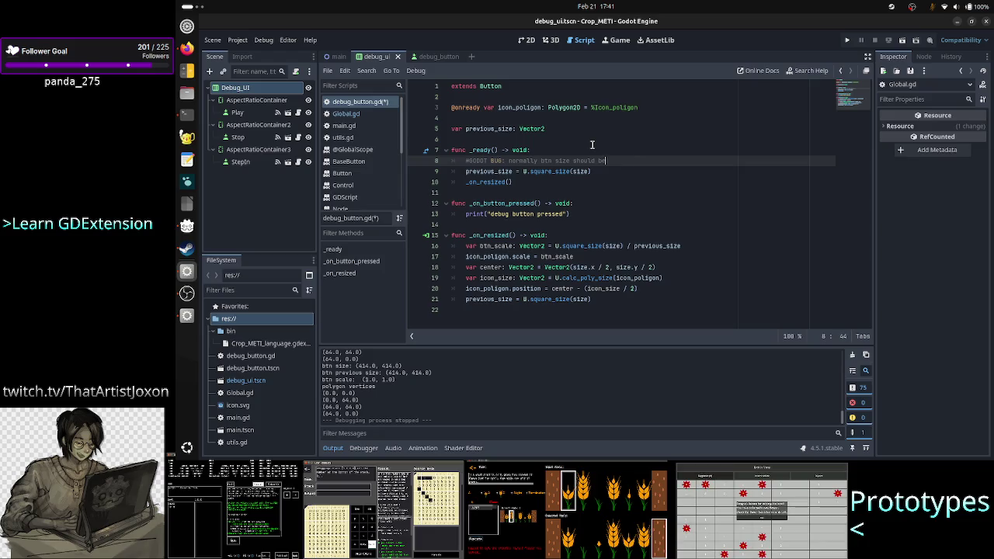
type("shou")
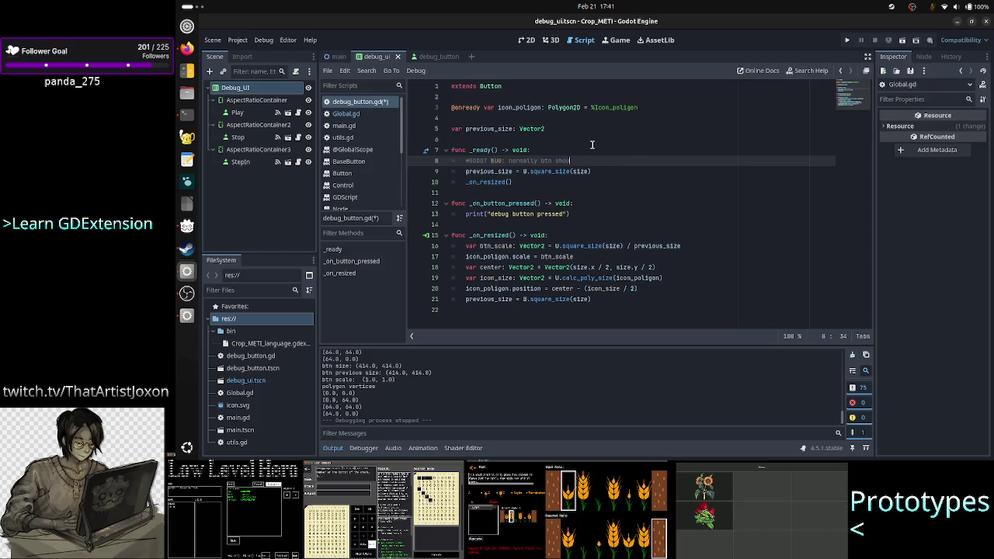
type("ld be squa")
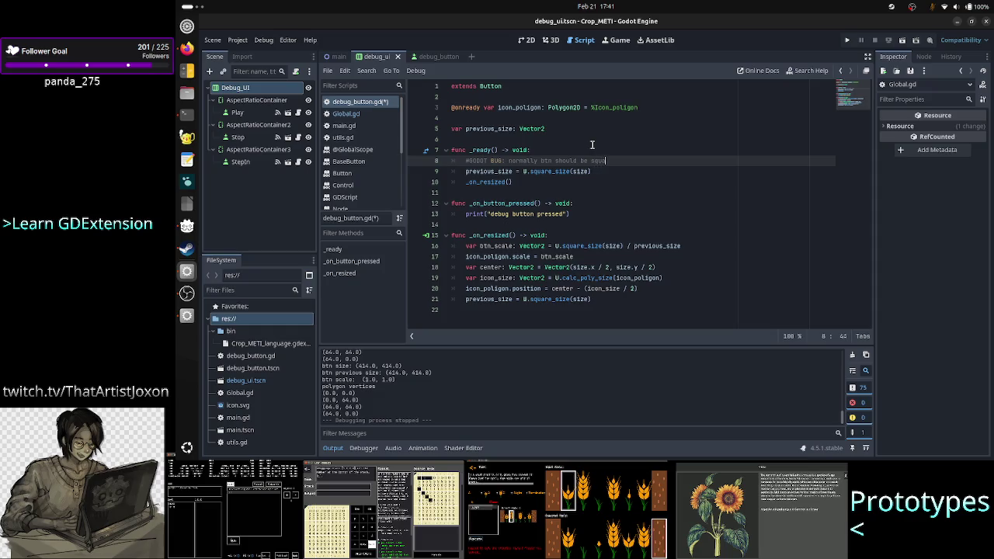
type("re, enforced")
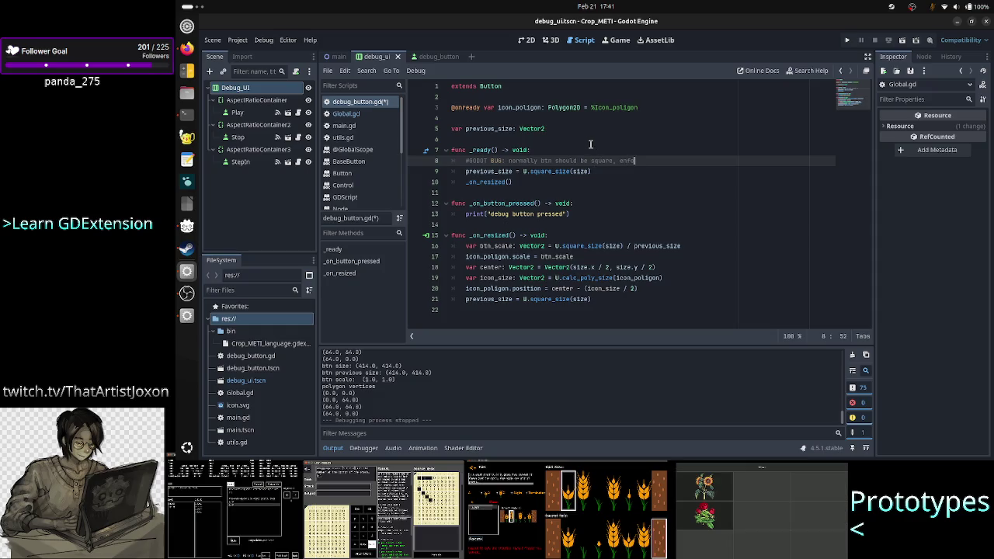
type(" by the ")
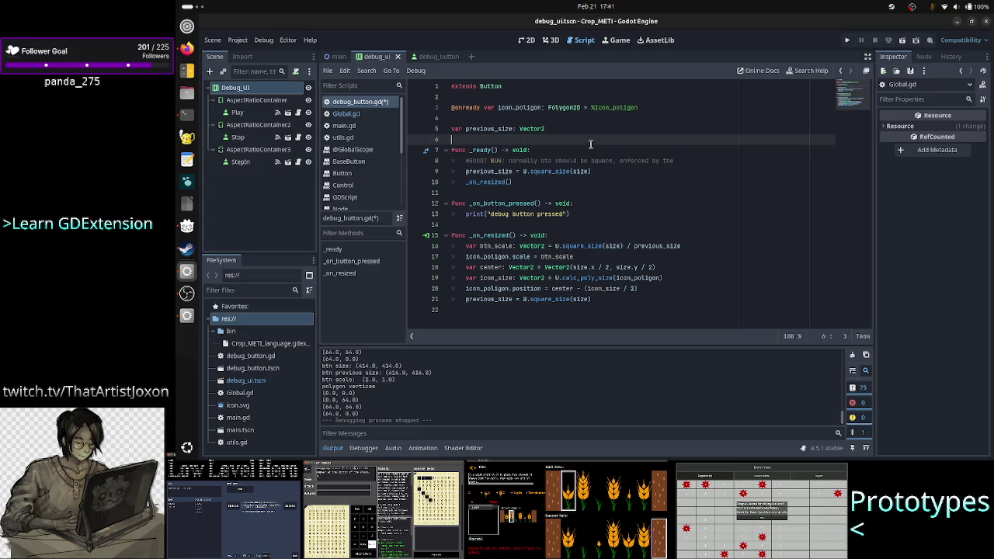
type("asp")
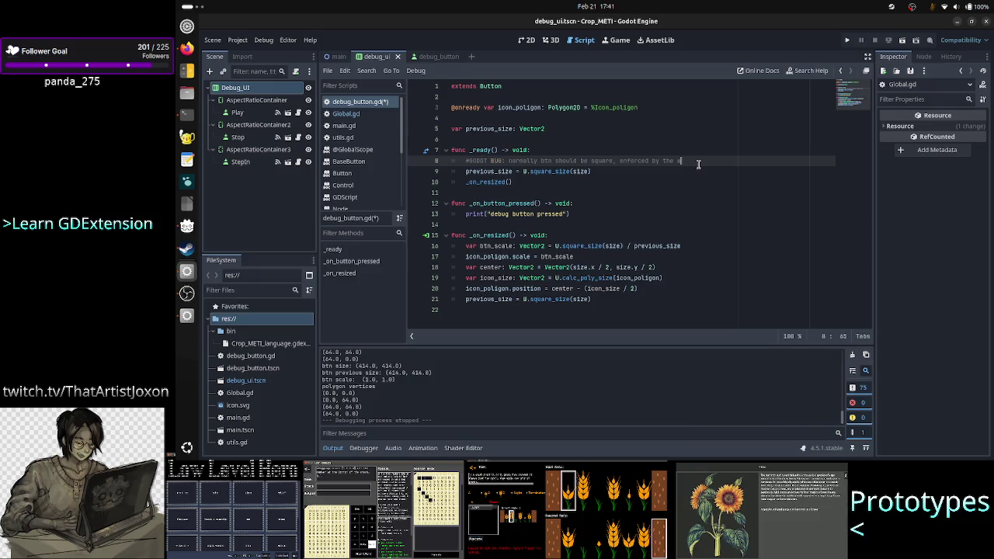
key("BackSpace")
key("BackSpace")
key("BackSpace")
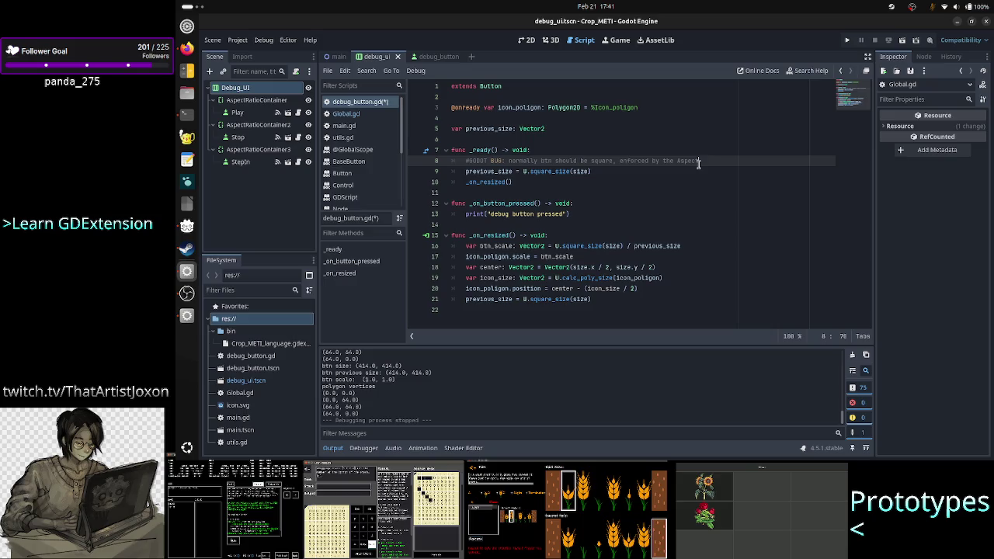
type("RatioCont")
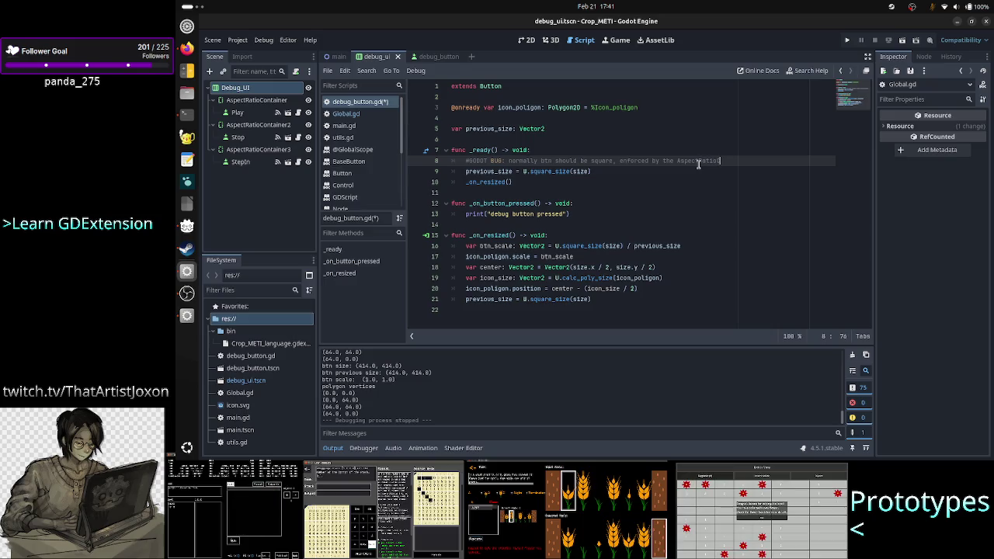
type("ainer, ")
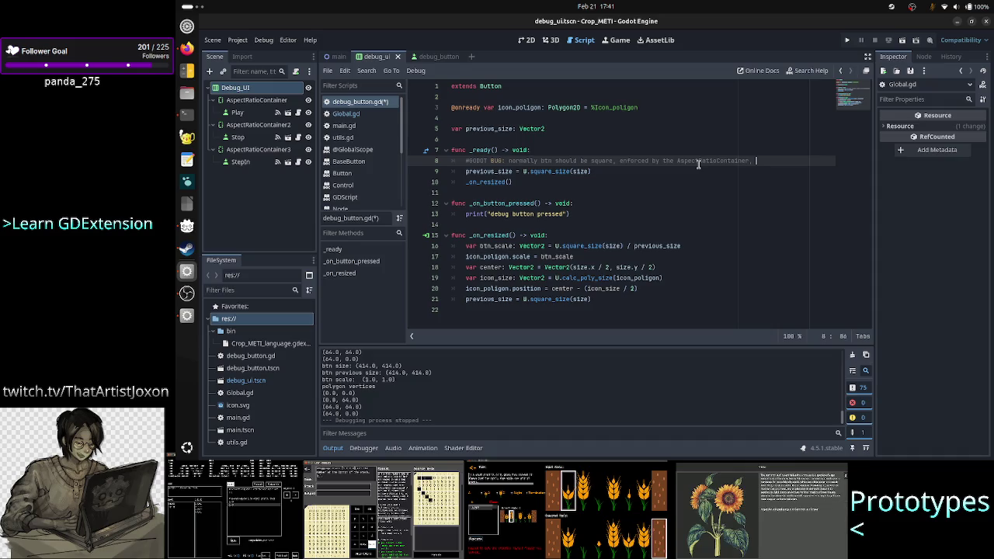
type("but it")
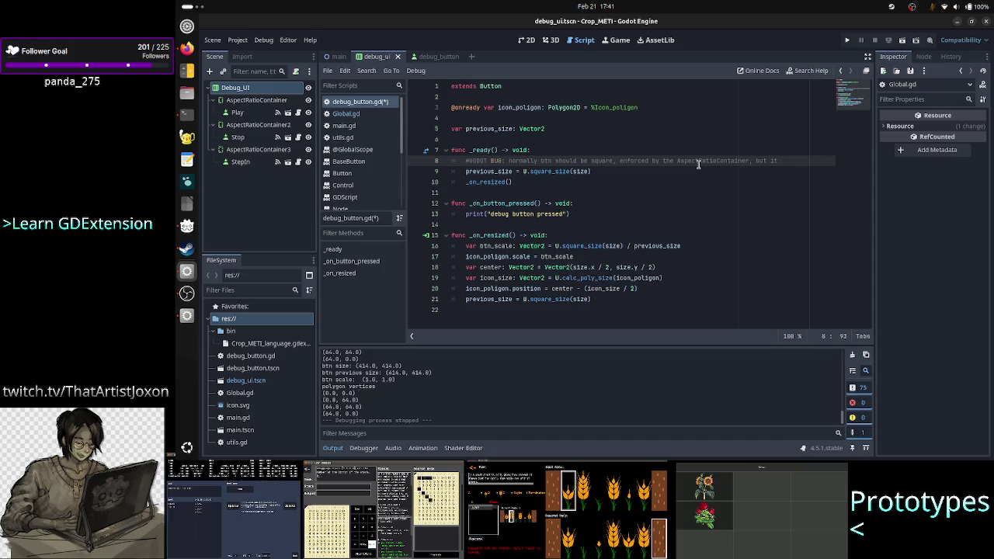
type(" isn't")
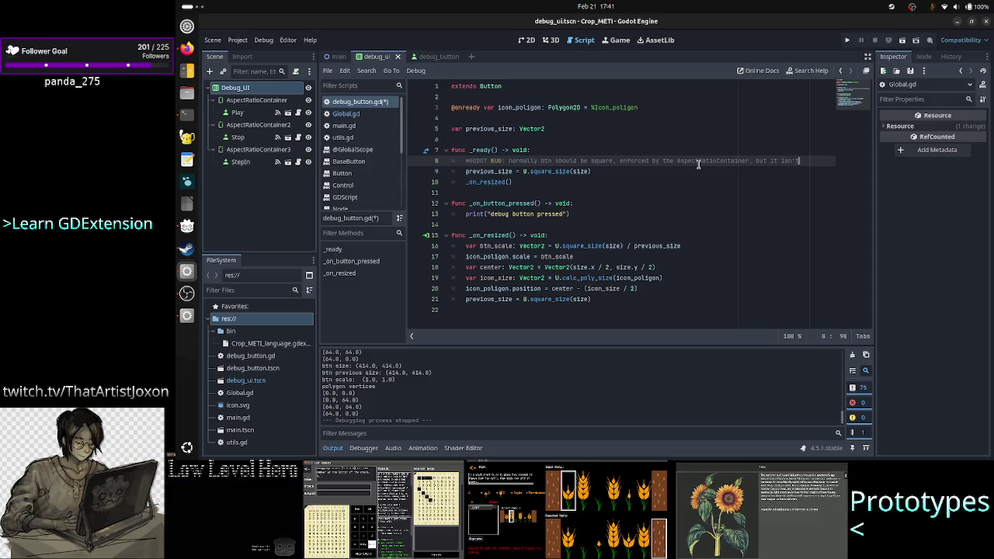
type("???")
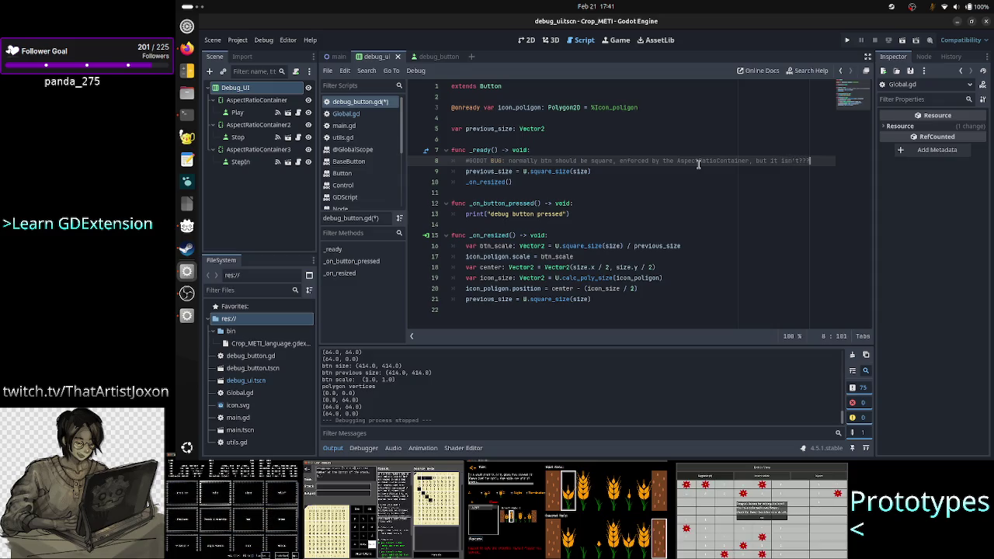
Add a second comment, 'given size is the full size of the mentioned container', and save
key("Return")
type("#the")
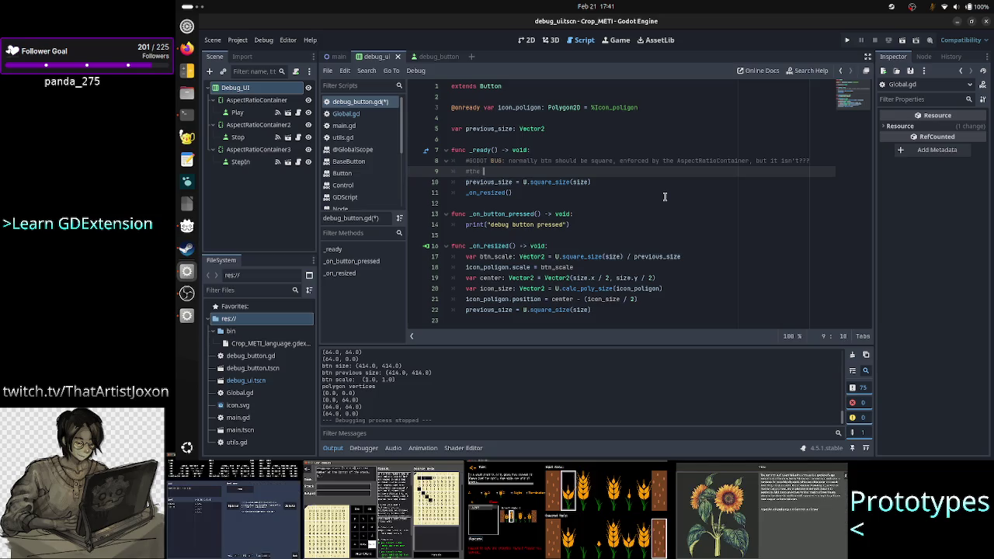
type("given s")
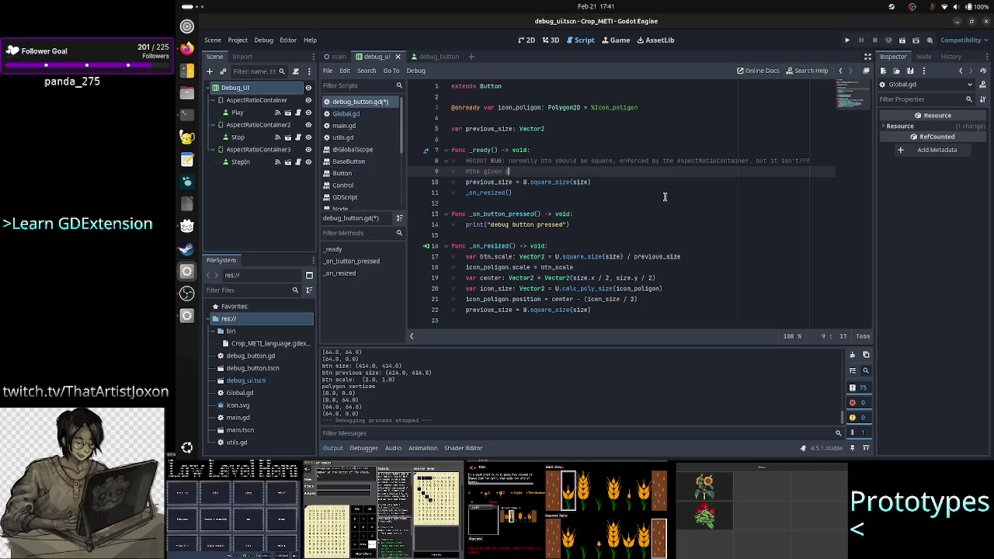
type("ize is the full siz")
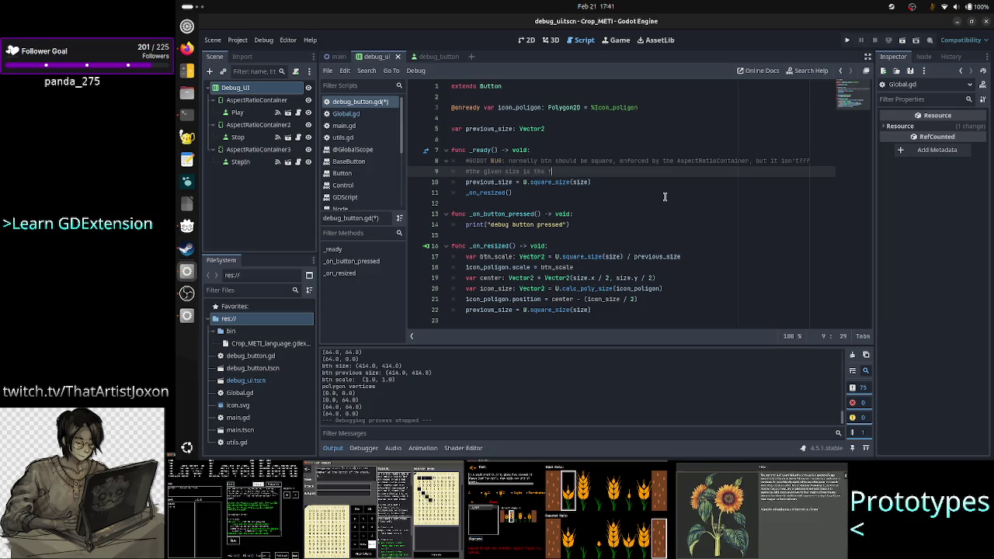
type("e of the ")
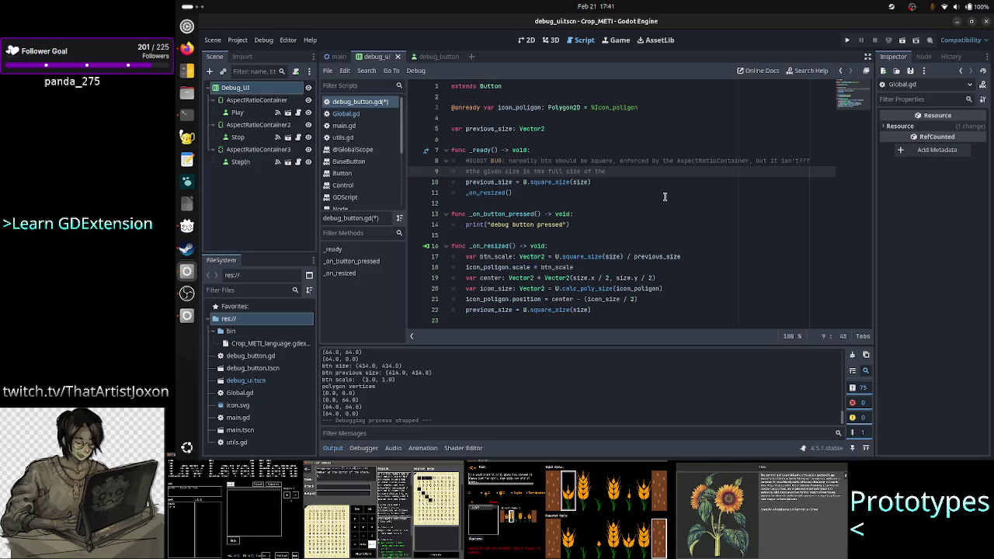
type("mentioned co")
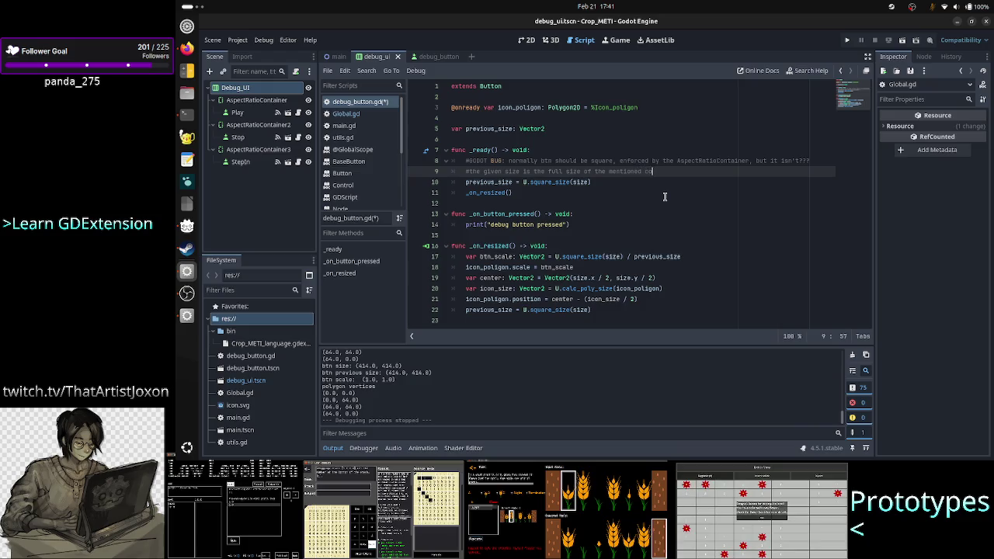
type("ntainer")
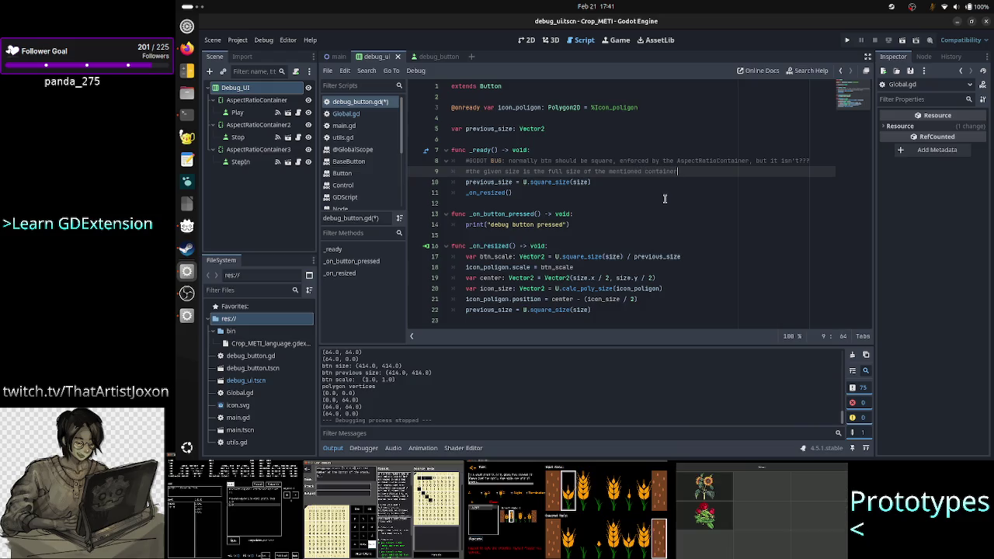
key("Up")
key("Down")
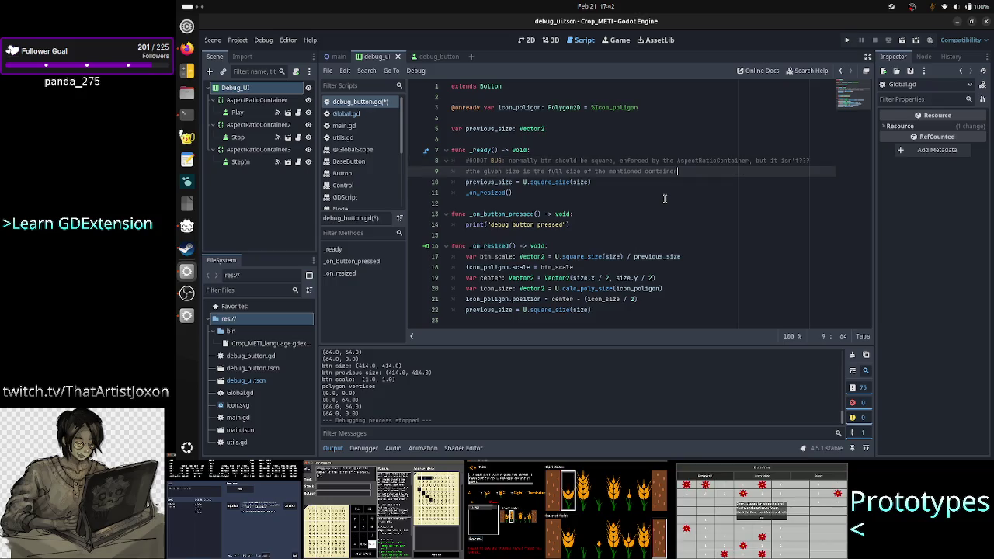
key("Home")
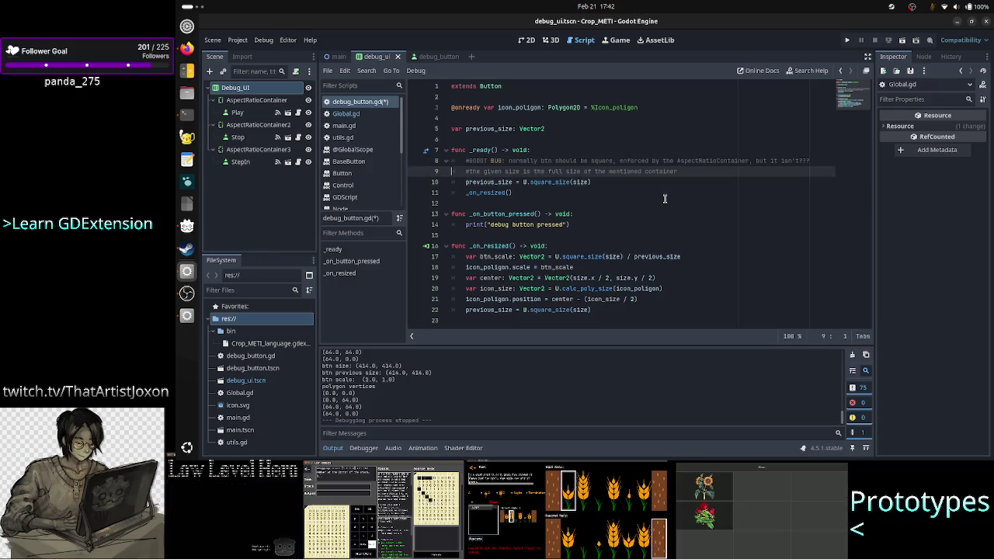
key("ctrl+s")
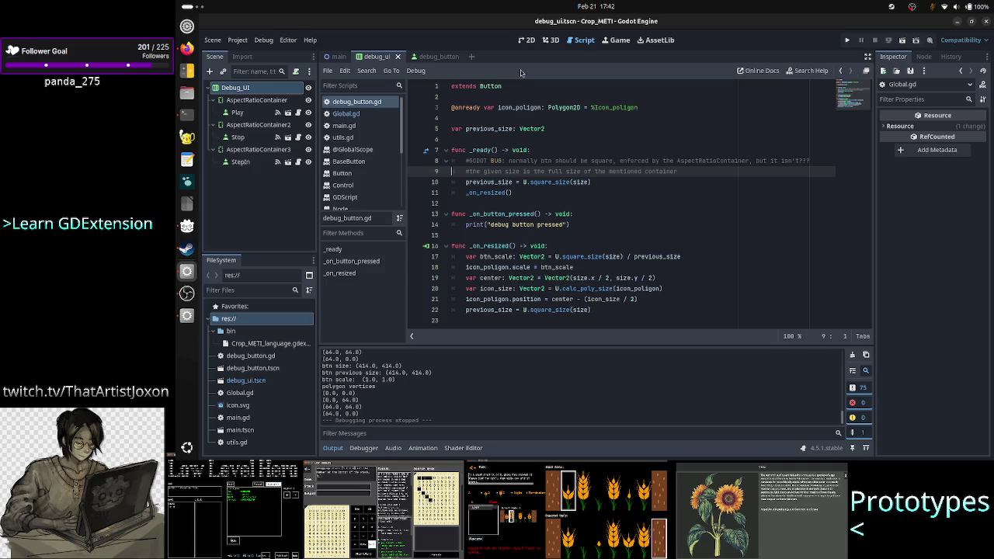
In the 2D view, check the AspectRatioContainer's 413×720 size against Play's 413×413, then open debug_button.gd
left_click(527, 39)
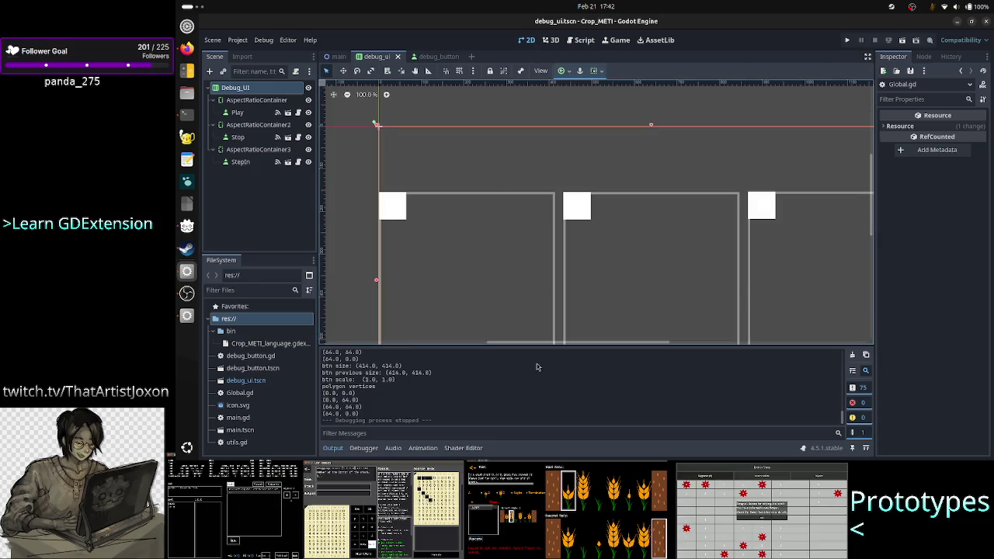
left_click(333, 448)
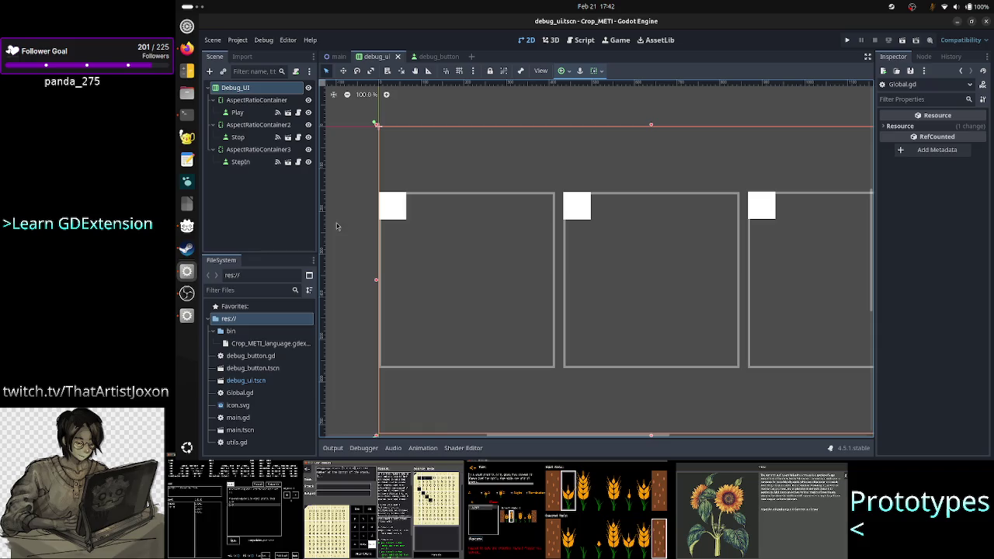
left_click(440, 223)
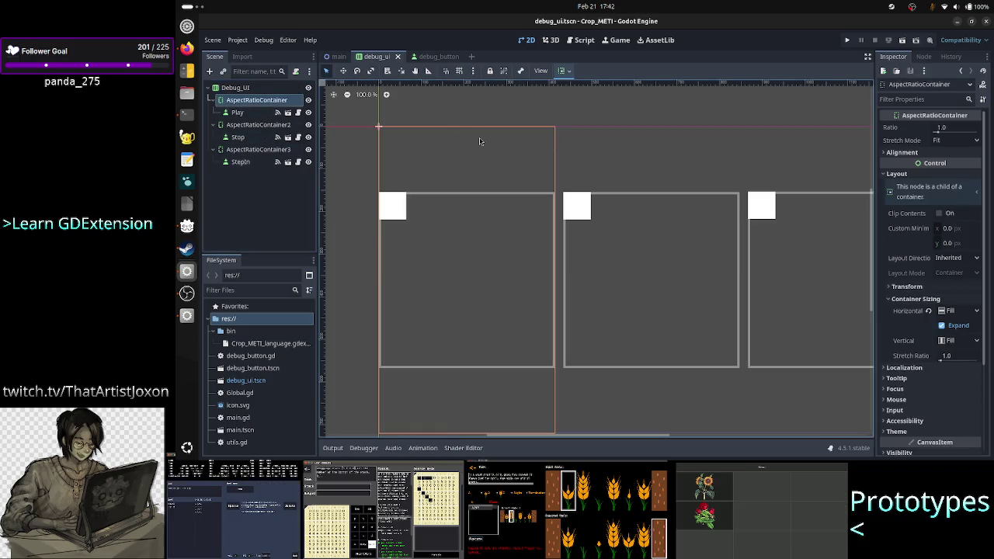
left_click(238, 113)
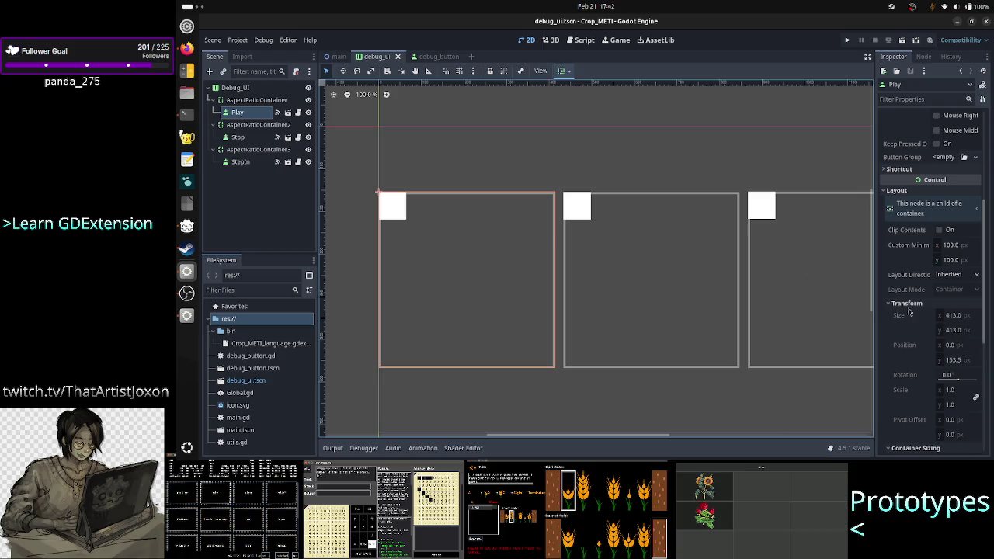
left_click(257, 101)
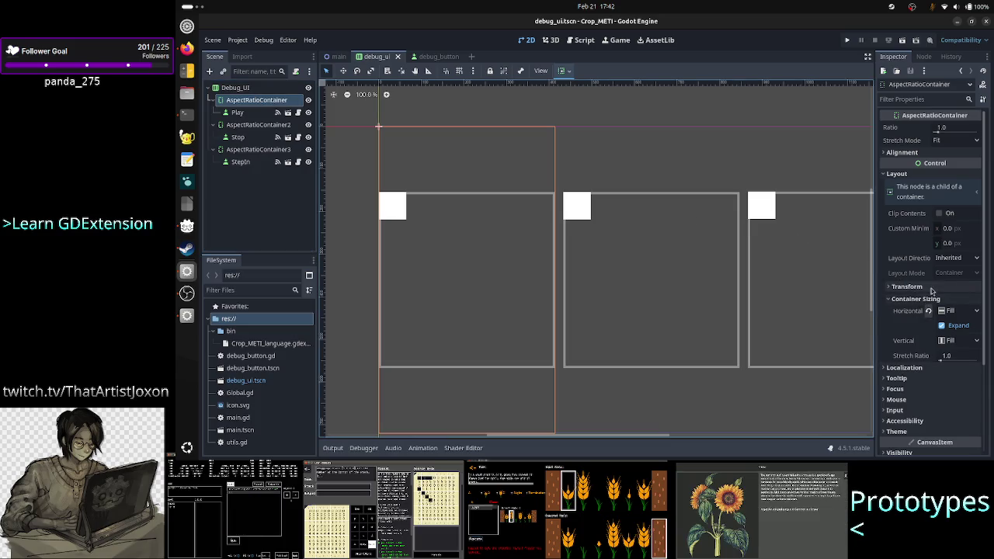
left_click(931, 287)
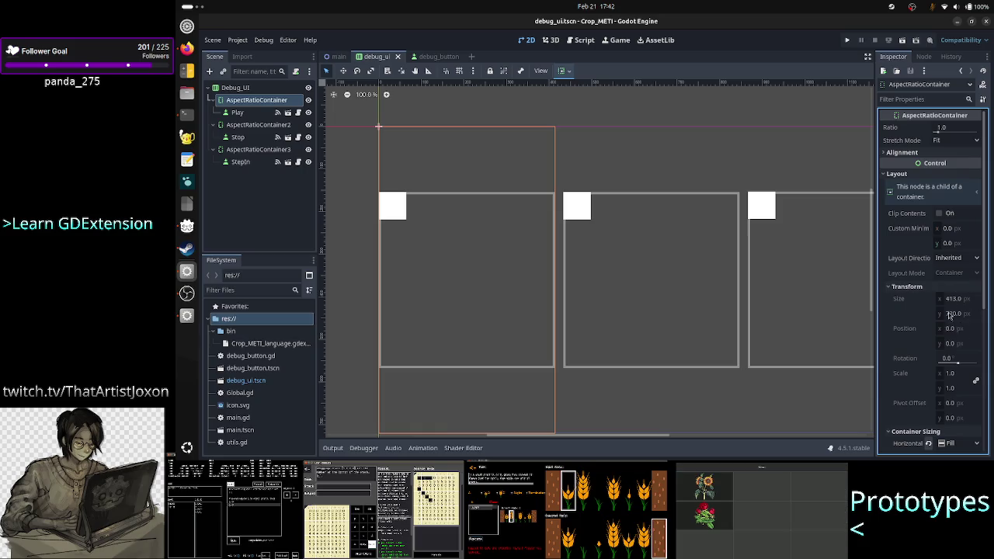
left_click(246, 113)
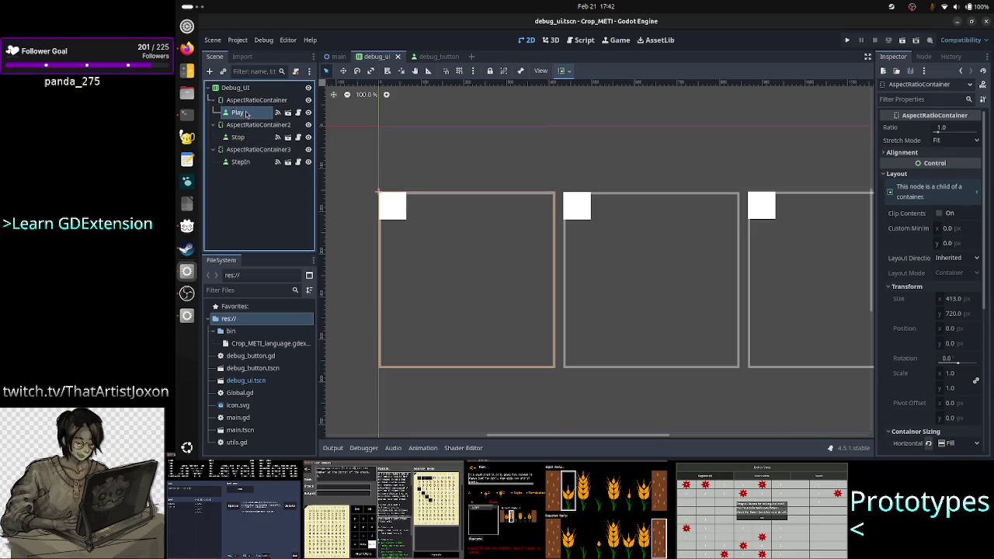
left_click(298, 113)
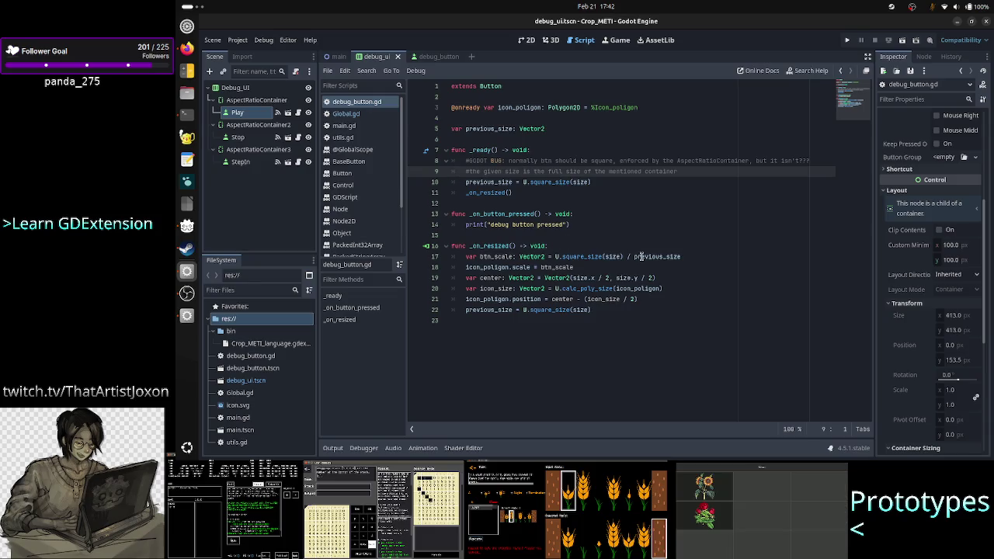
left_click(588, 182)
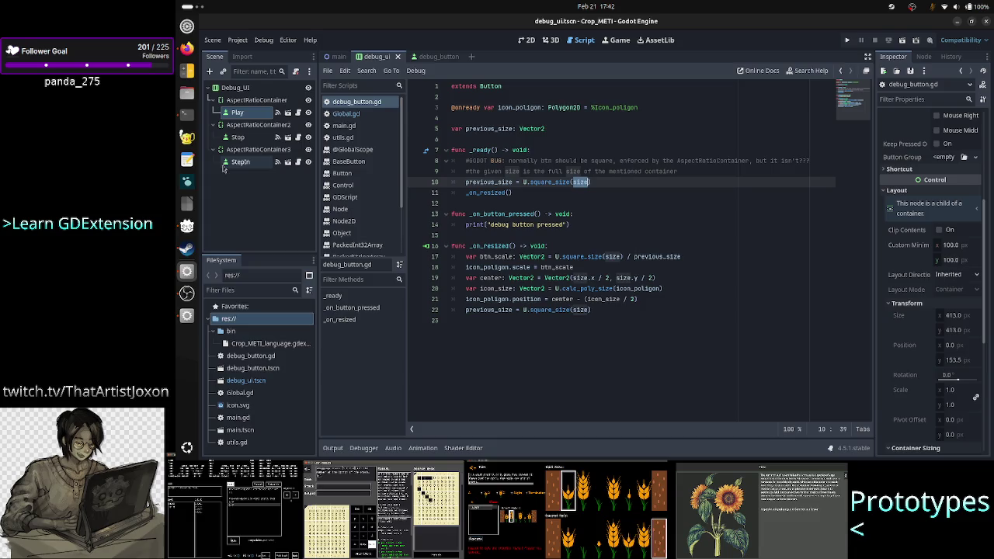
left_click(526, 40)
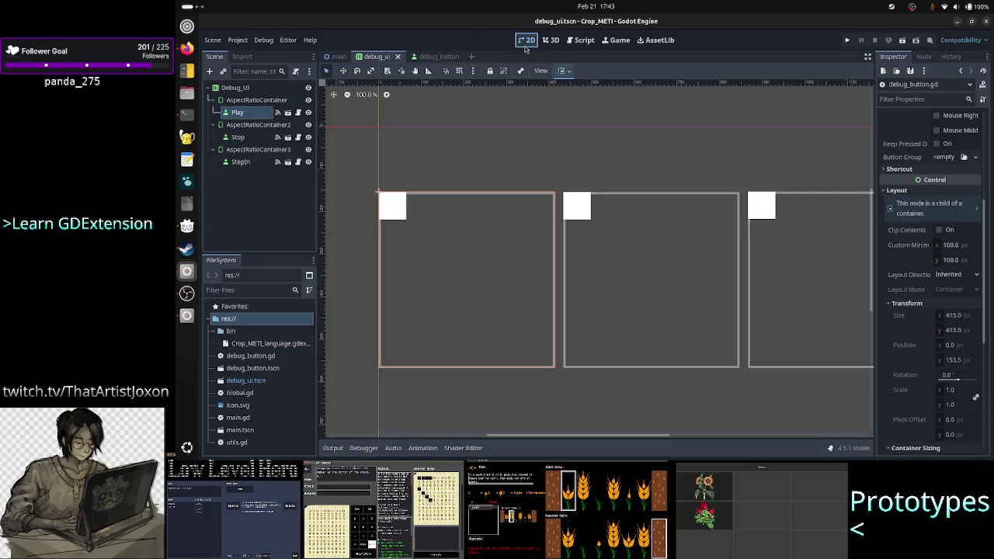
left_click(258, 100)
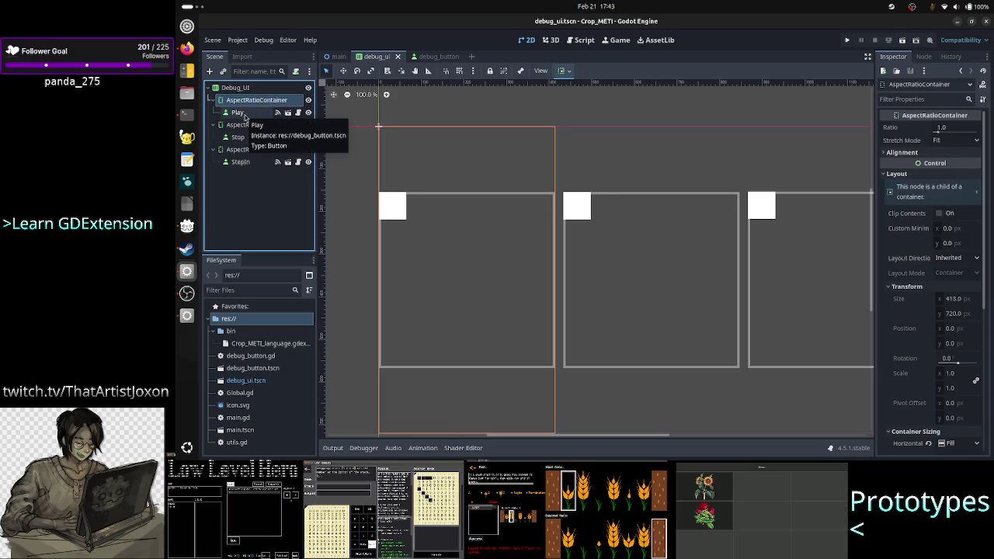
left_click(238, 113)
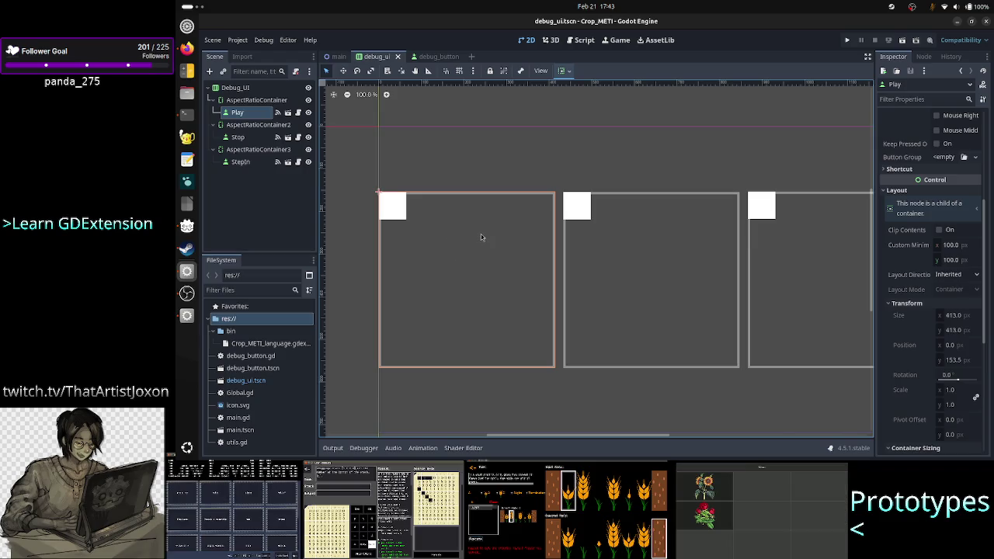
left_click(582, 43)
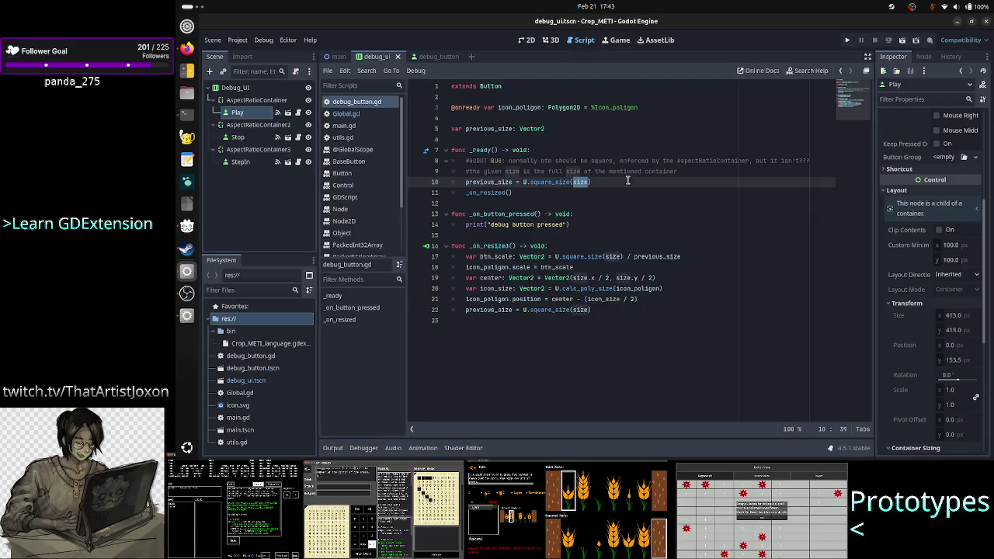
left_click(687, 170)
Add print(size) as the first statement in _ready, below the bug comments
key("Return")
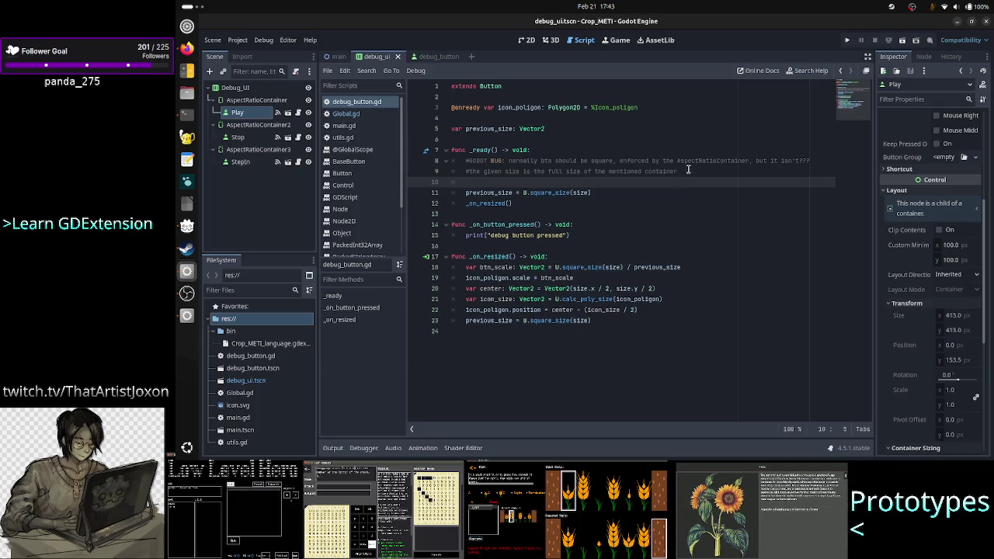
type("print(")
type("si")
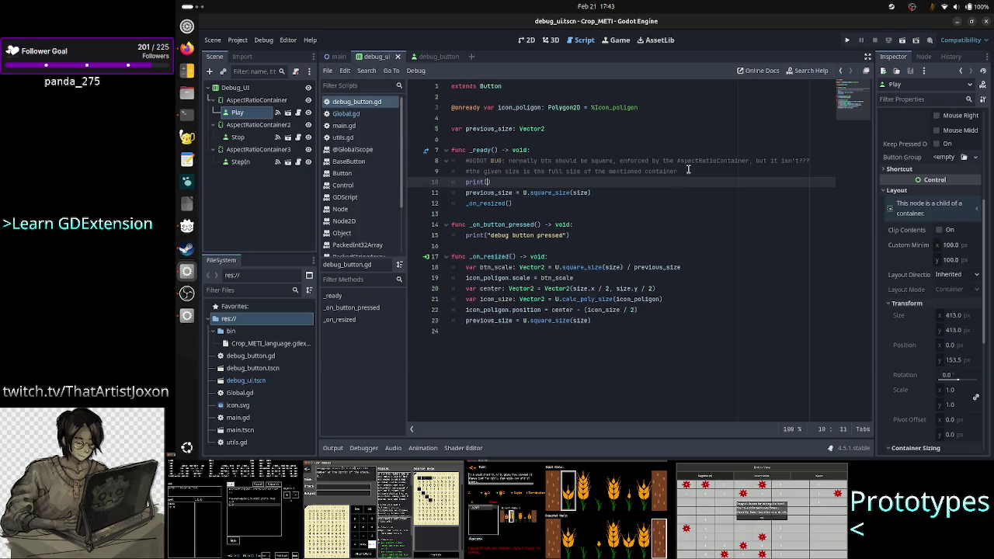
key("Return")
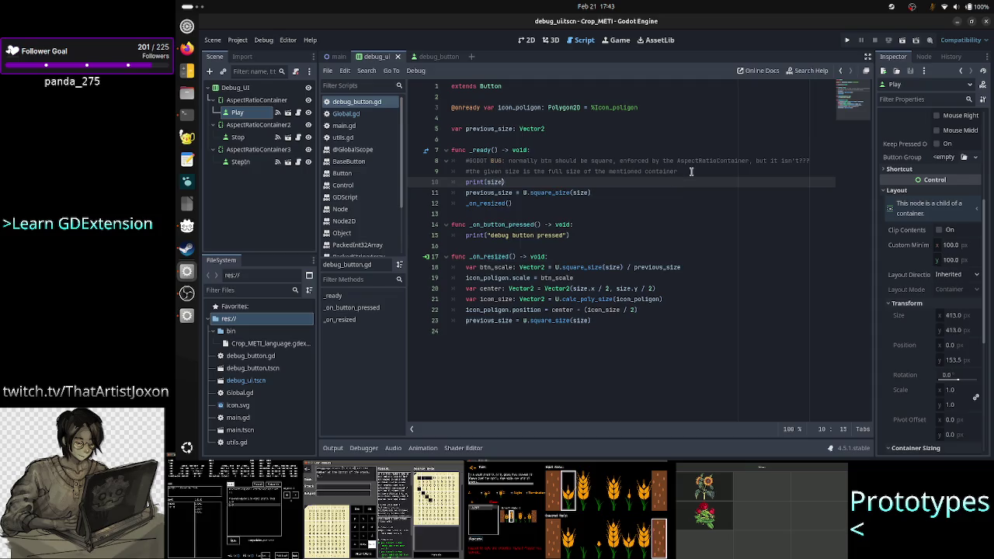
left_click(486, 96)
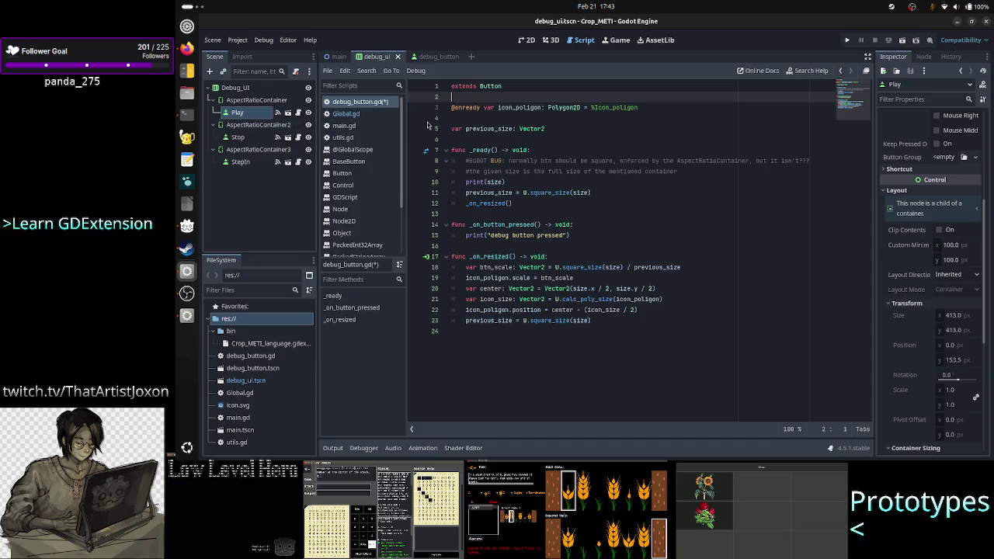
Inspect the debug_button scene's Icon_poligon and root Button nodes, then return to the debug_ui scene
left_click(428, 56)
left_click(244, 101)
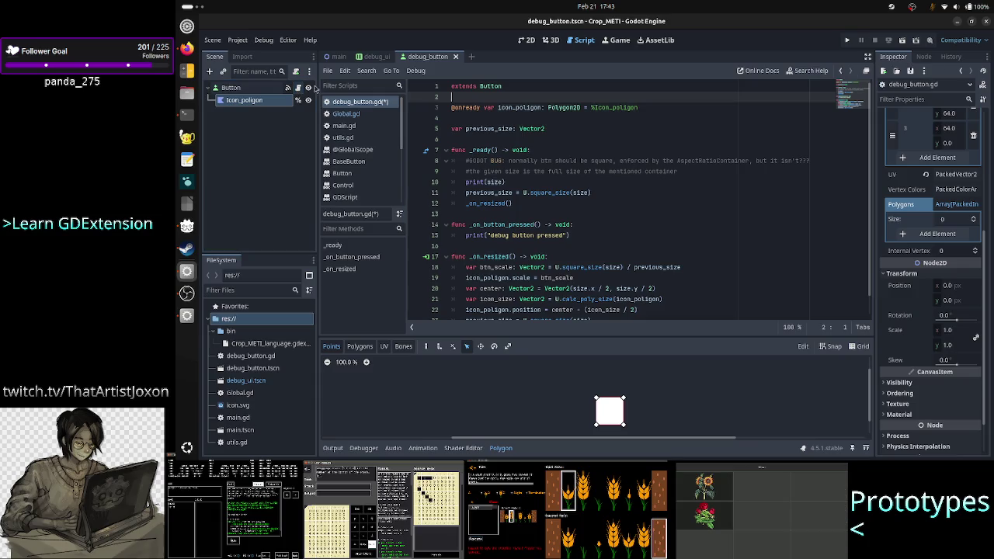
left_click(514, 182)
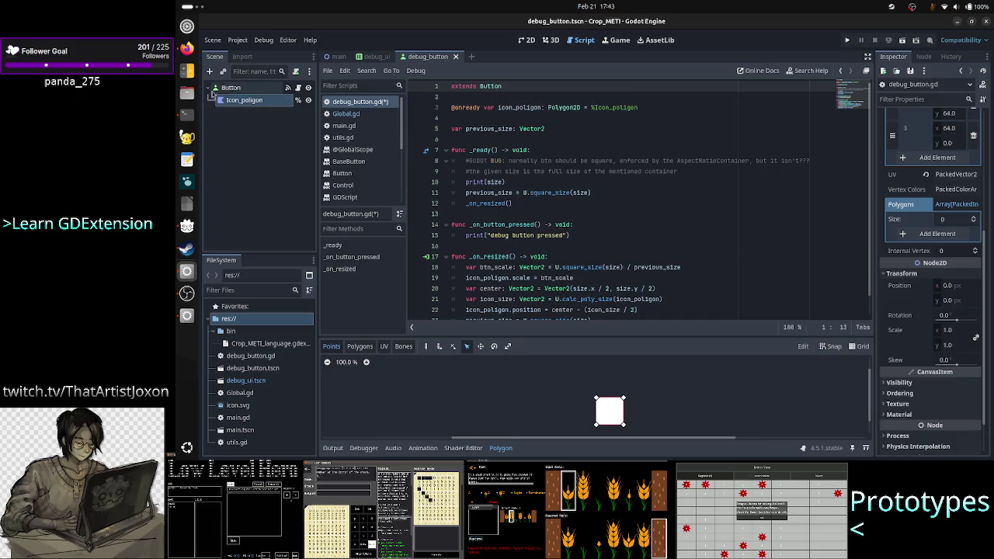
left_click(230, 87)
left_click(375, 61)
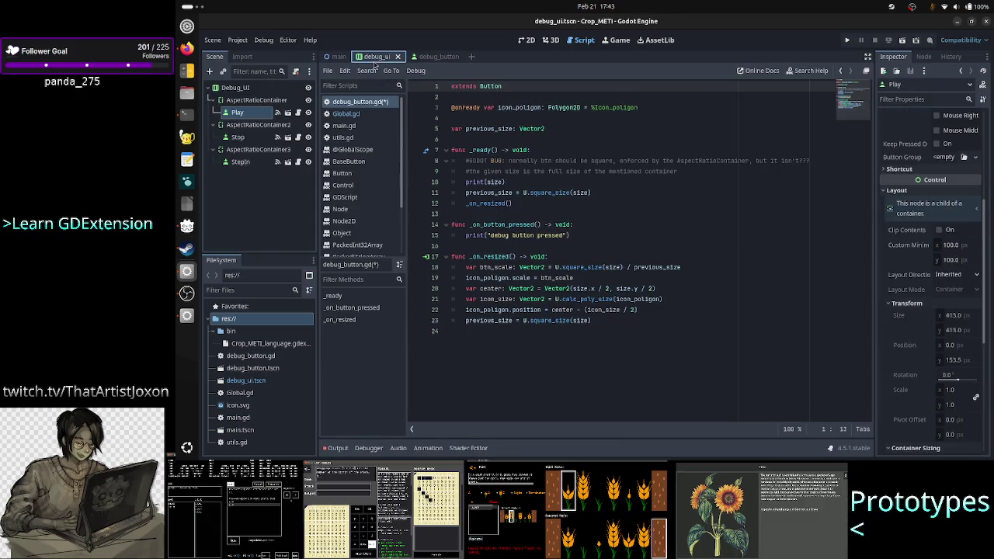
Run the project, check that the output logs (100.0, 100.0), and relaunch with F5
left_click(846, 41)
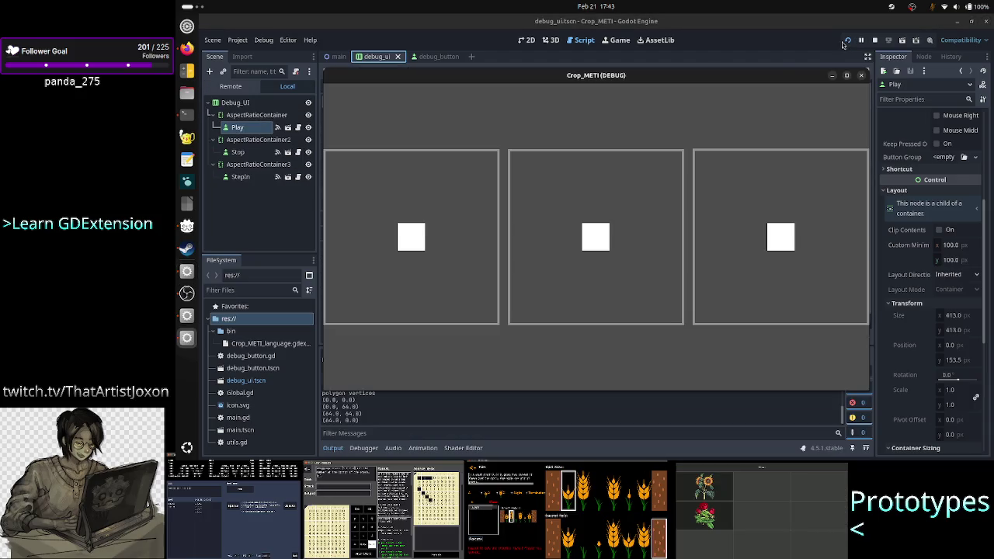
left_click(432, 404)
key("F5")
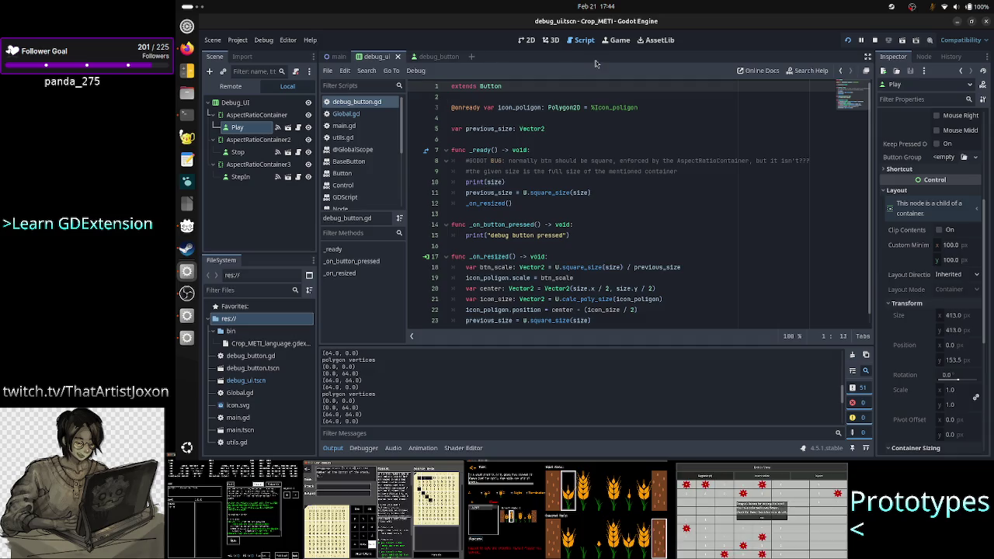
In utils.gd, delete the print("polygon vertices") and print(v) lines from calc_poly_size and save
left_click(357, 137)
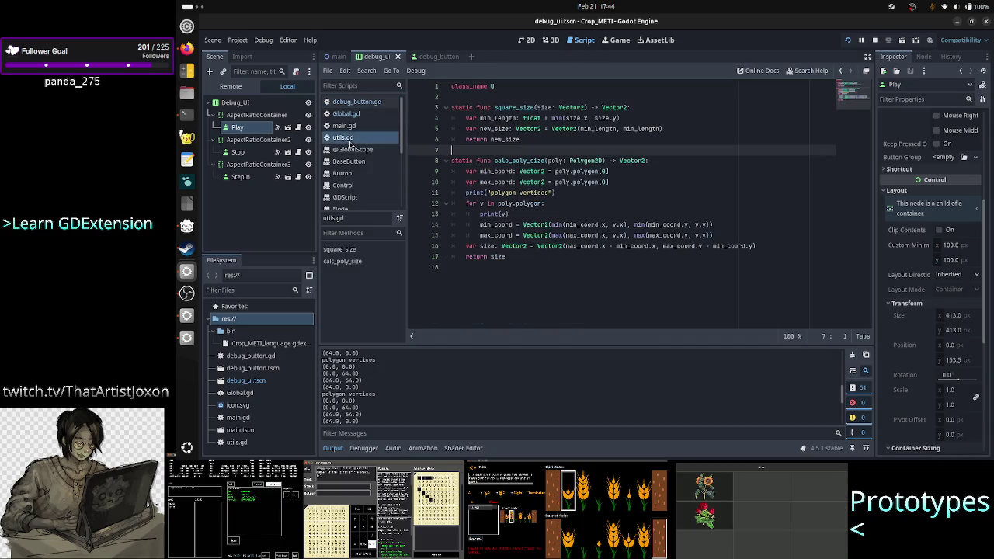
key("Down")
key("Down")
key("Down")
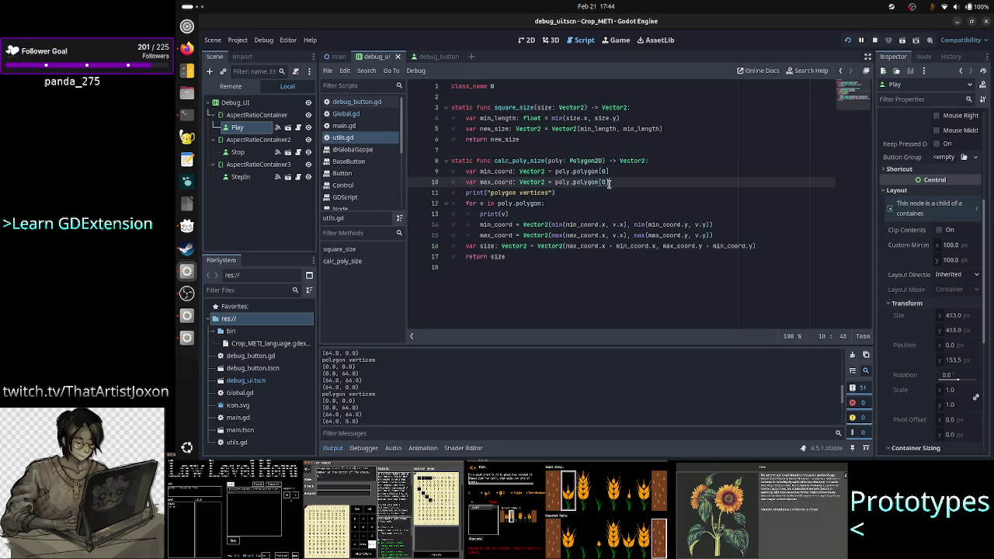
key("shift+End")
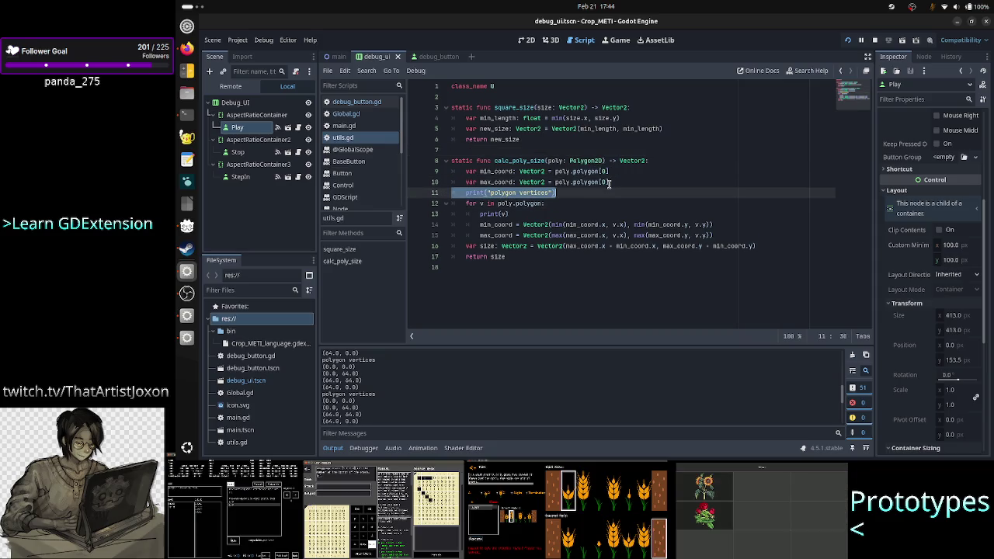
key("BackSpace")
key("BackSpace")
key("Down")
key("Down")
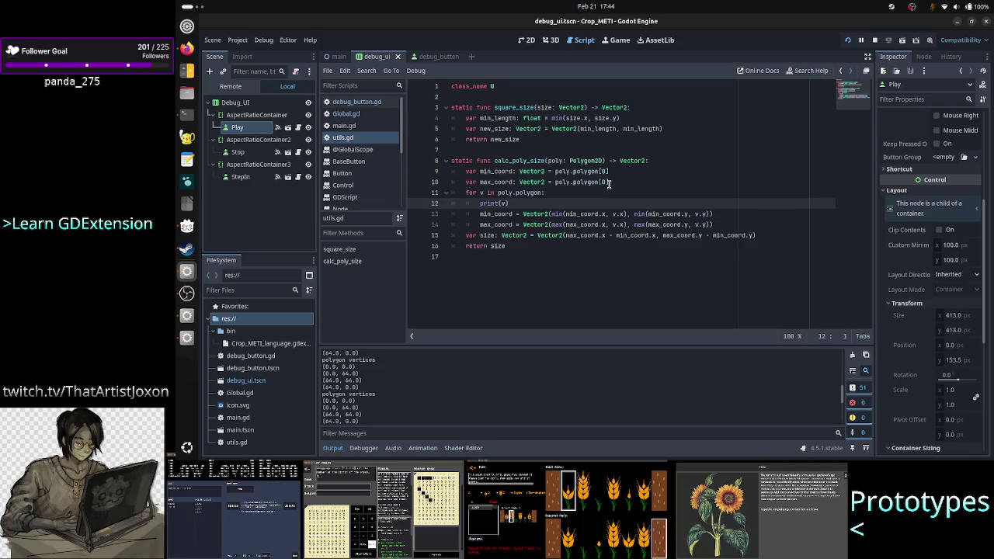
key("shift+End")
key("BackSpace")
key("BackSpace")
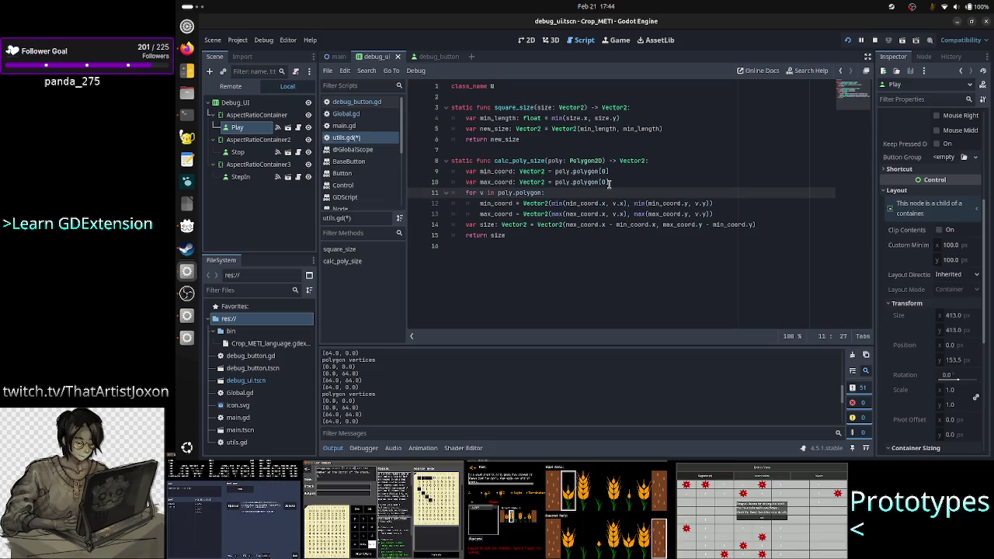
key("ctrl+s")
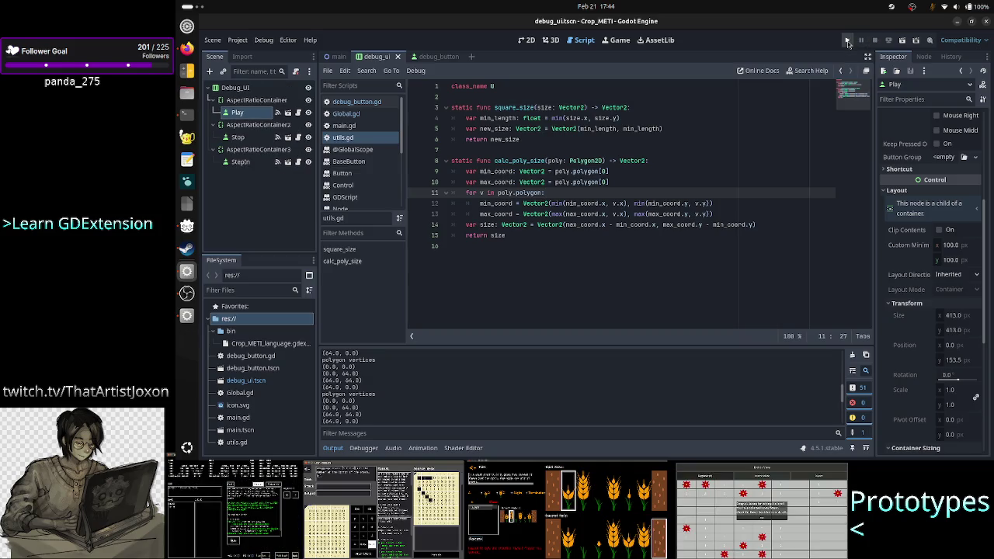
Run the game, narrow its window slightly to trigger a resize, then stop the run
left_click(848, 41)
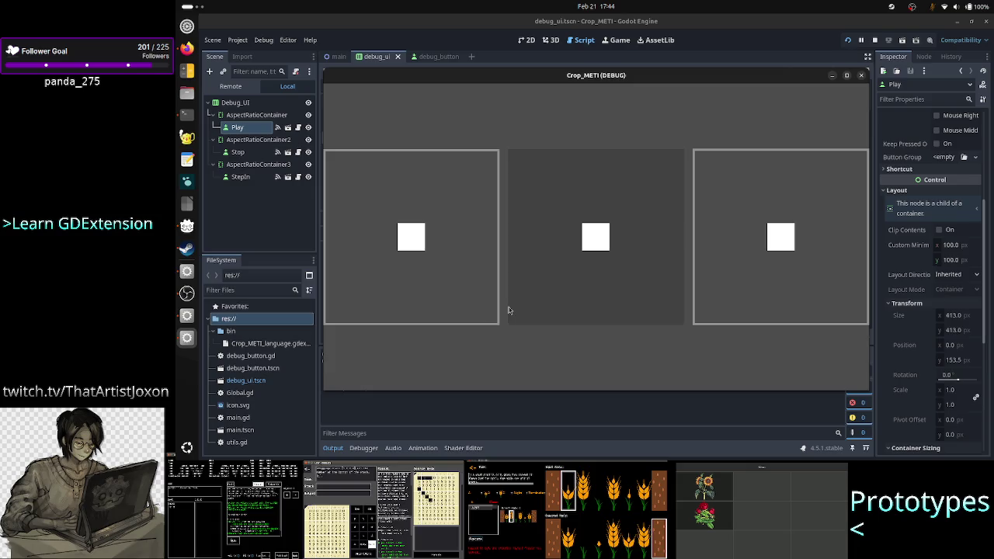
key("F8")
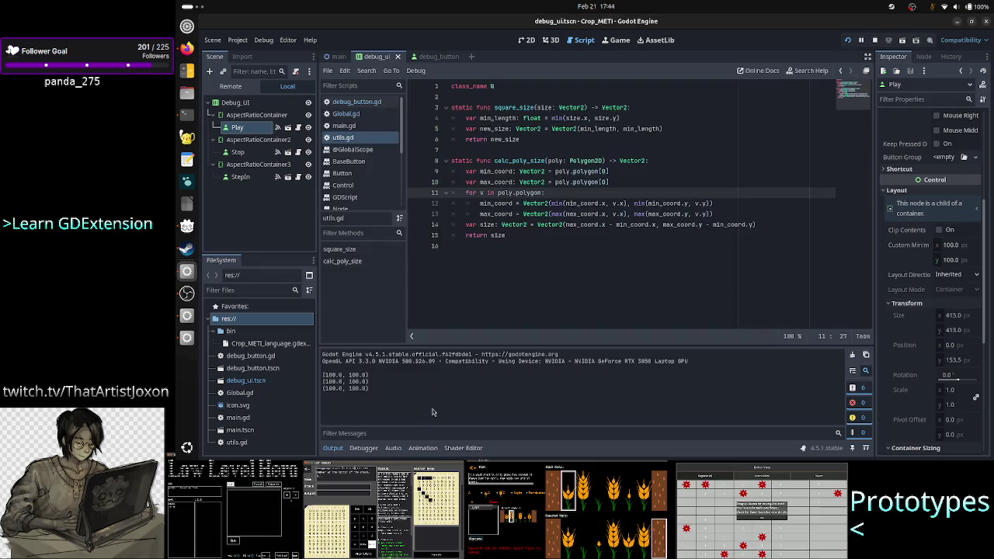
key("alt+Tab")
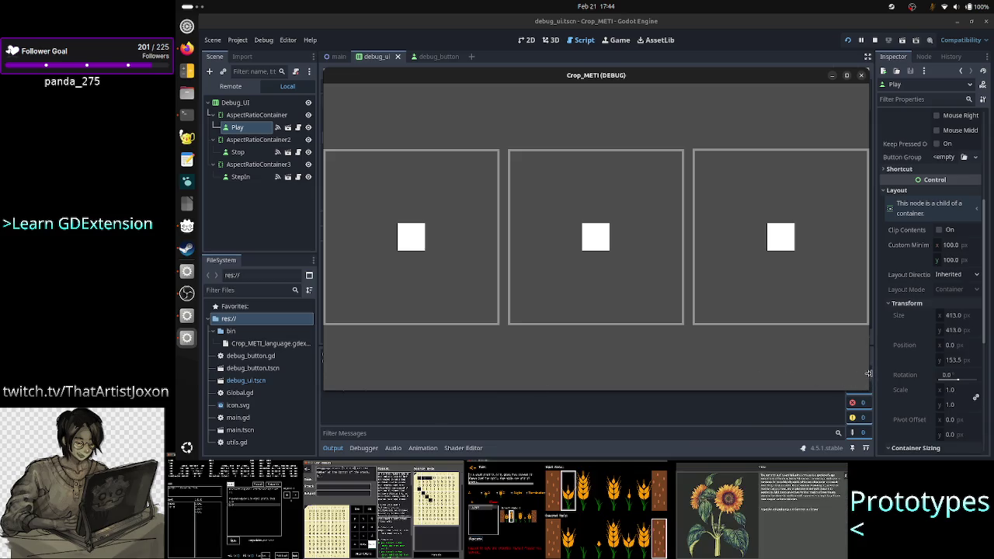
left_click_drag(868, 374, 864, 374)
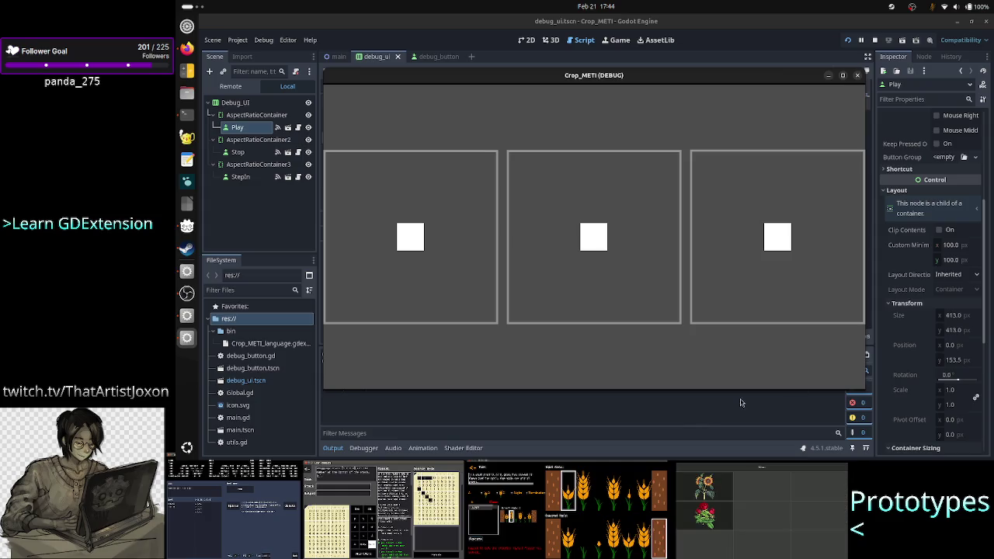
key("F8")
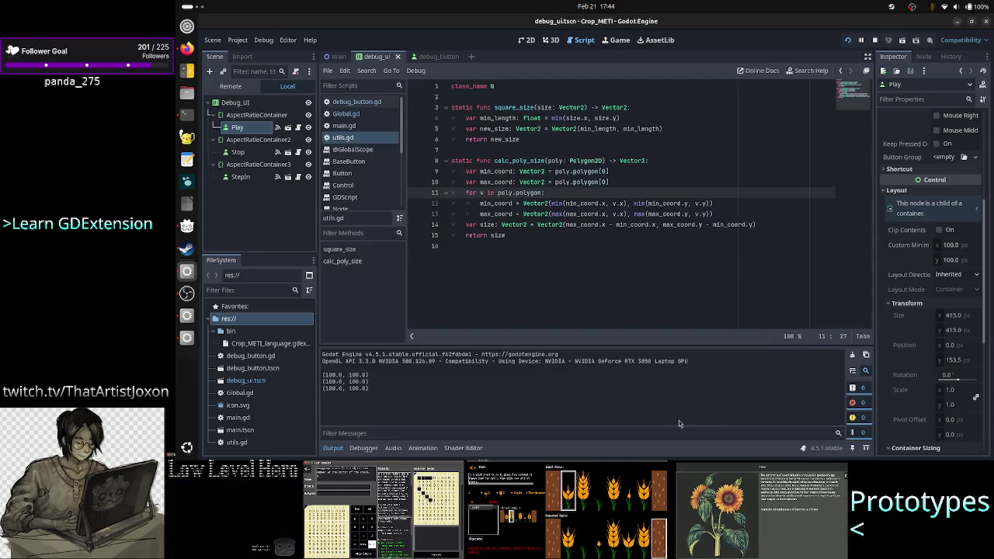
left_click(874, 41)
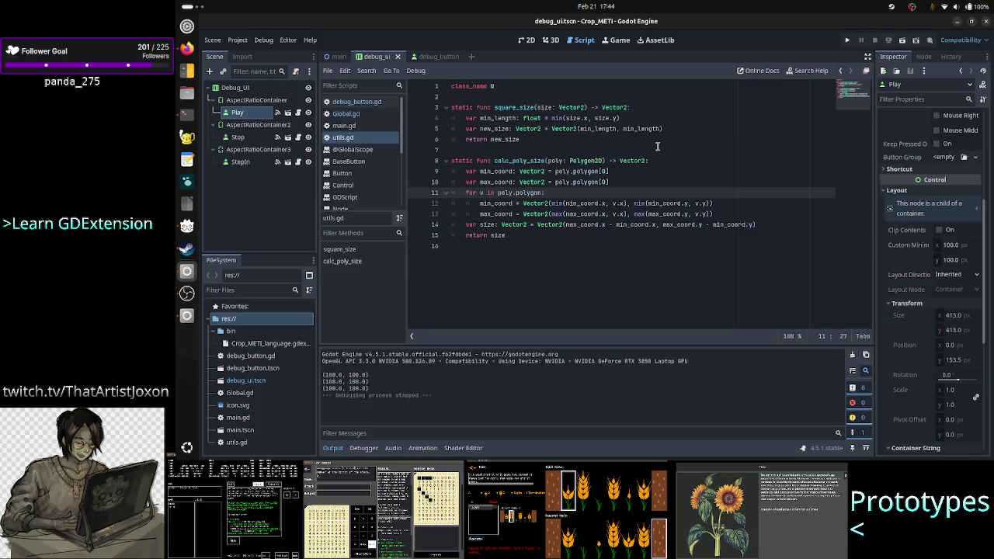
In debug_button.gd, cut the print(size) line out of _ready
left_click(371, 105)
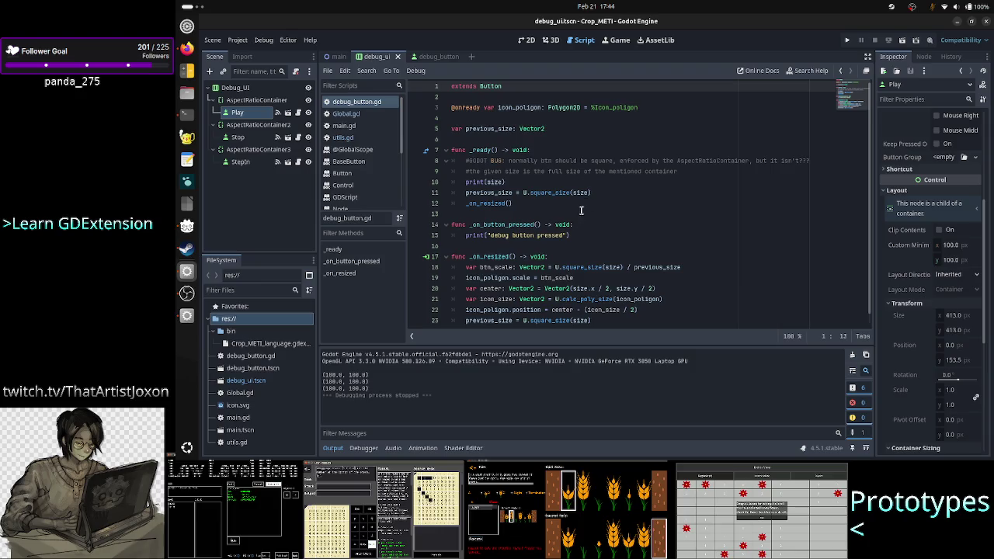
left_click(602, 192)
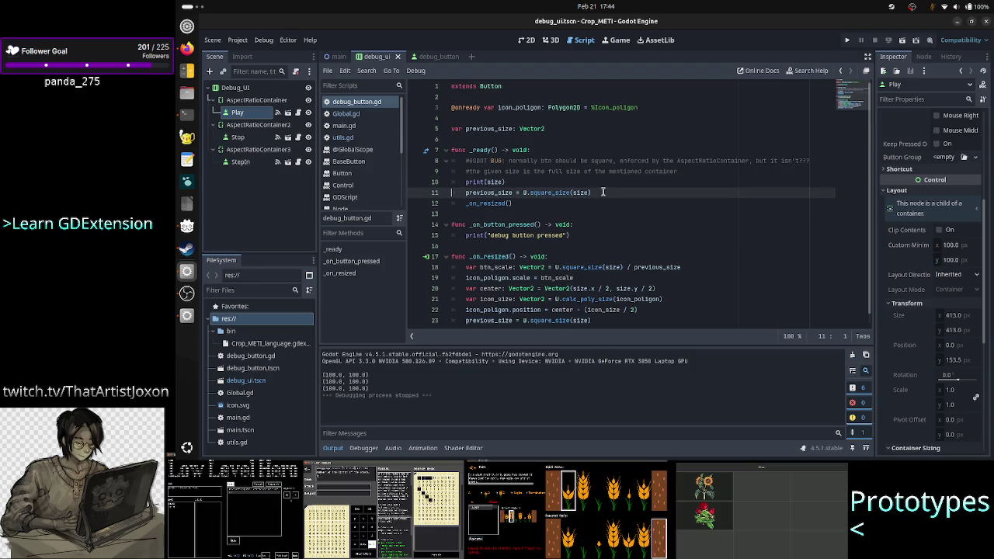
key("Up")
key("Home")
key("shift+Down")
key("shift+Left")
key("shift+Left")
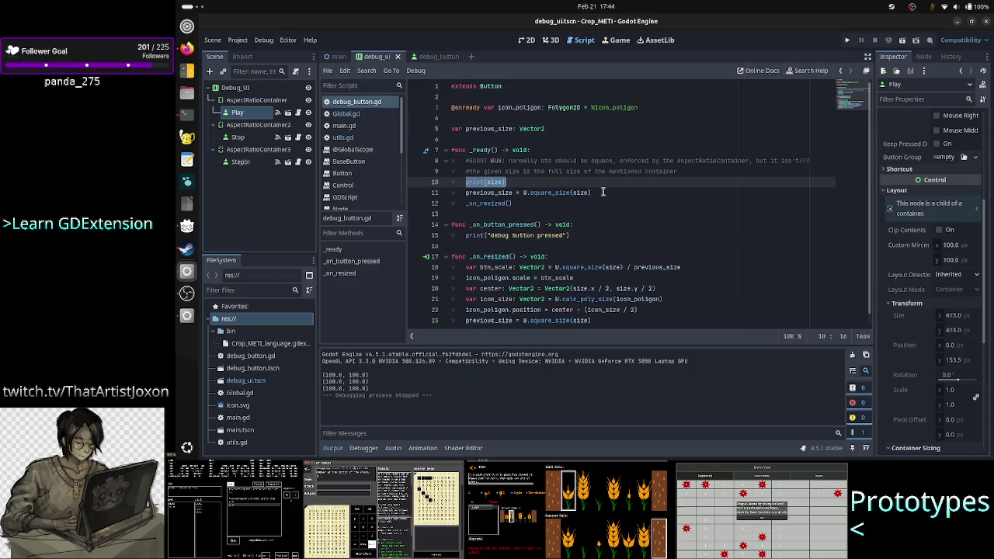
key("BackSpace")
Paste print(size) as the first line of the _on_resized function
key("ctrl+shift+k")
key("Down")
key("Down")
key("Down")
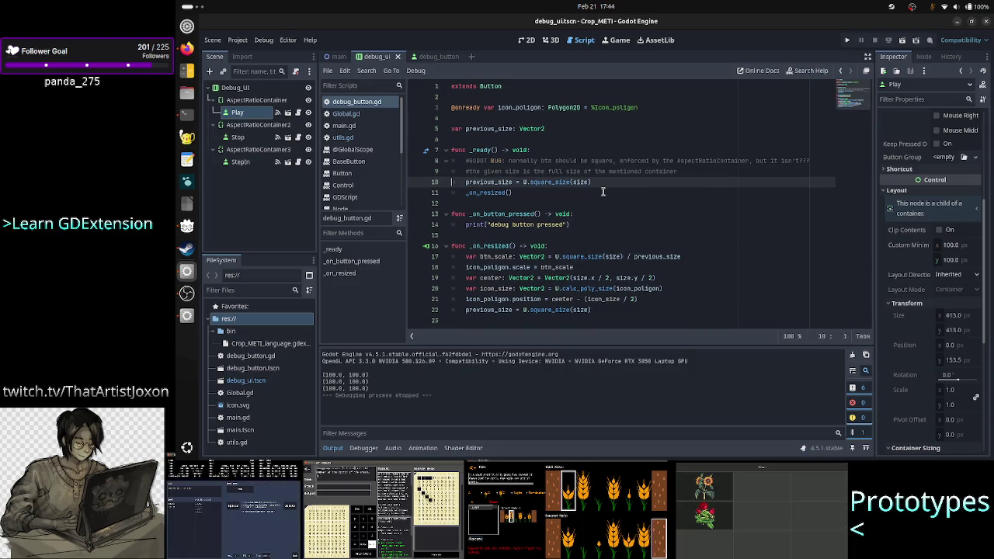
key("Down")
key("Down")
key("Down")
key("End")
key("Return")
key("ctrl+v")
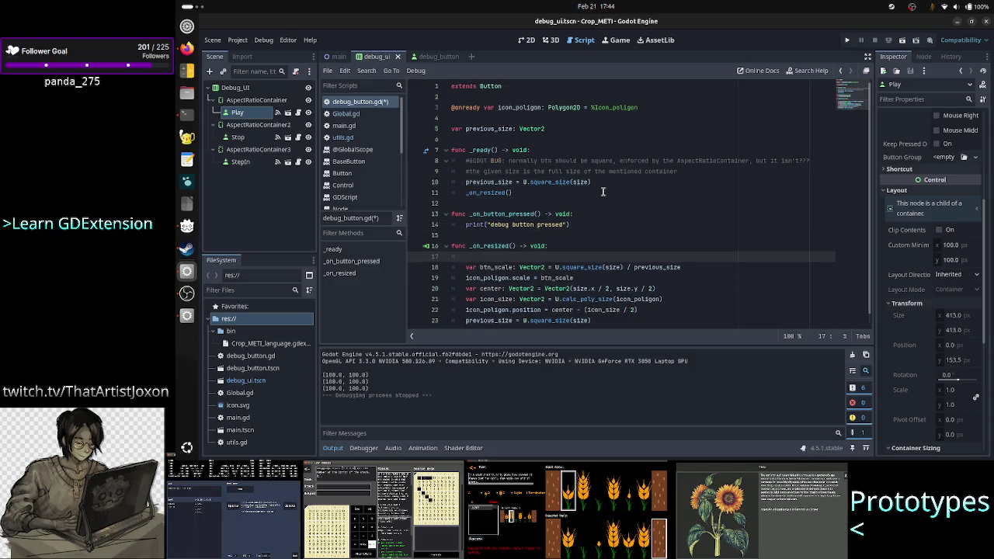
left_click(848, 40)
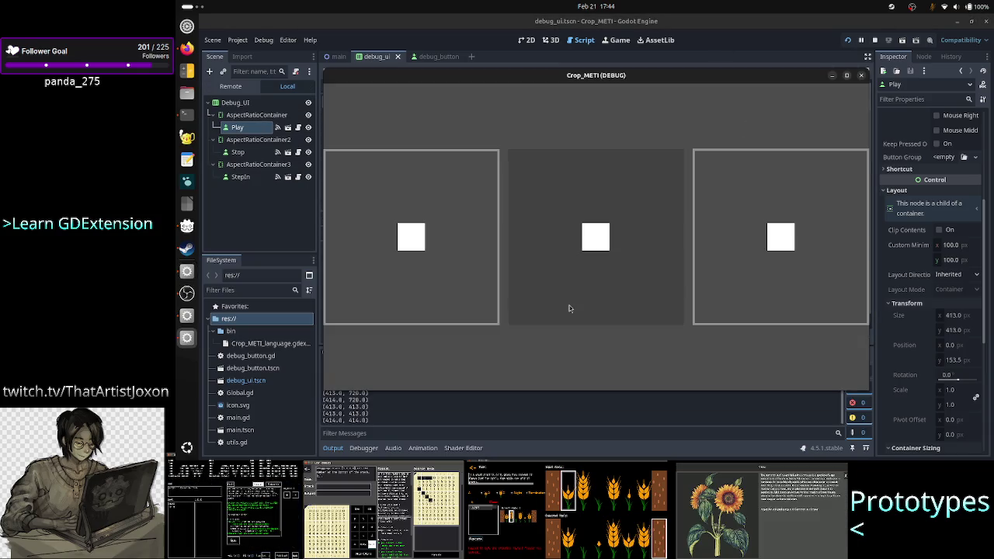
left_click_drag(461, 391, 432, 414)
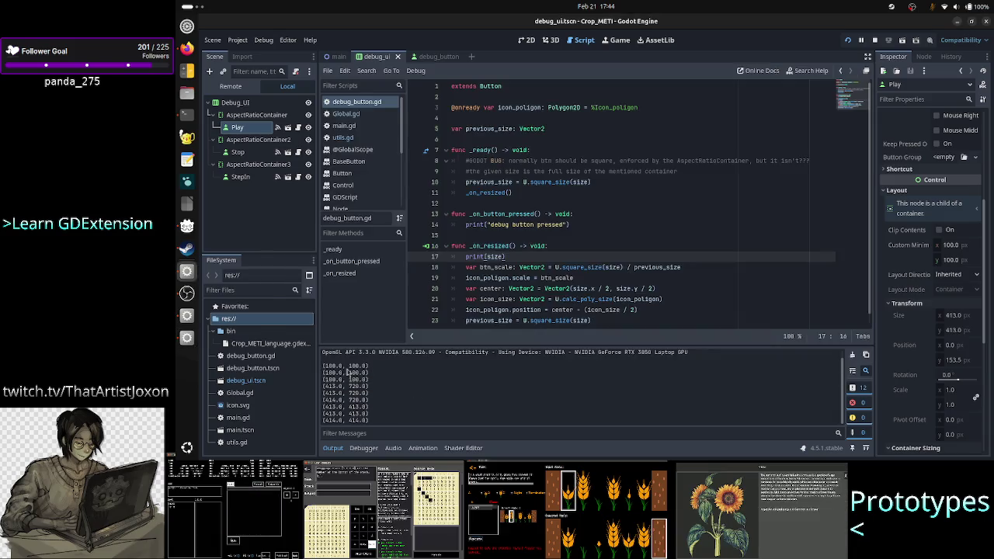
mouse_move(327, 386)
left_mouse_down()
mouse_move(370, 386)
mouse_move(371, 400)
left_mouse_up()
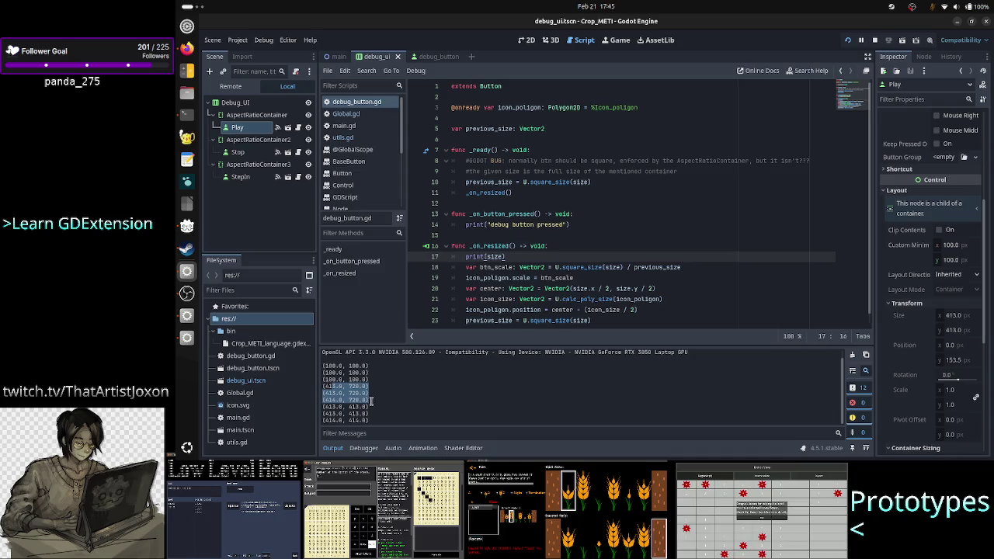
left_click(375, 406)
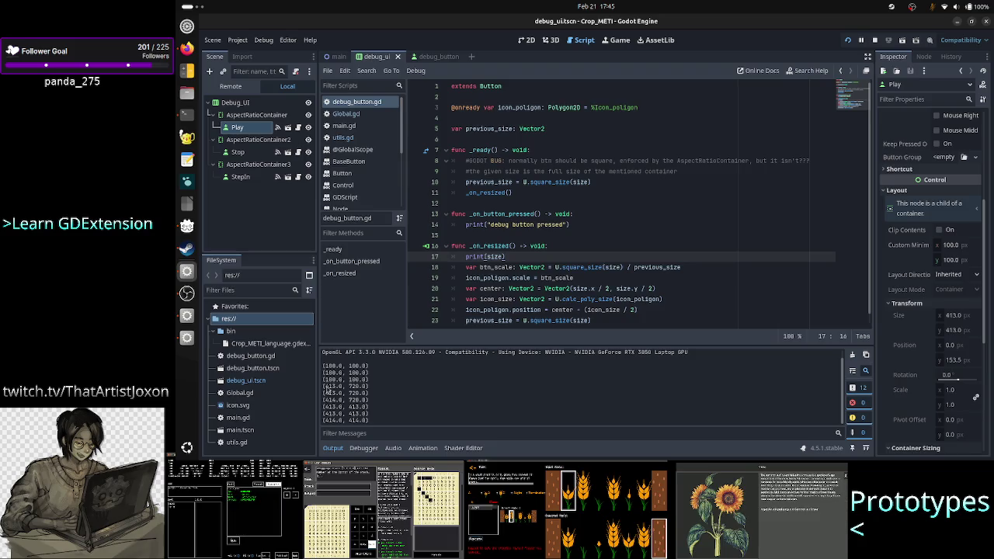
left_click_drag(324, 366, 371, 368)
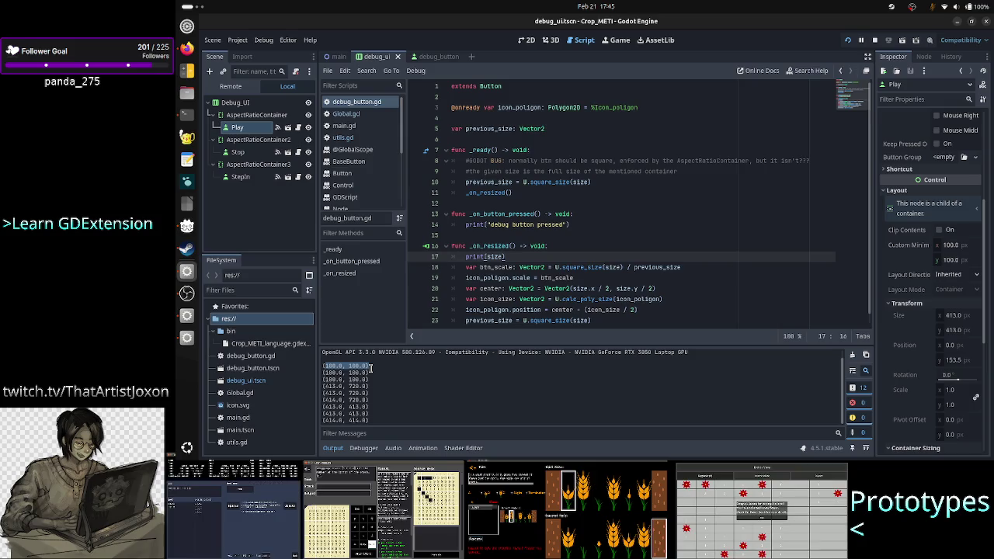
left_click_drag(371, 370, 374, 391)
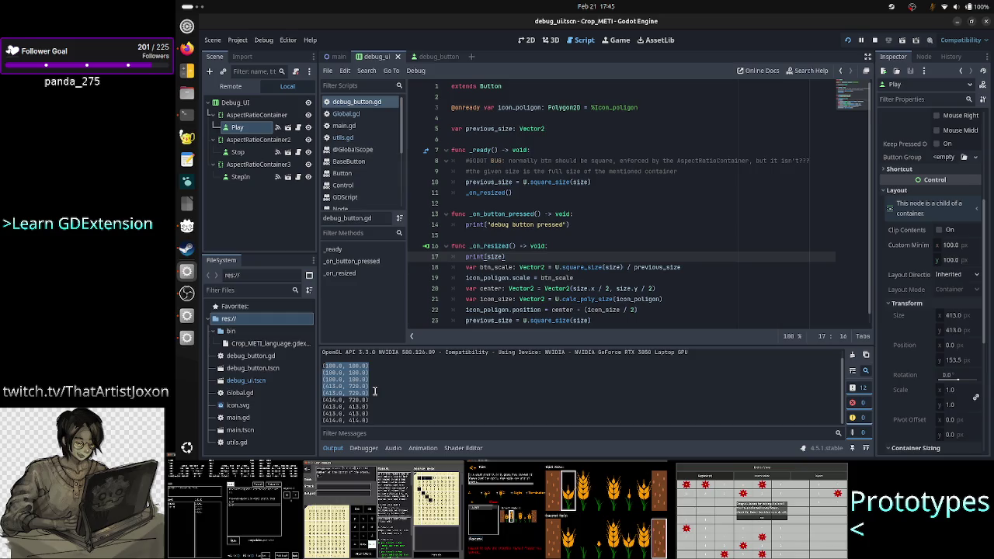
left_click_drag(375, 391, 378, 419)
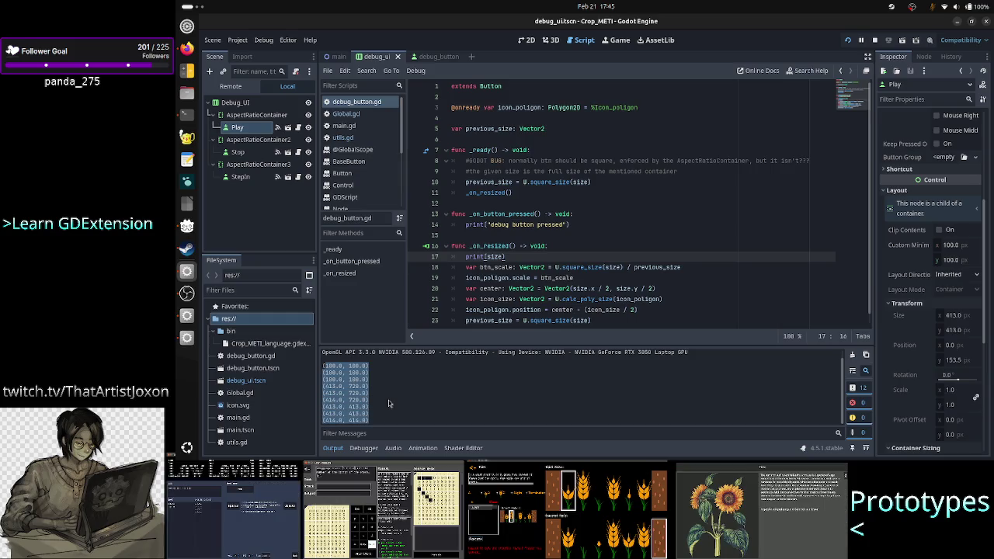
left_click(389, 400)
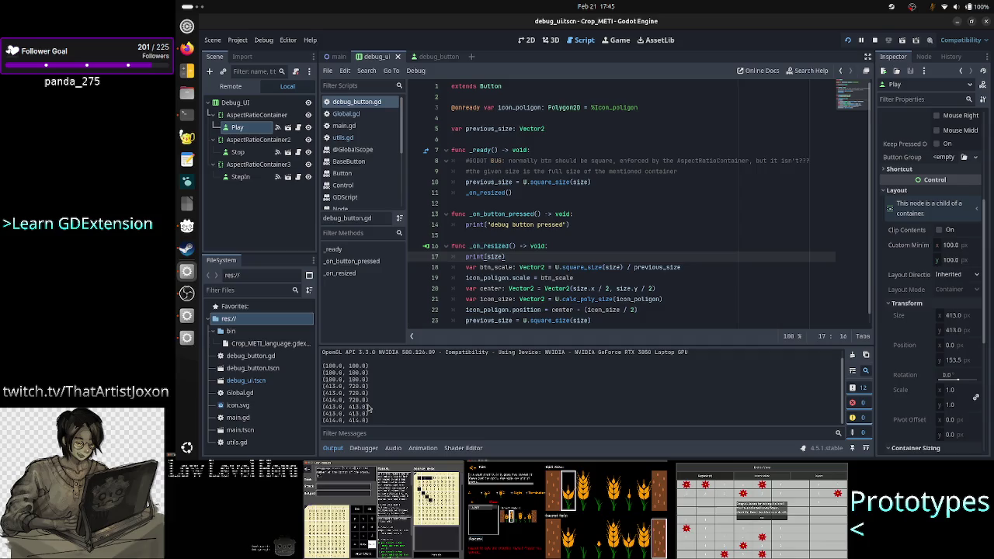
mouse_move(325, 366)
left_mouse_down()
mouse_move(362, 371)
mouse_move(382, 390)
mouse_move(376, 429)
left_mouse_up()
Delete the _on_resized() call line from _ready and stop the running game
left_click(492, 237)
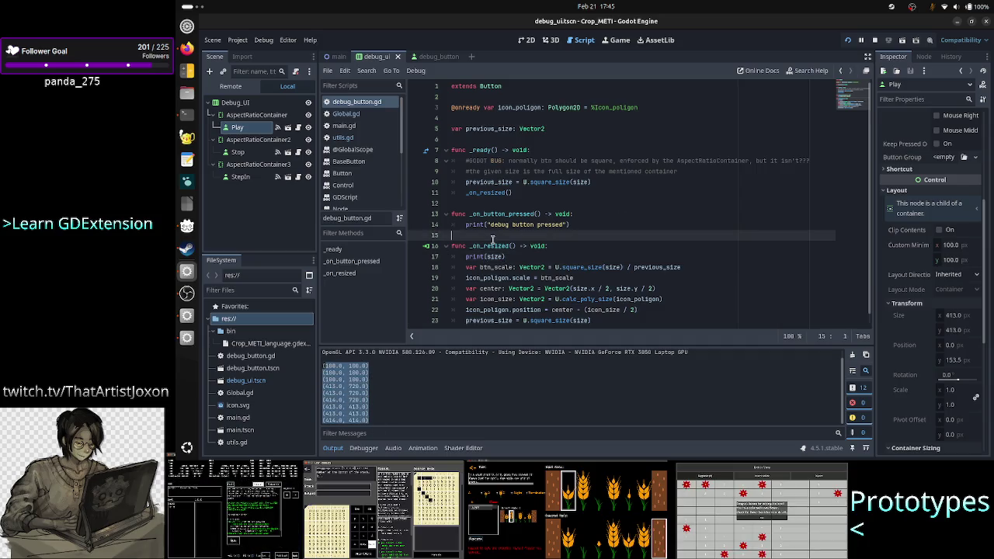
double_click(498, 245)
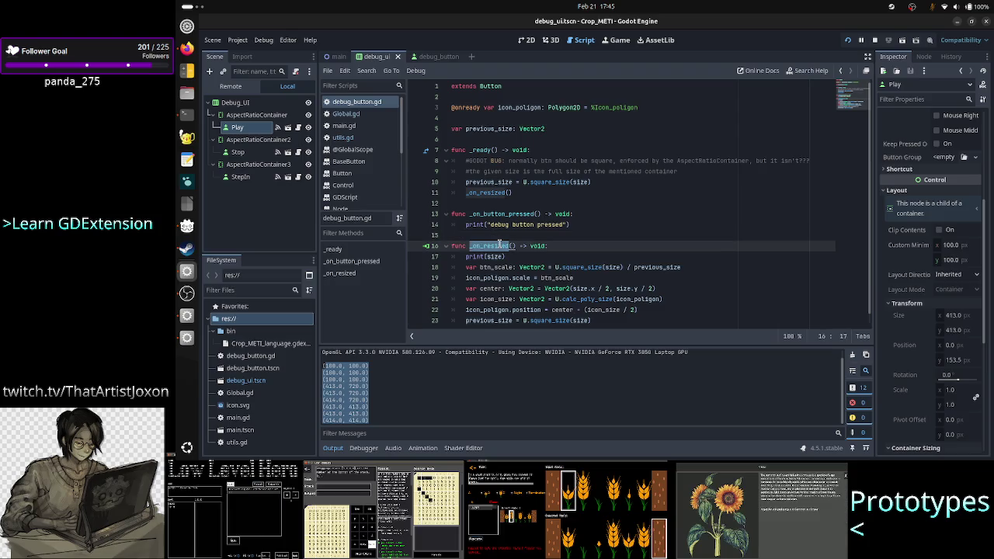
left_click(531, 194)
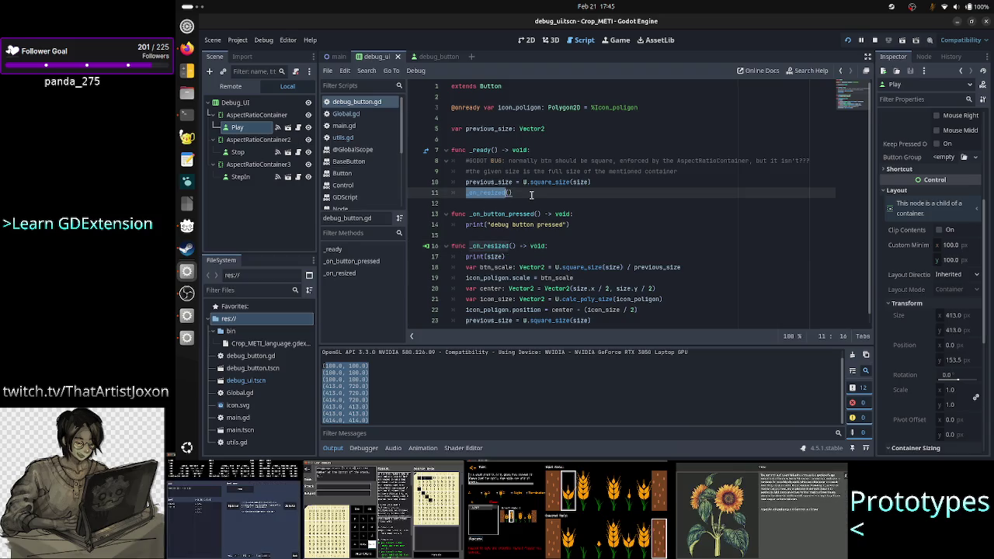
key("Home")
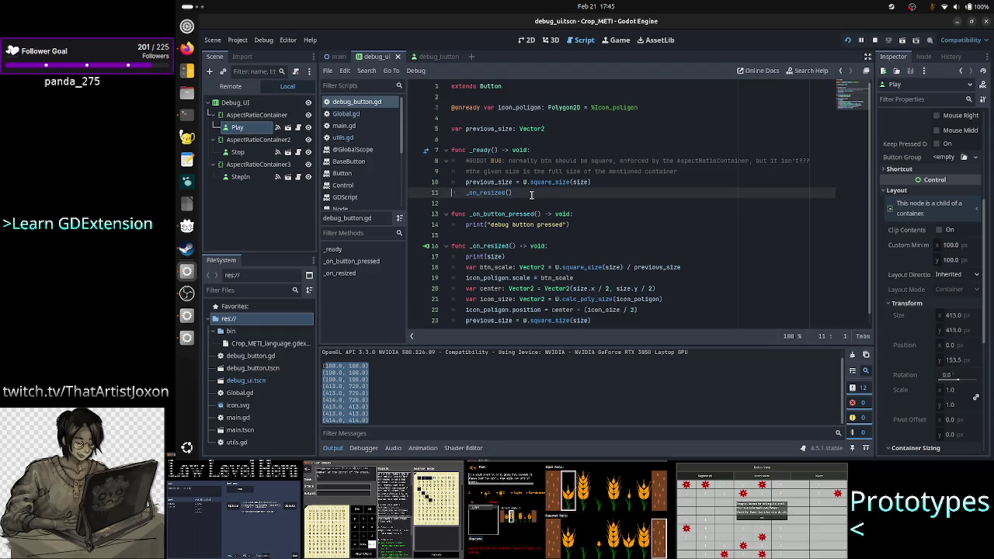
key("shift+End")
key("Delete")
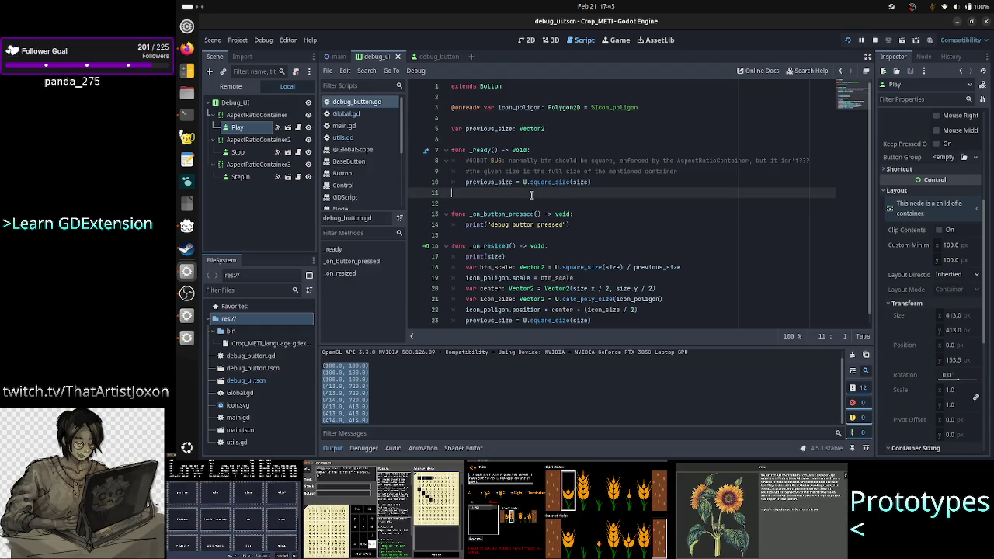
key("BackSpace")
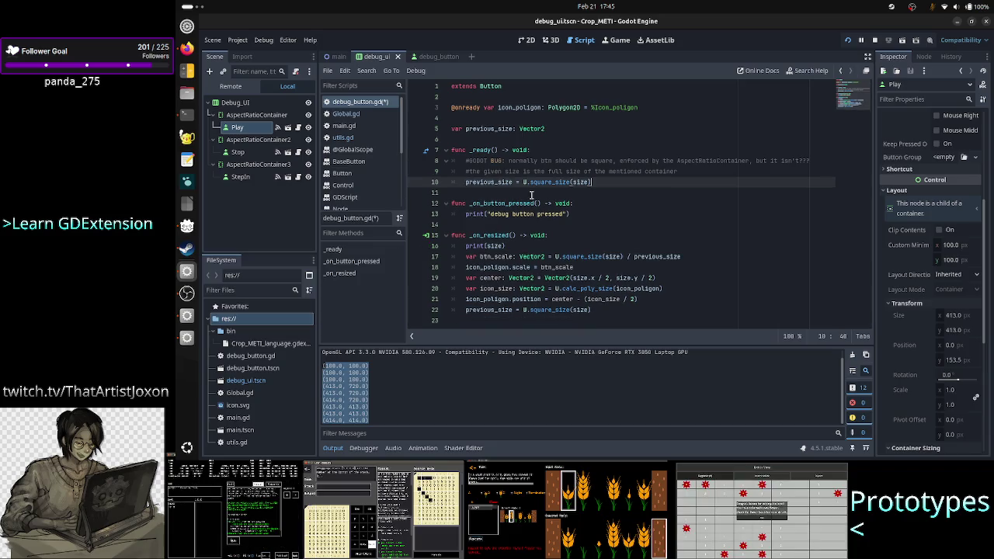
left_click(872, 40)
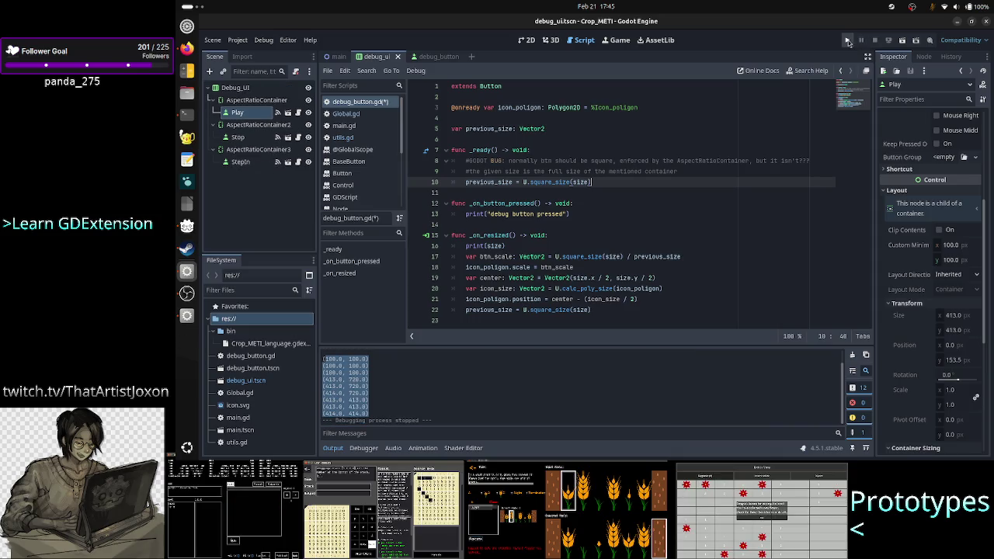
Rerun the scene and return to the script to read sizes from (413.0, 720.0) to (414.0, 414.0)
left_click(848, 42)
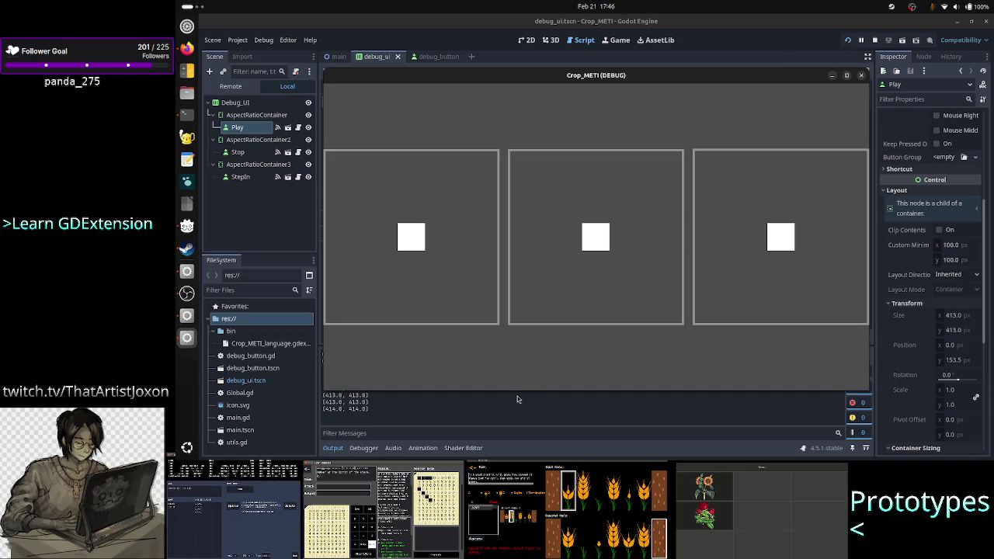
left_click(499, 407)
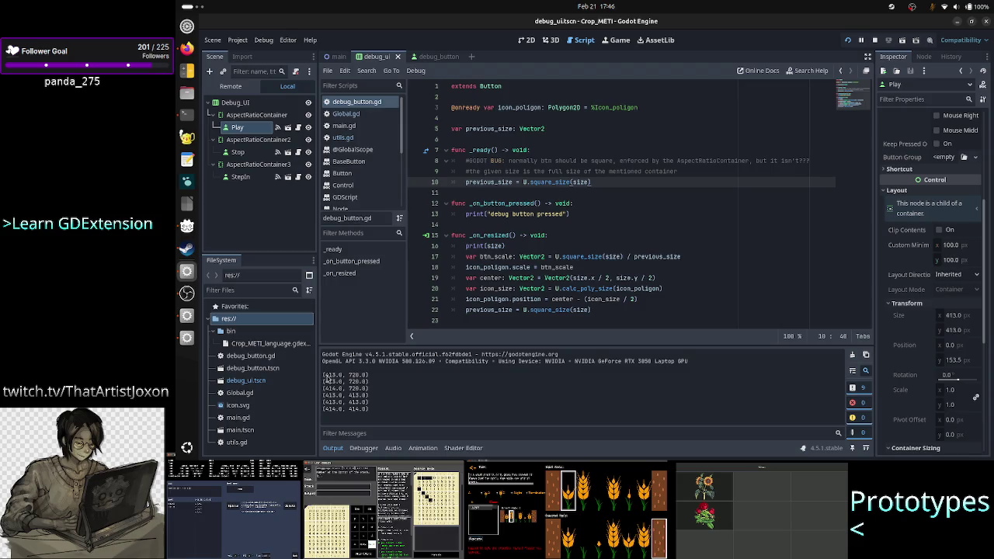
double_click(502, 234)
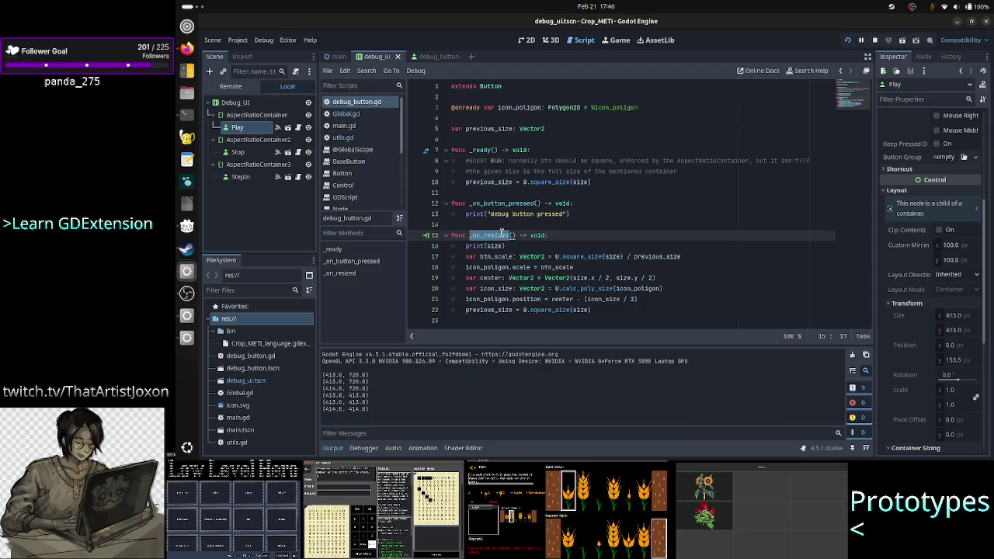
left_click_drag(325, 375, 372, 384)
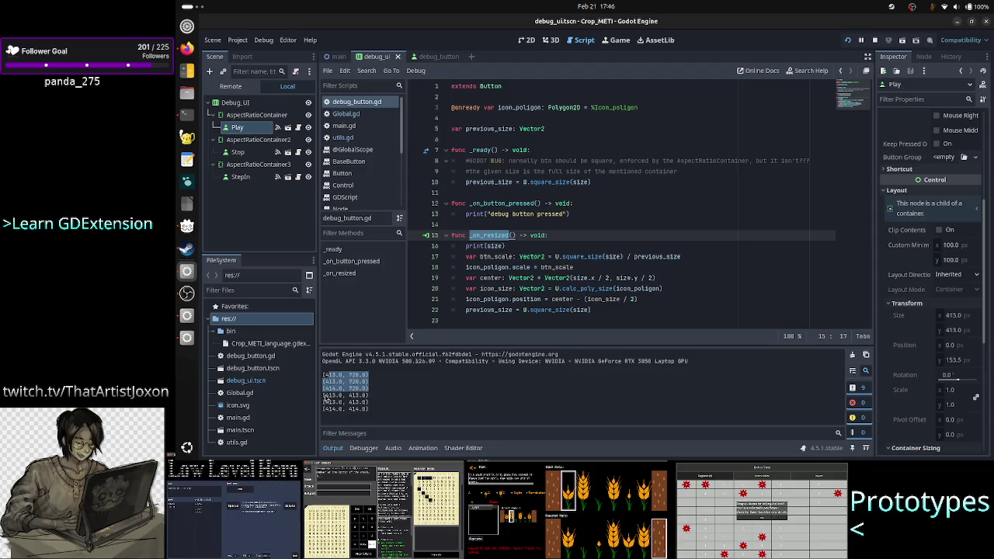
mouse_move(324, 395)
left_mouse_down()
mouse_move(370, 400)
mouse_move(373, 410)
left_mouse_up()
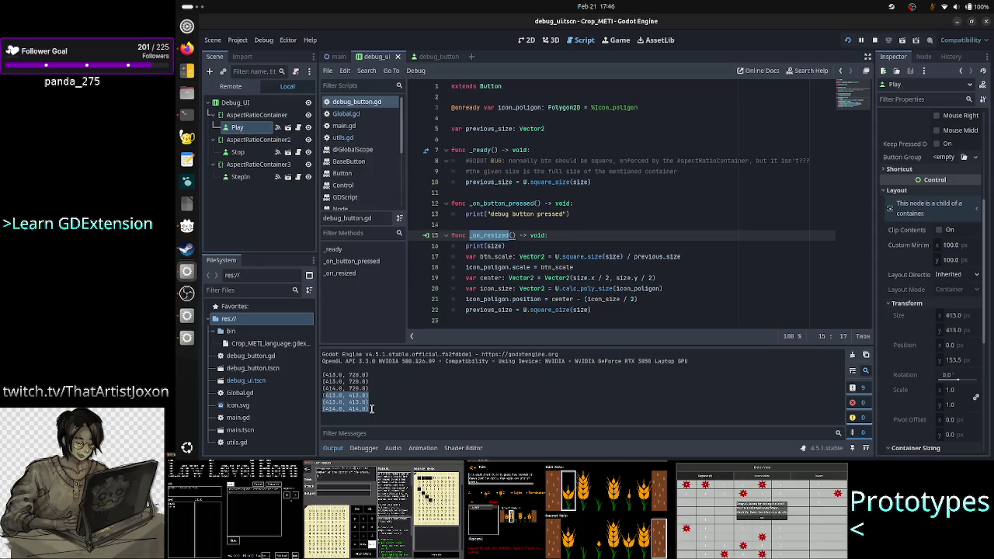
left_click(392, 412)
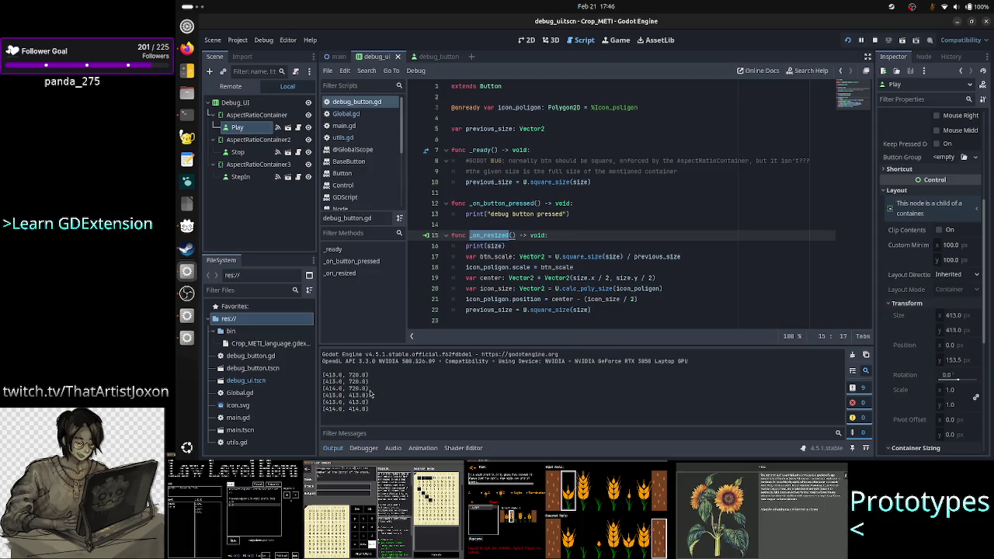
left_click_drag(371, 395, 317, 381)
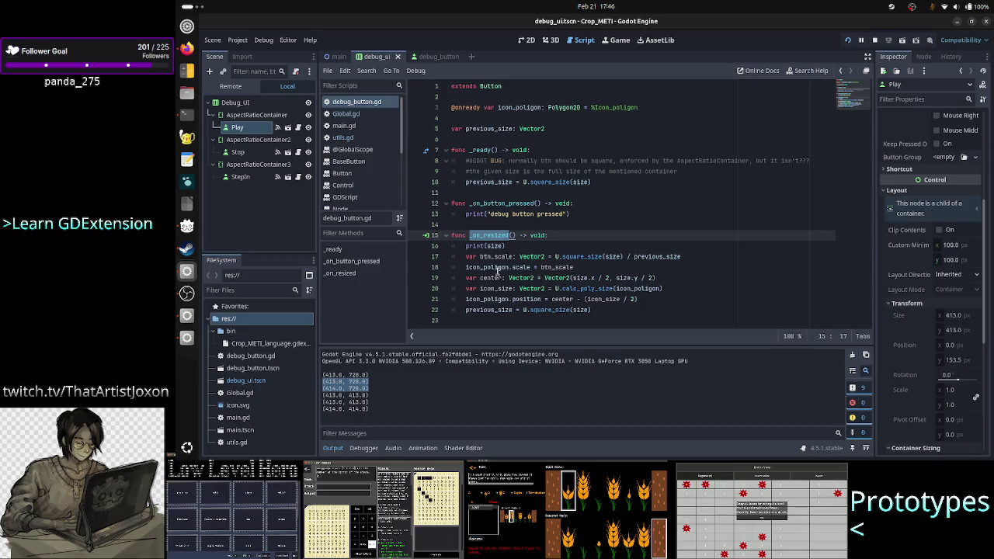
mouse_move(543, 286)
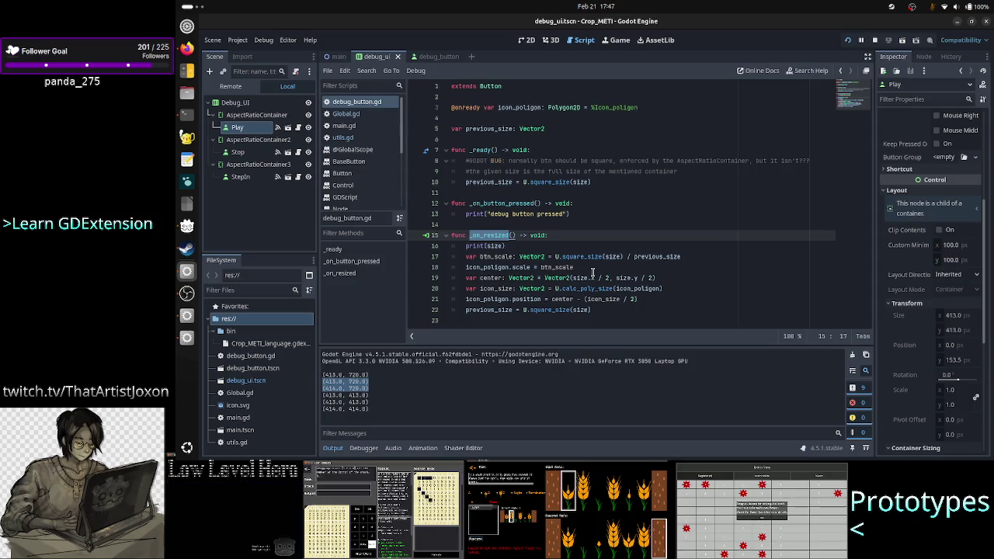
left_click(380, 392)
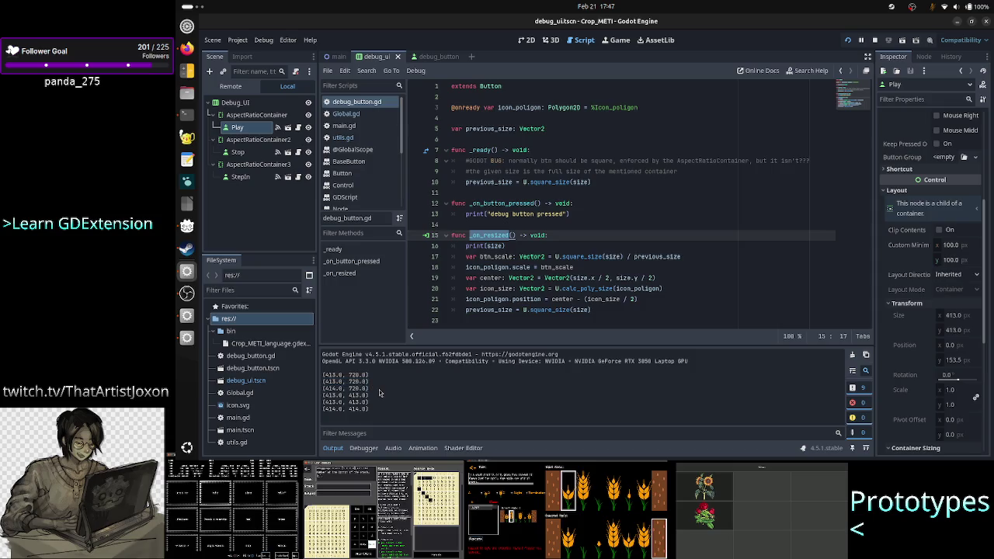
left_click_drag(370, 388, 313, 376)
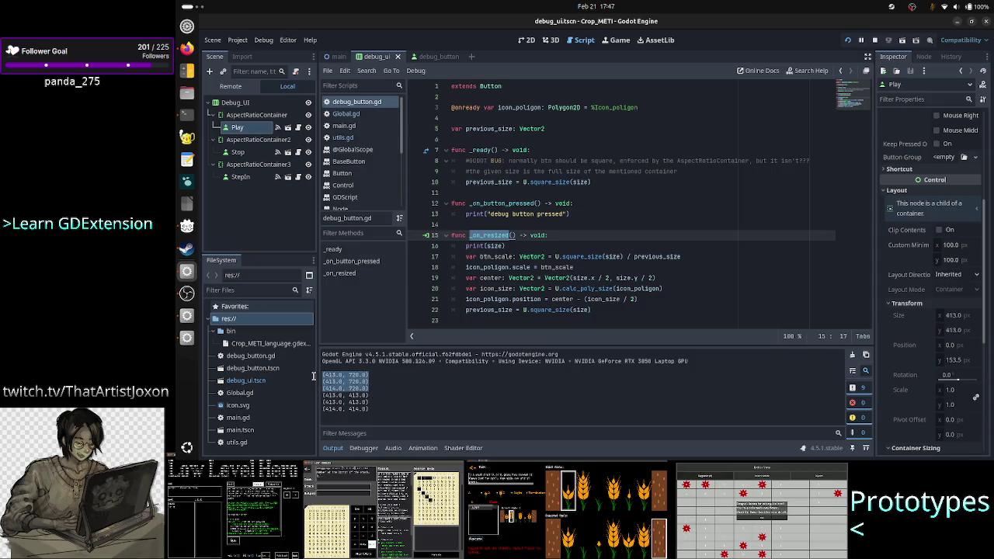
left_click_drag(371, 410, 315, 394)
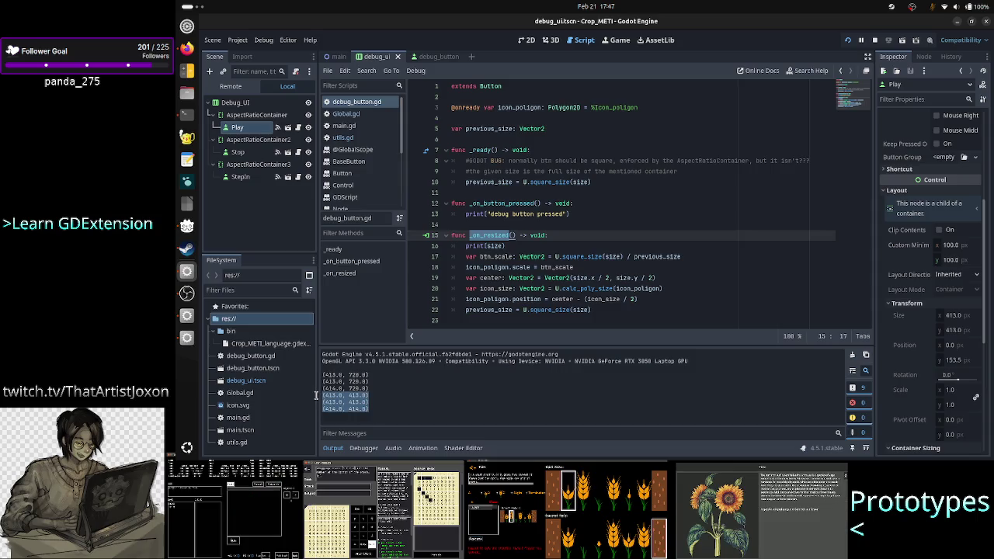
left_click(459, 411)
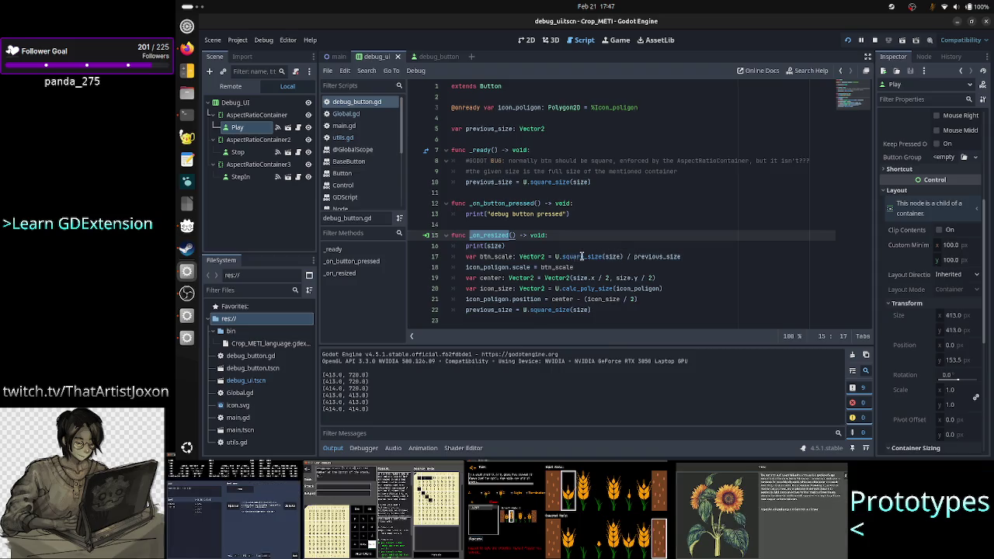
mouse_move(588, 257)
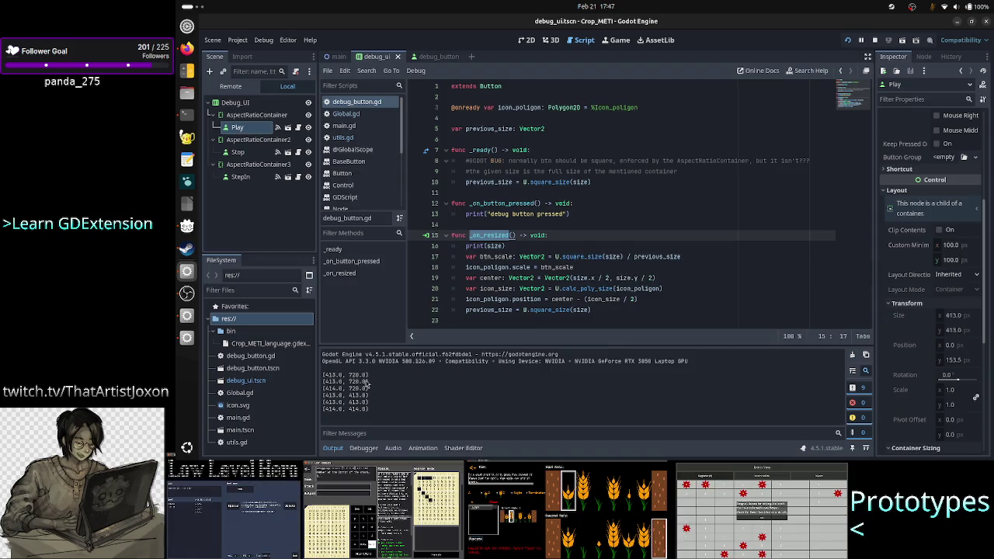
left_click_drag(319, 378, 369, 376)
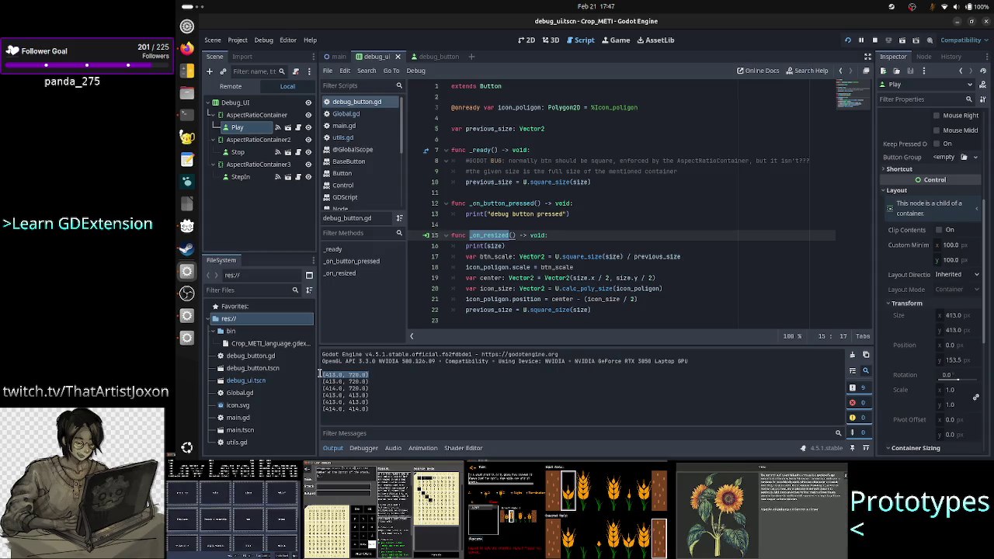
left_click(562, 257)
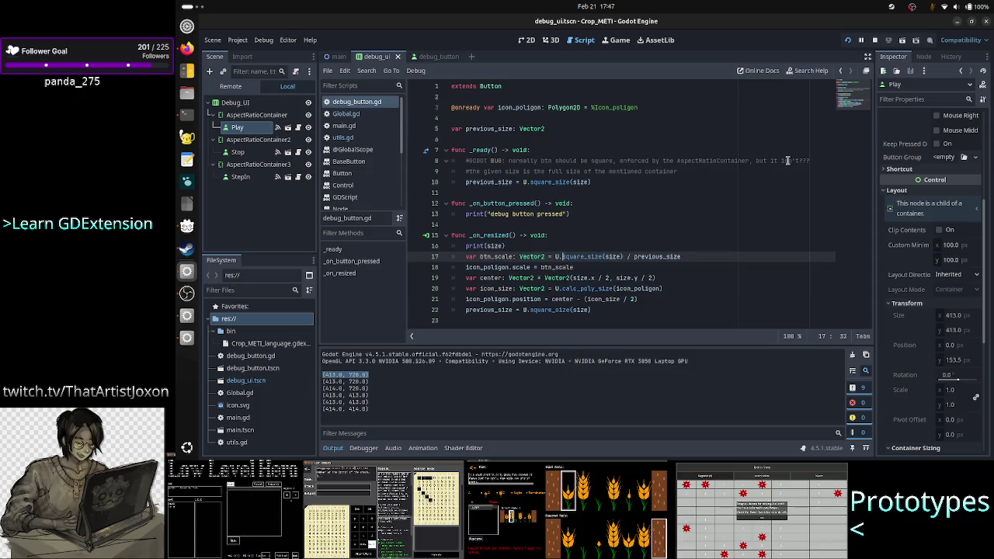
left_click(814, 161)
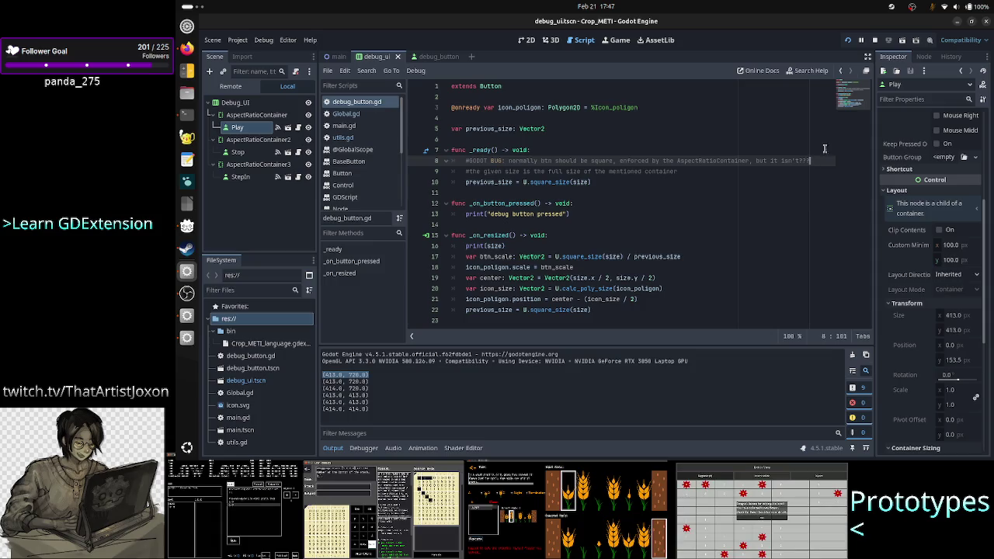
Insert blank lines after line 10 in _ready and move the caret back up to line 11
left_click(730, 186)
key("Home")
key("Return")
key("Return")
key("Return")
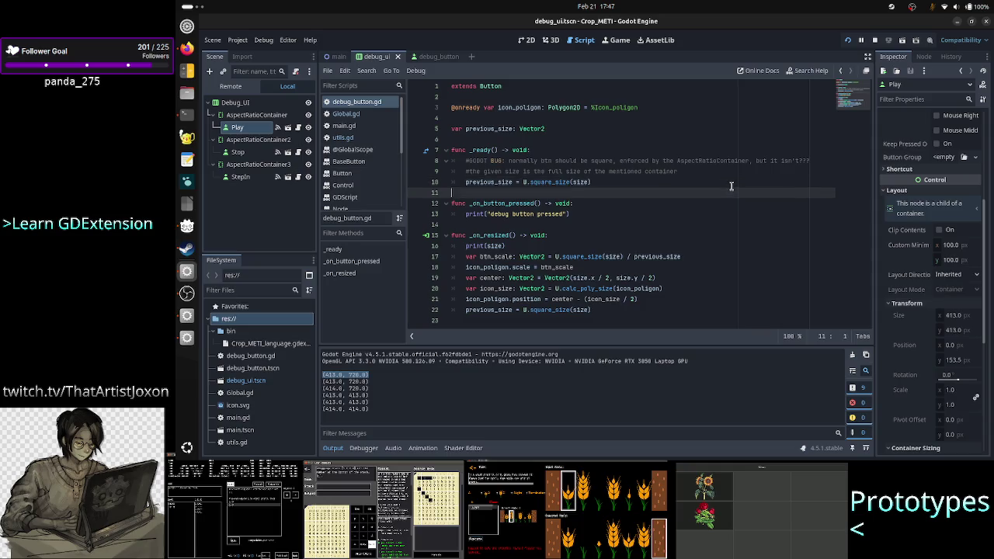
key("Up")
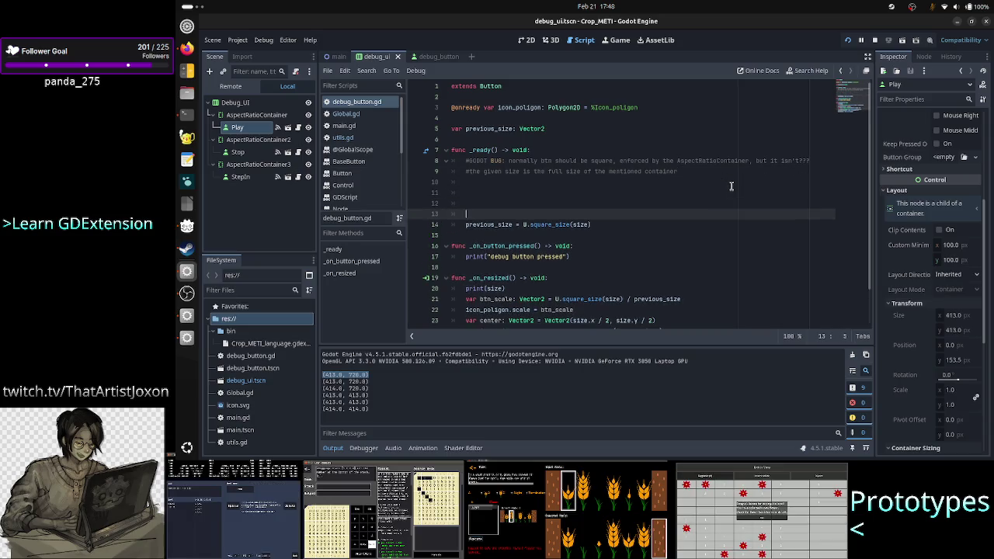
key("Up")
key("Up")
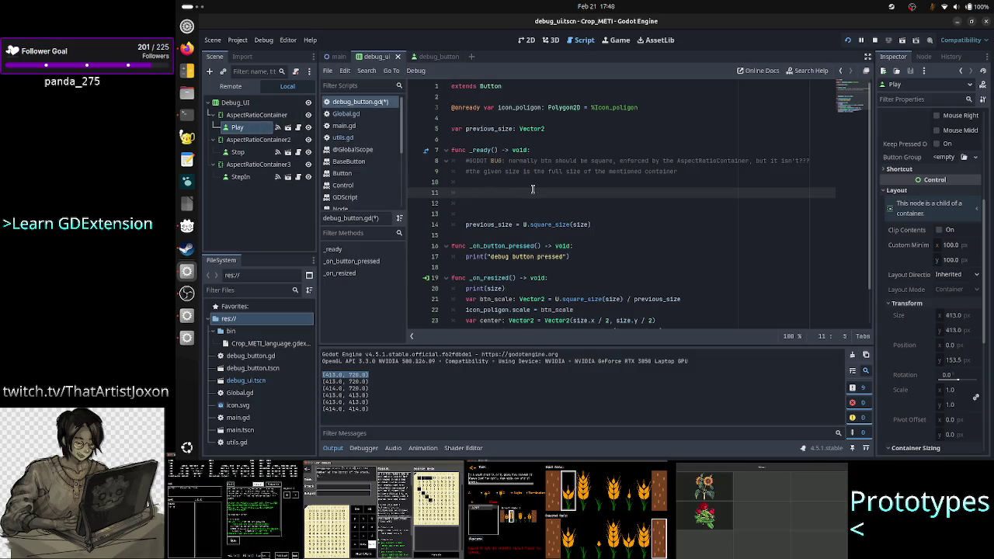
left_click(242, 105)
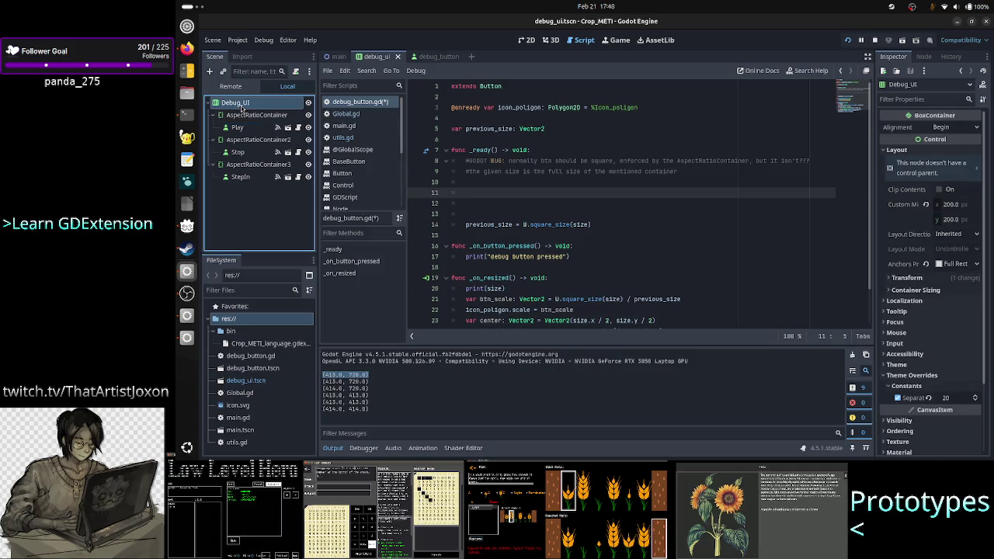
left_click(246, 116)
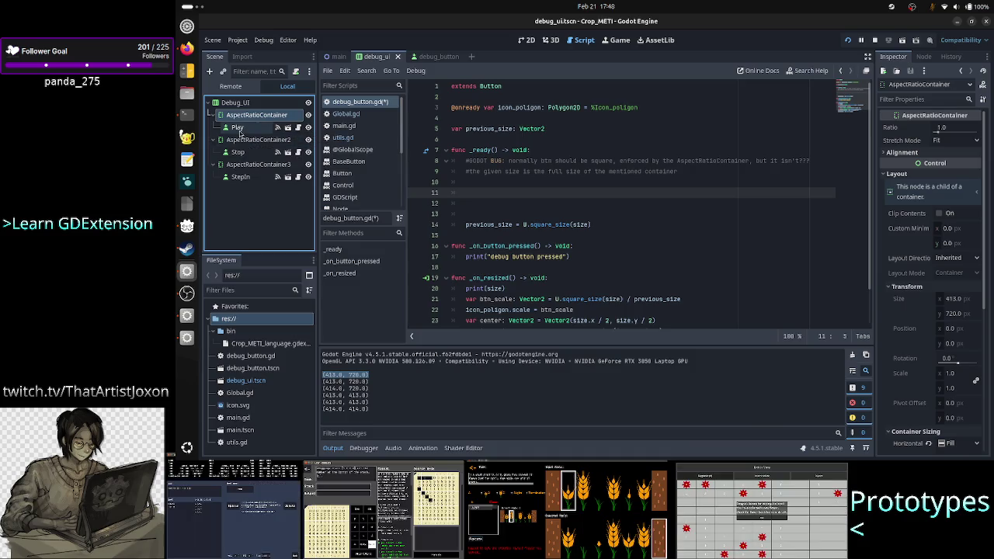
left_click(239, 128)
left_click(242, 140)
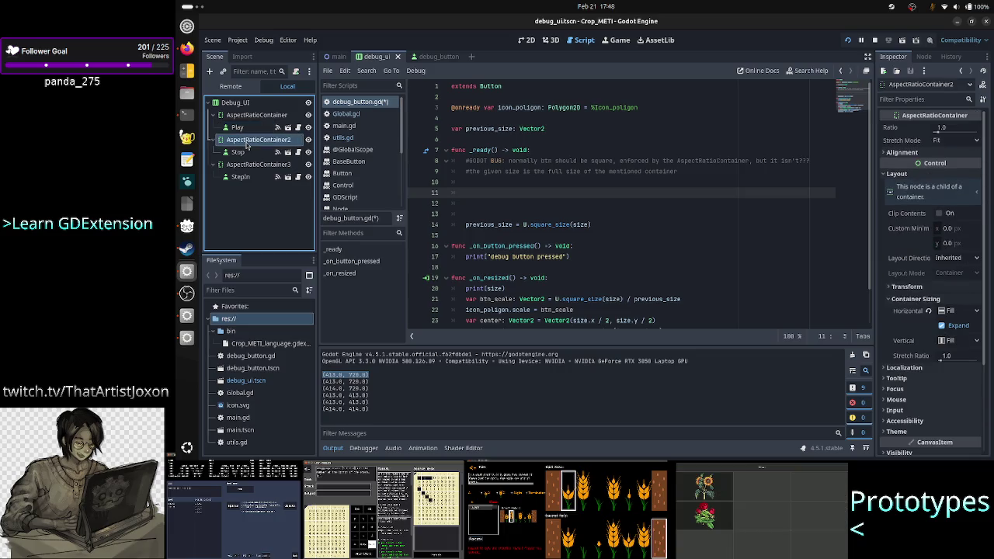
left_click(239, 166)
left_click(238, 128)
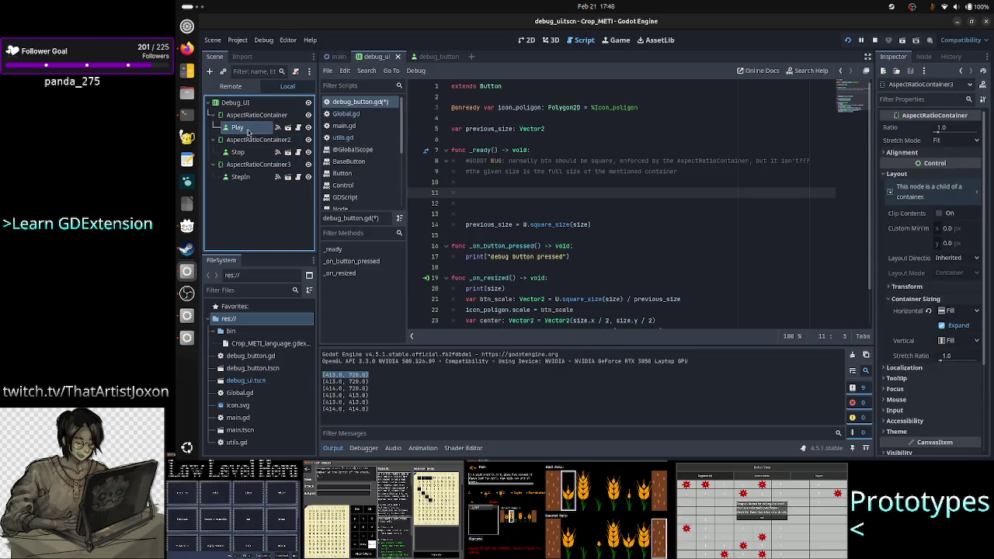
left_click(239, 152)
left_click(241, 177)
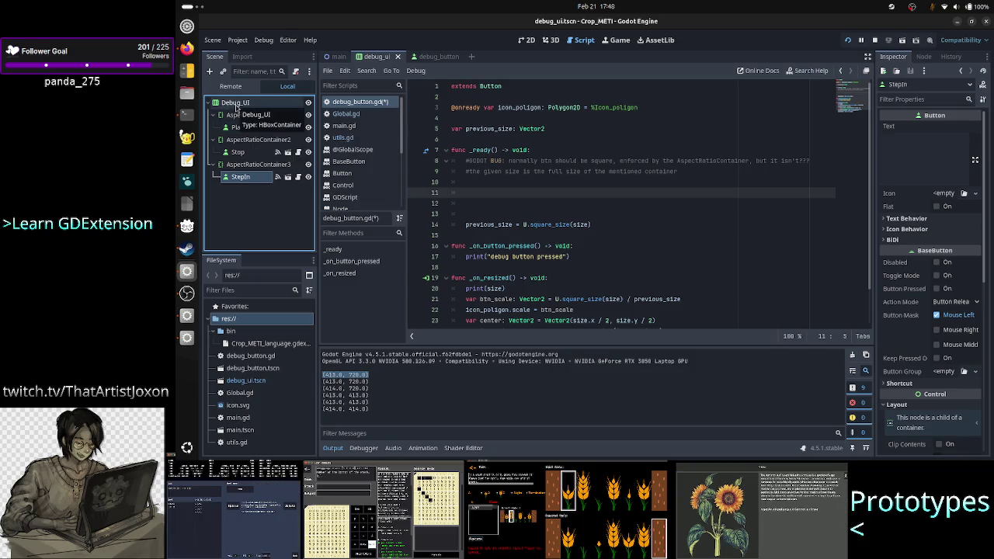
left_click(237, 108)
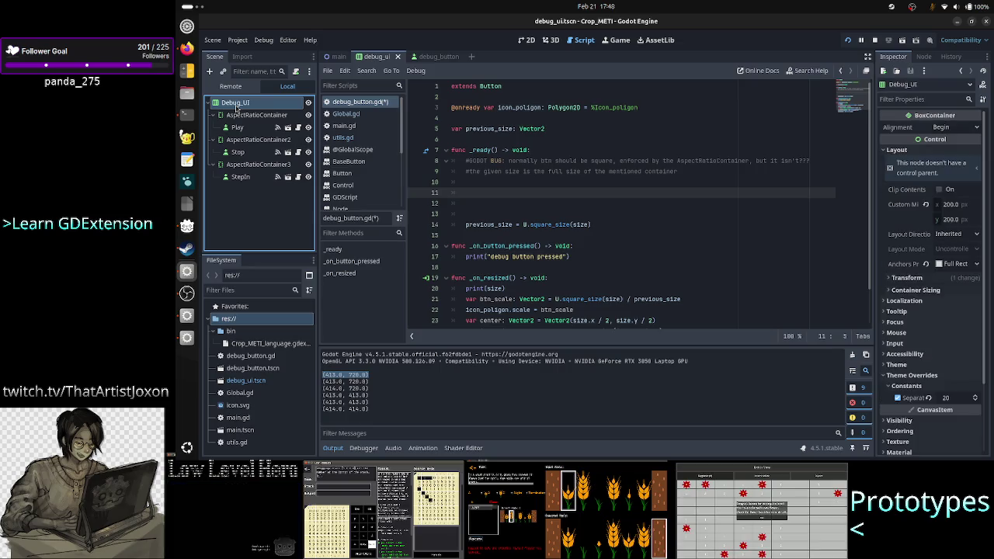
left_click(245, 130)
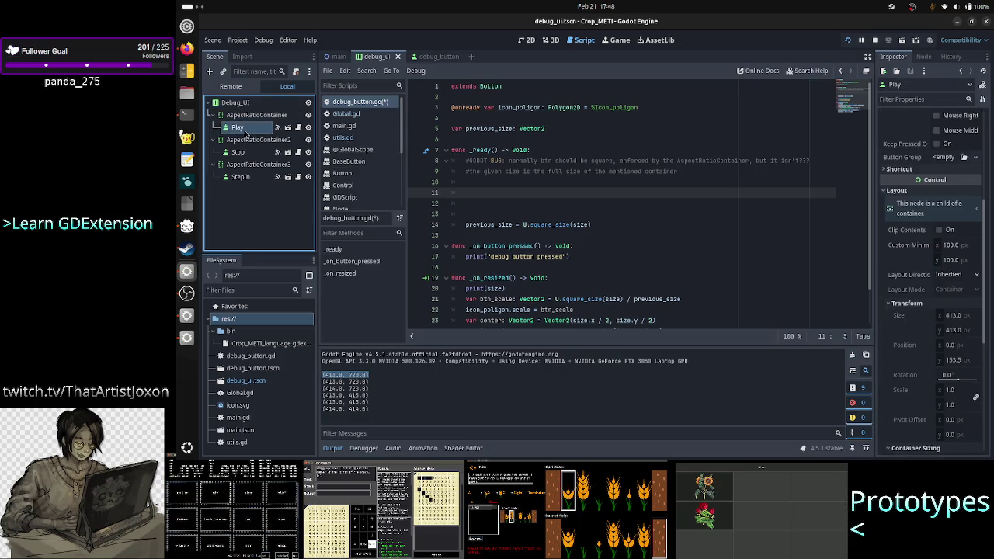
double_click(481, 150)
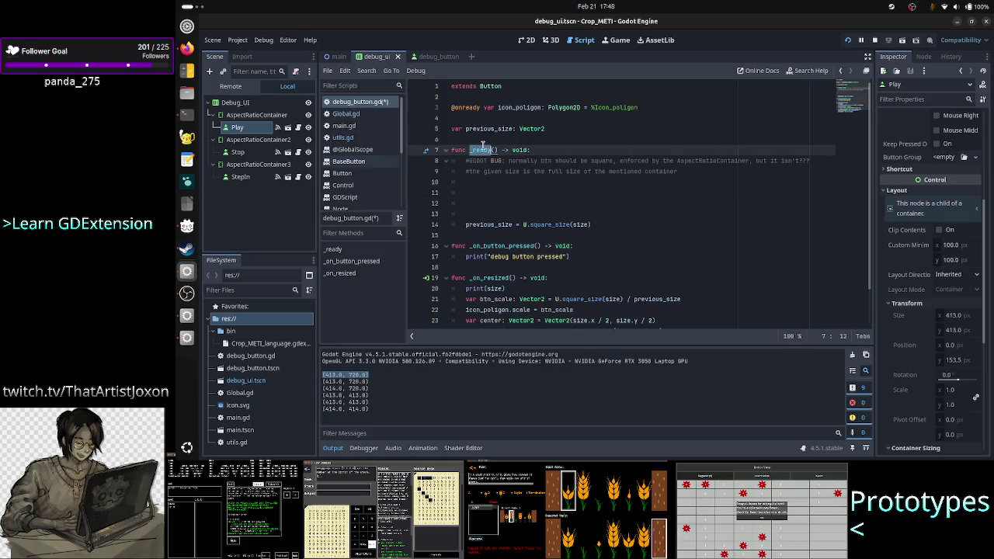
left_click(247, 129)
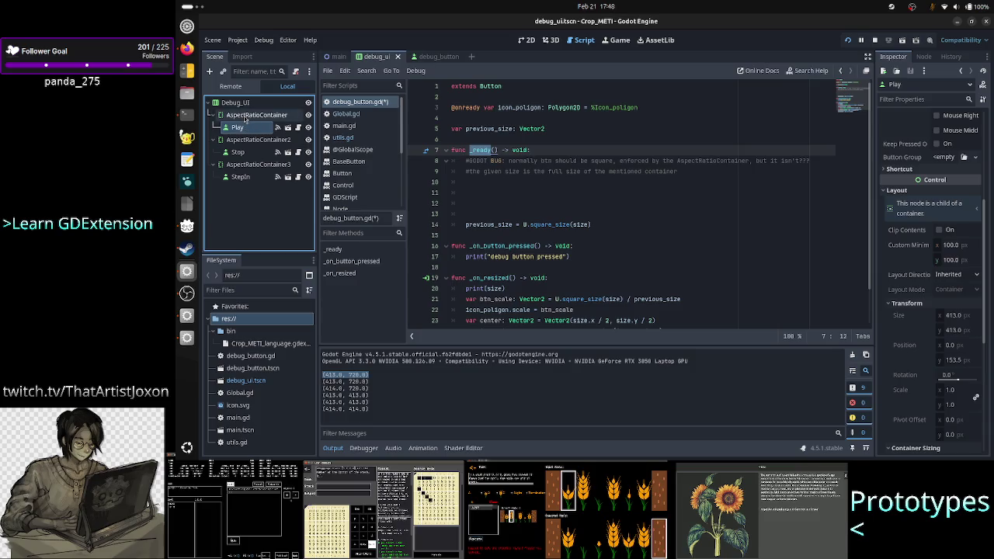
left_click(250, 116)
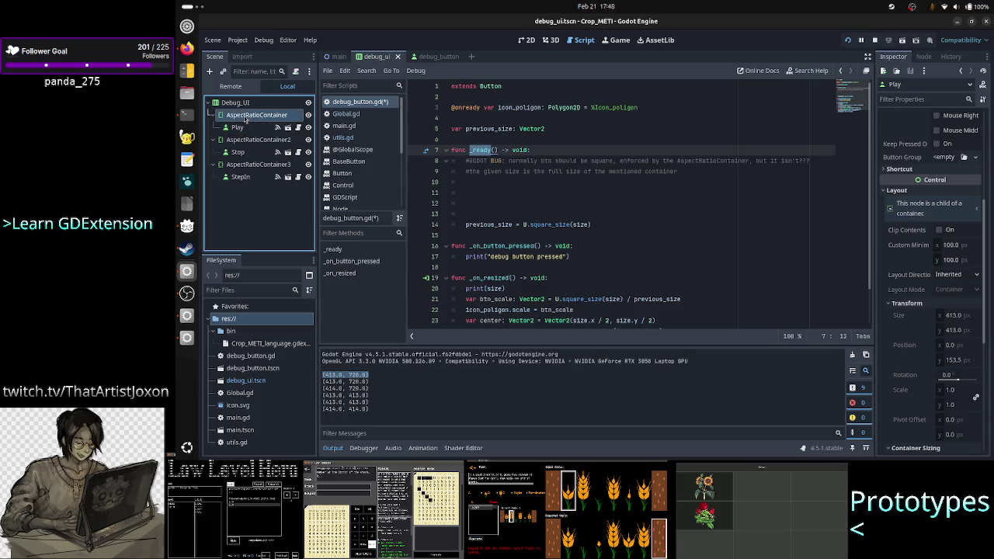
left_click(252, 117)
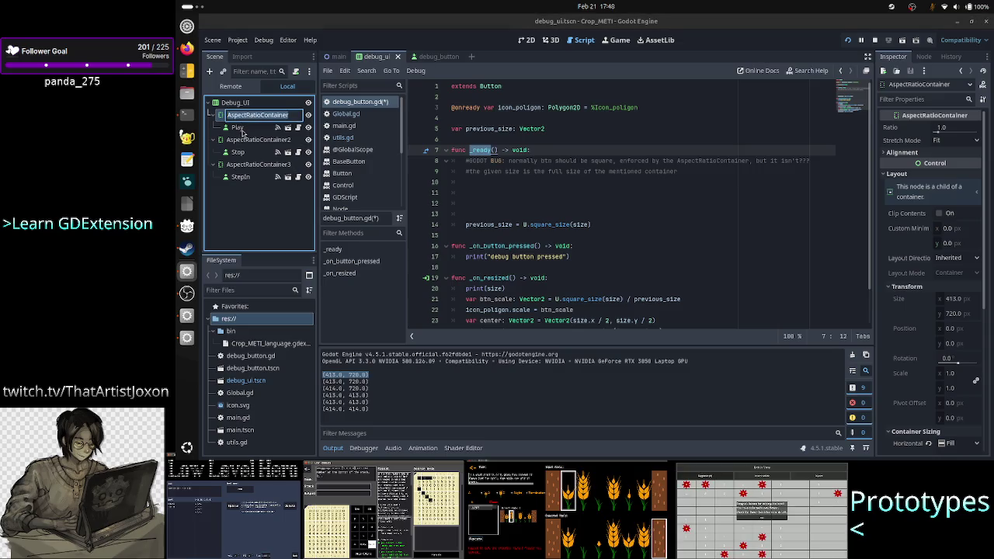
left_click(242, 130)
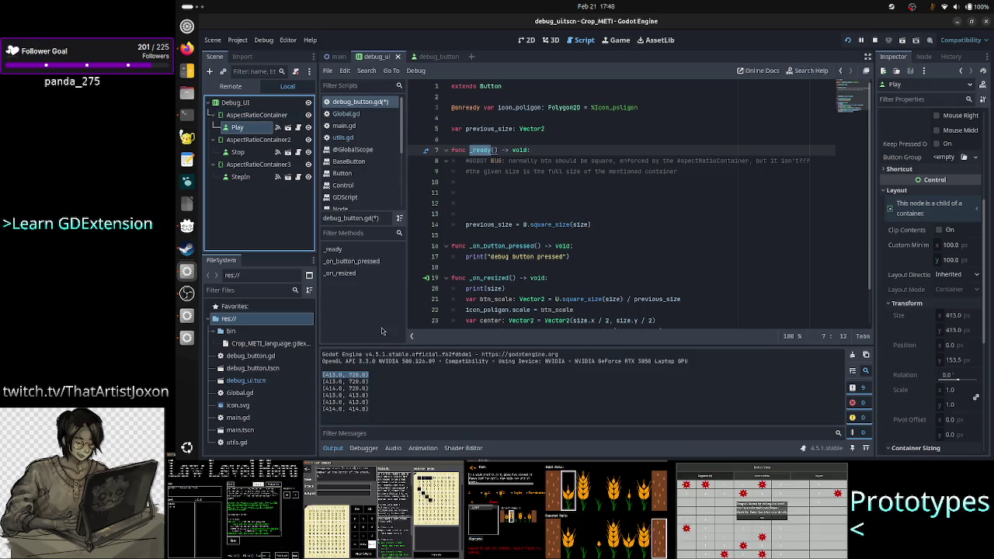
left_click(373, 379)
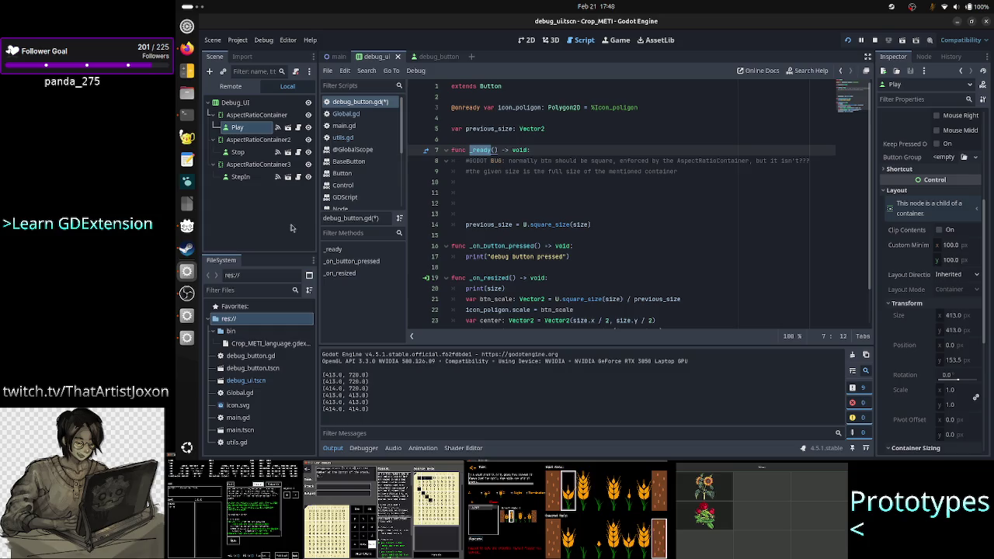
left_click(245, 131)
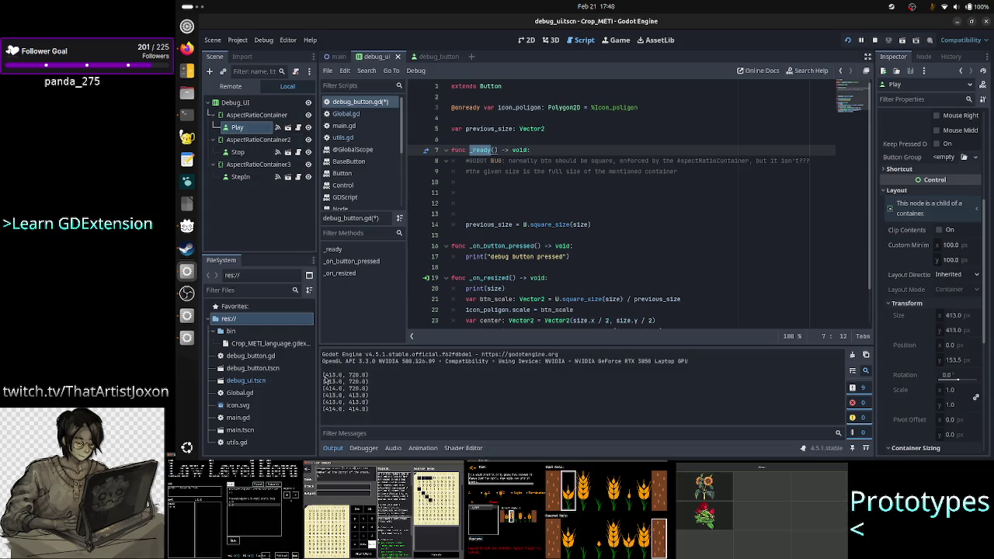
mouse_move(324, 376)
left_mouse_down()
mouse_move(370, 385)
mouse_move(376, 376)
left_mouse_up()
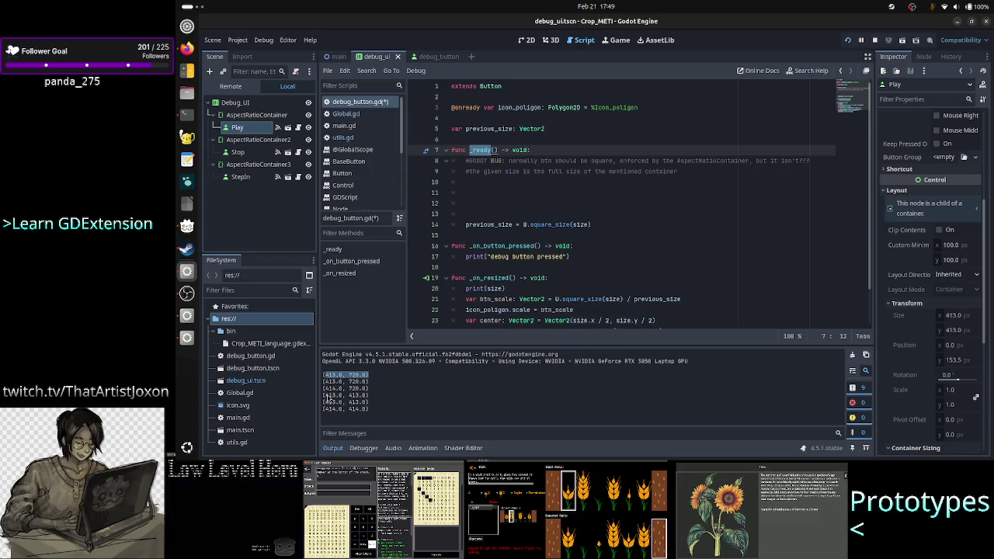
left_click_drag(324, 395, 378, 409)
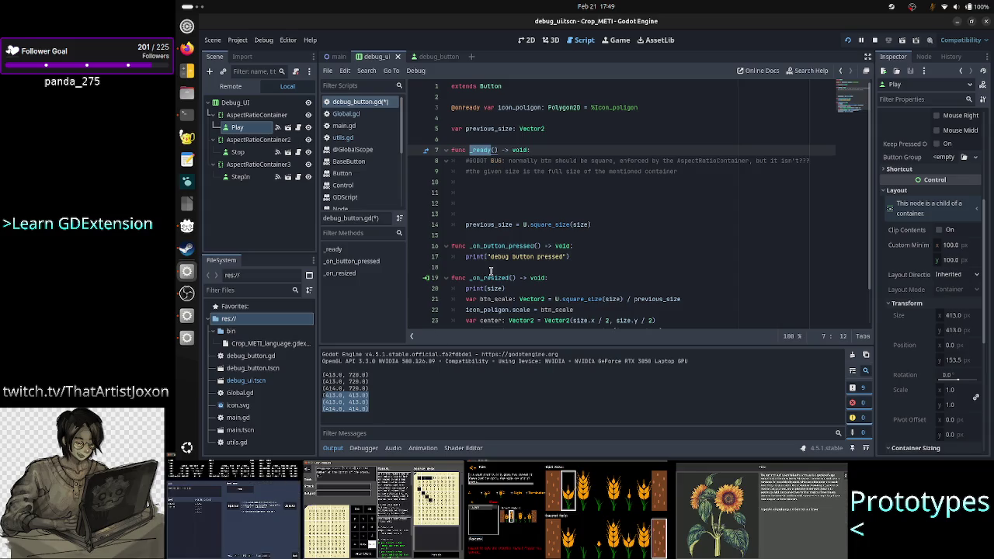
left_click(571, 151)
Select and delete the bug-note comment lines 8–13 inside _ready
key("Down")
key("Home")
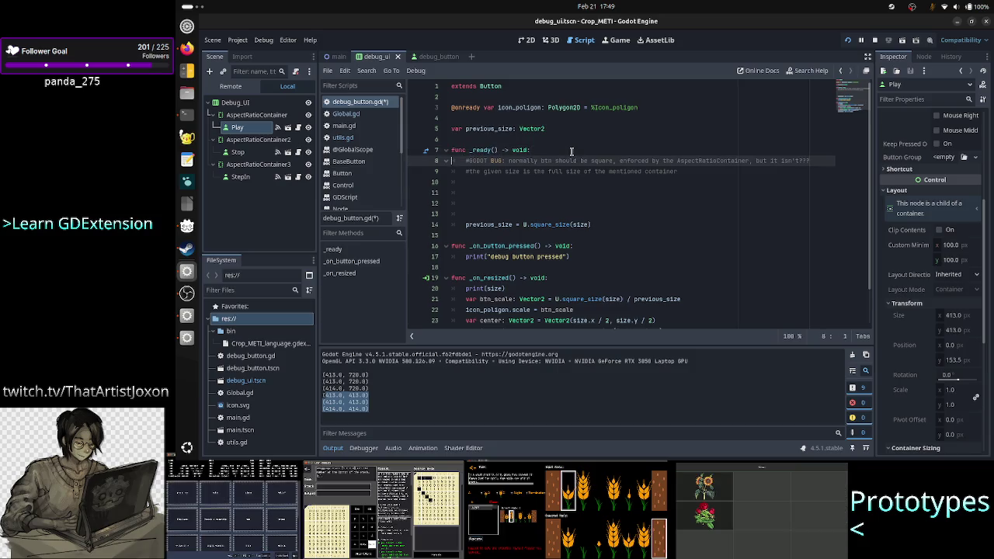
key("shift+Down")
key("shift+Down")
key("shift+Down")
key("shift+Down")
key("shift+Down")
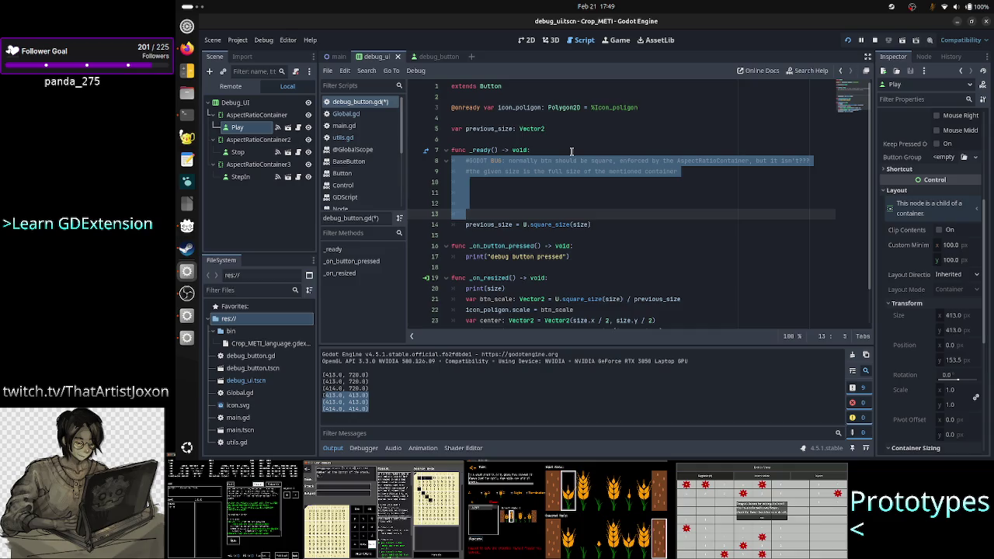
key("BackSpace")
key("BackSpace")
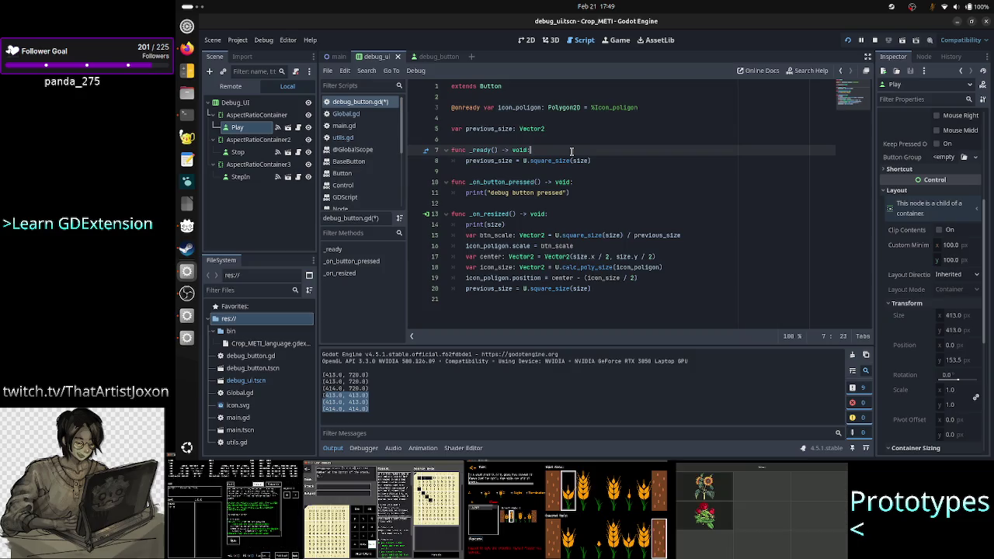
Review the print call in _on_resized and the later printed size entries in the Output log
double_click(494, 214)
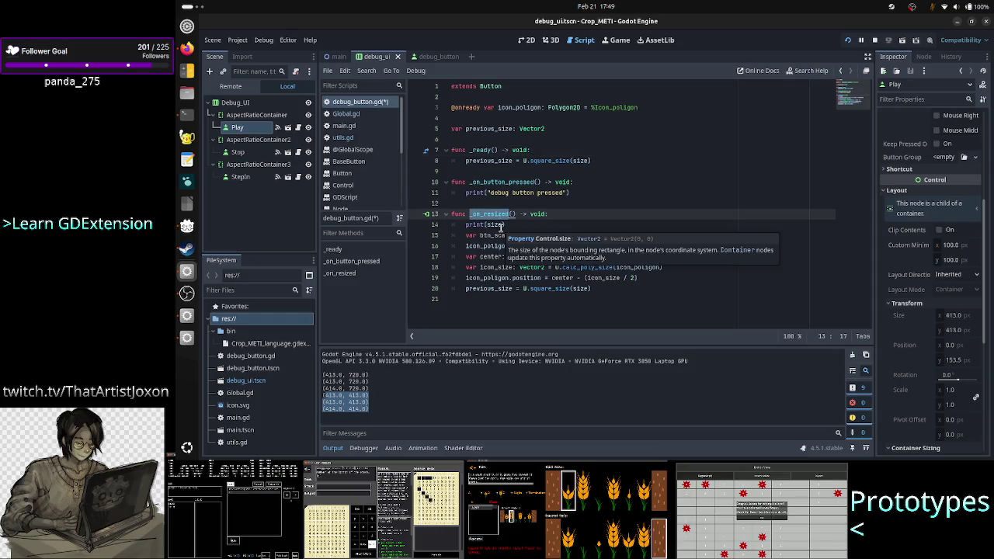
double_click(480, 225)
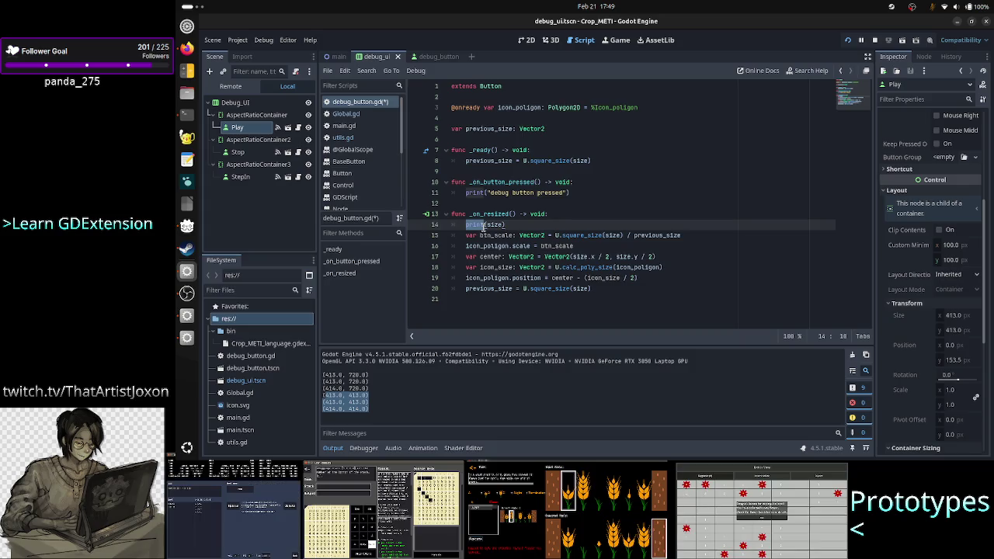
left_click(351, 379)
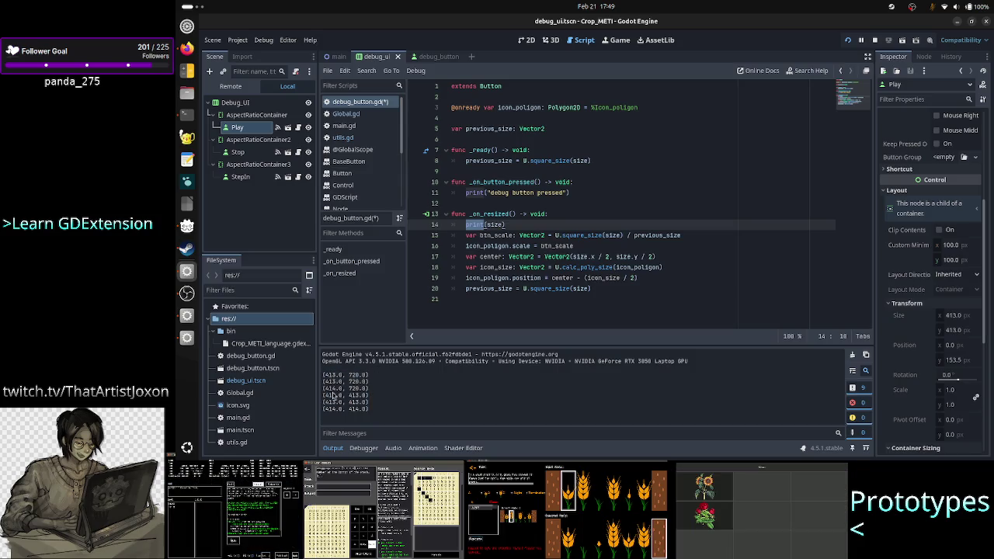
mouse_move(332, 389)
left_mouse_down()
mouse_move(360, 409)
mouse_move(331, 398)
left_mouse_up()
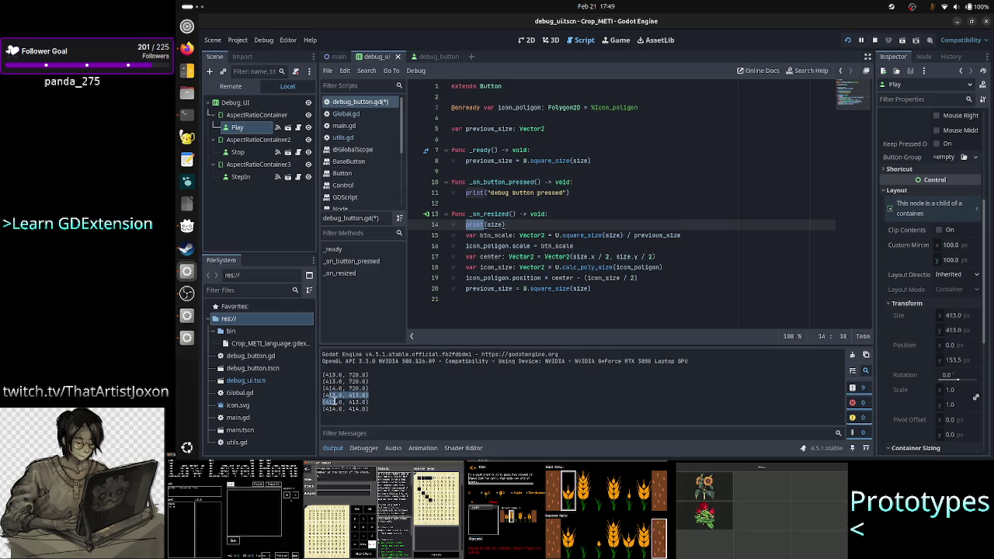
left_click(386, 410)
Start an 'if parent is ready' line in _on_resized, then delete the unfinished line
left_click(572, 215)
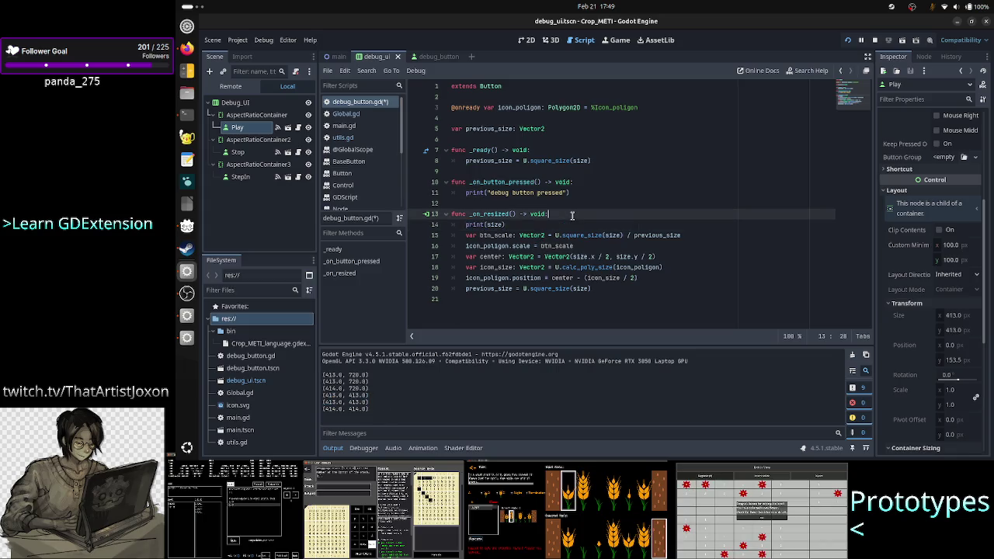
key("Return")
type("if")
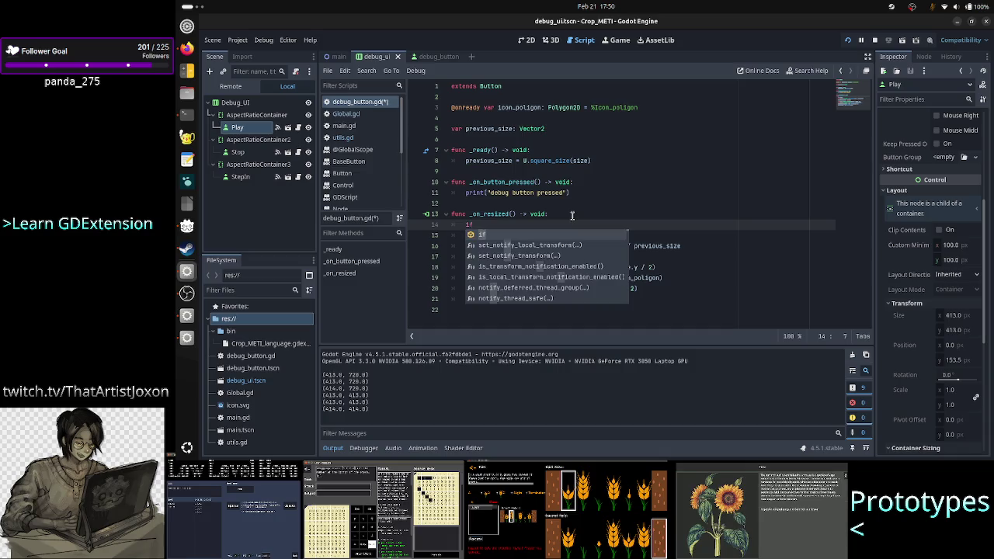
type(" parent is ")
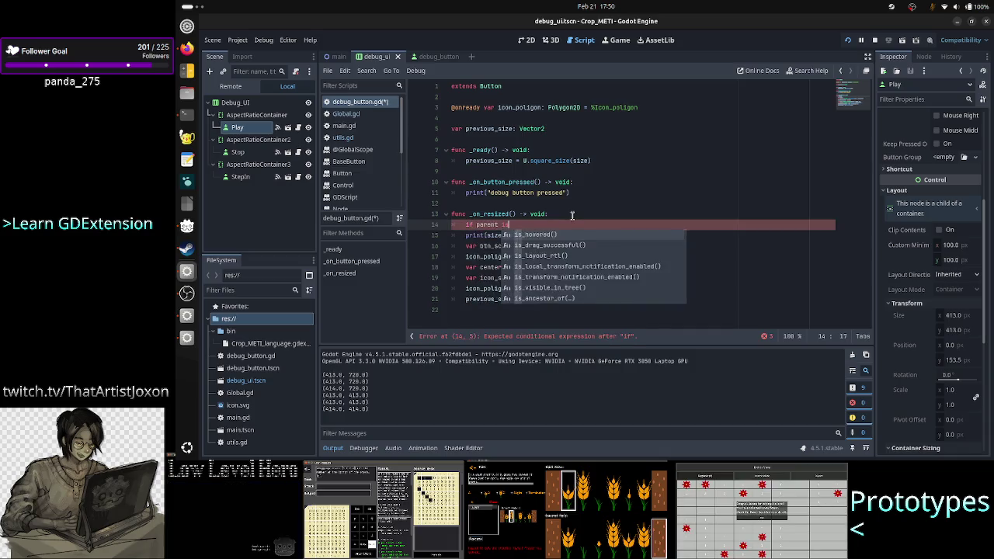
type("ready")
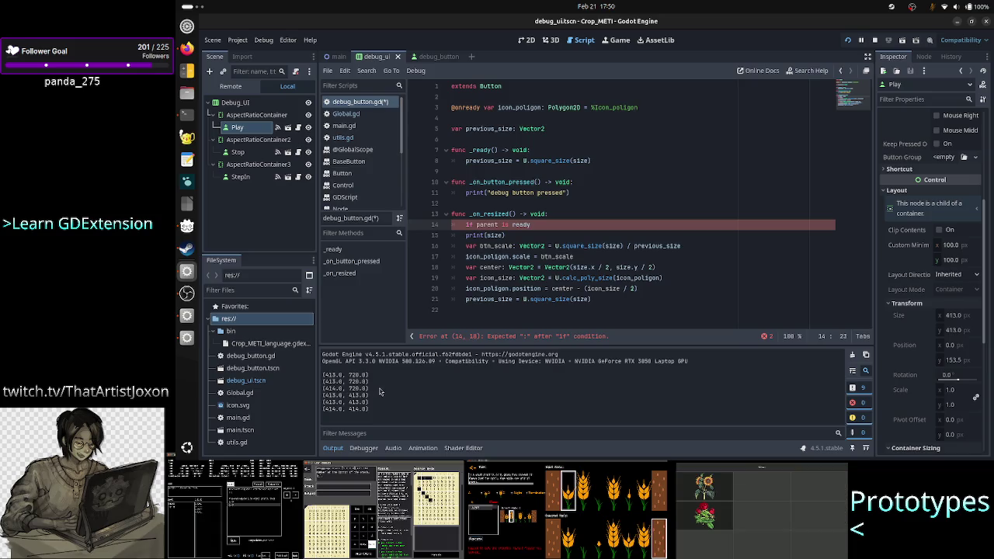
mouse_move(371, 389)
left_mouse_down()
mouse_move(323, 384)
mouse_move(323, 375)
left_mouse_up()
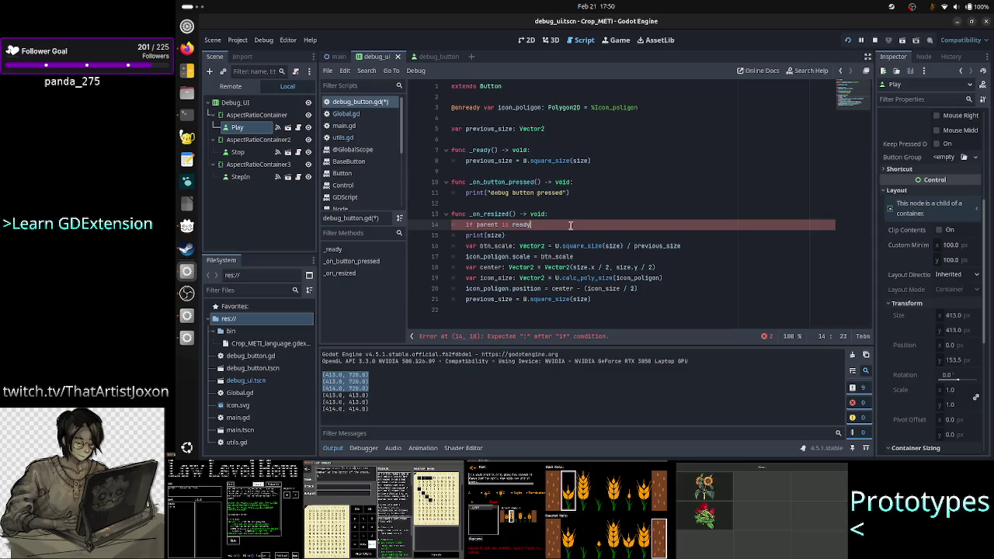
key("Down")
key("Down")
key("Up")
key("Up")
key("Home")
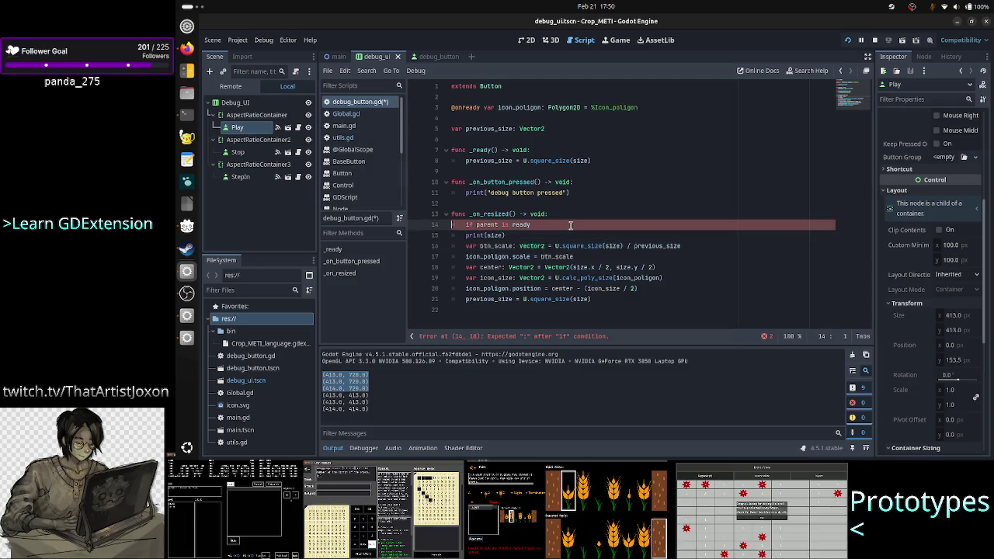
key("shift+End")
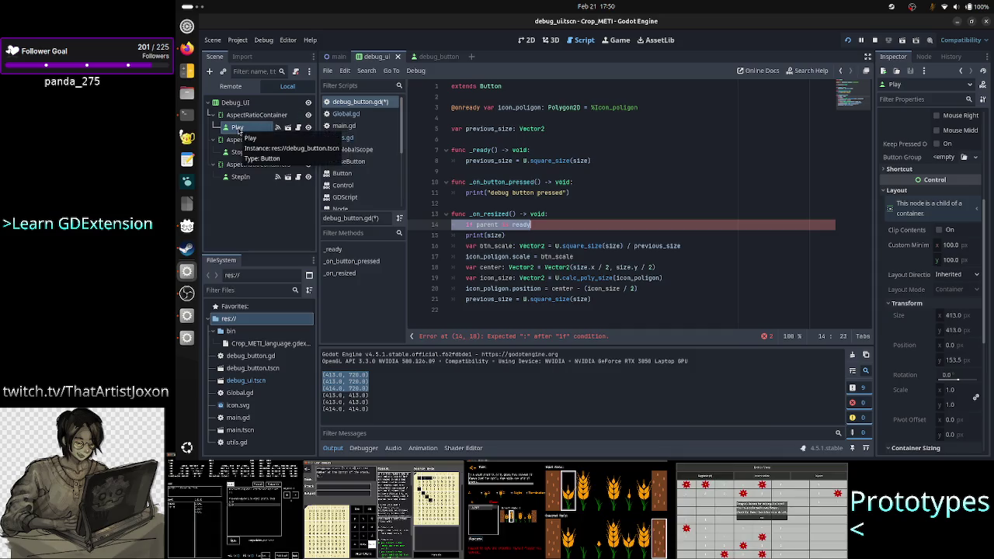
triple_click(568, 224)
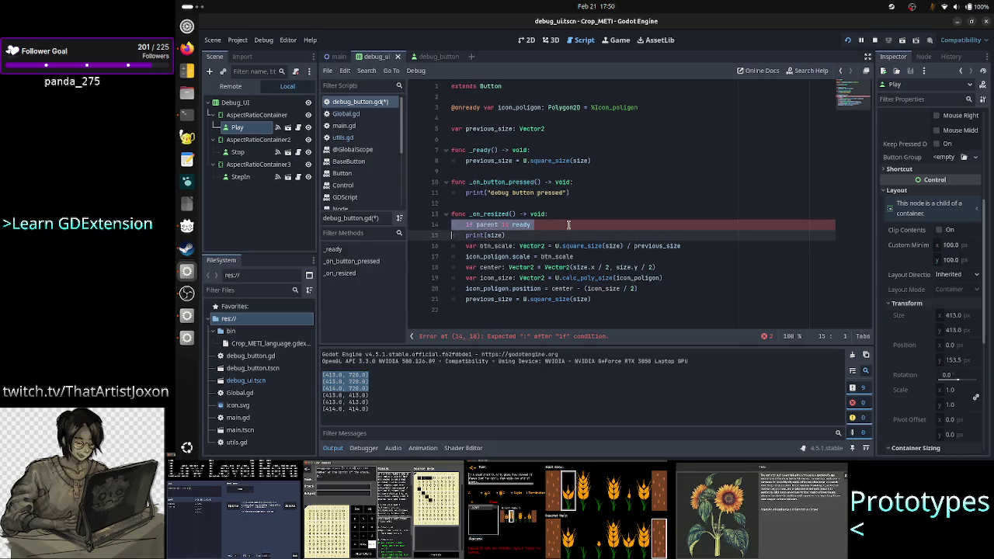
key("BackSpace")
key("BackSpace")
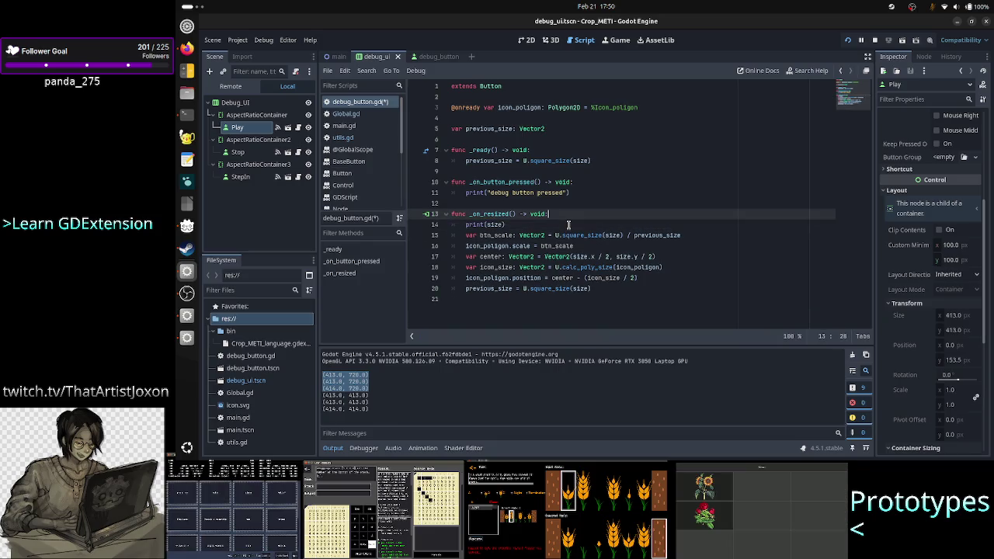
Delete the print(size) debug line and insert a blank line at the top of _ready
key("Return")
key("Down")
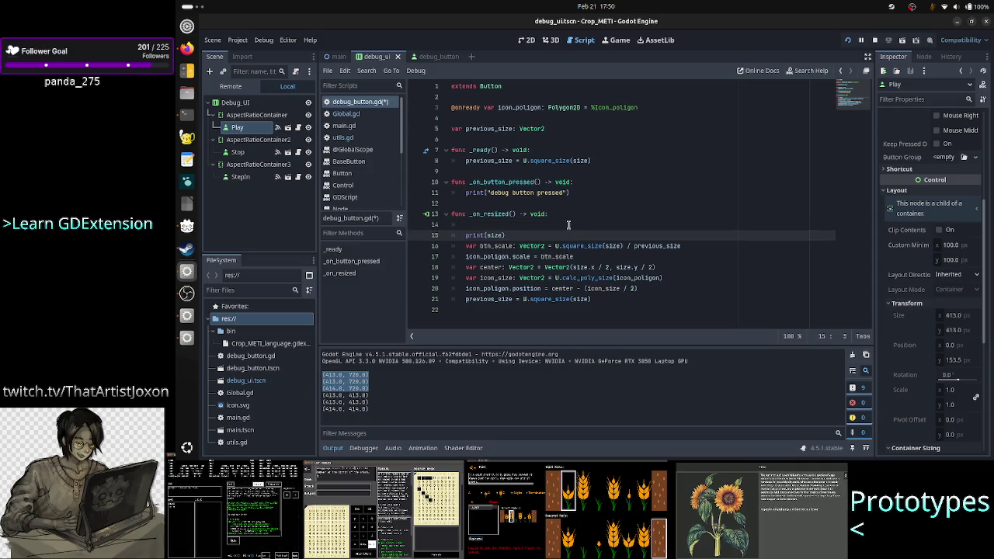
key("shift+End")
key("BackSpace")
key("BackSpace")
key("BackSpace")
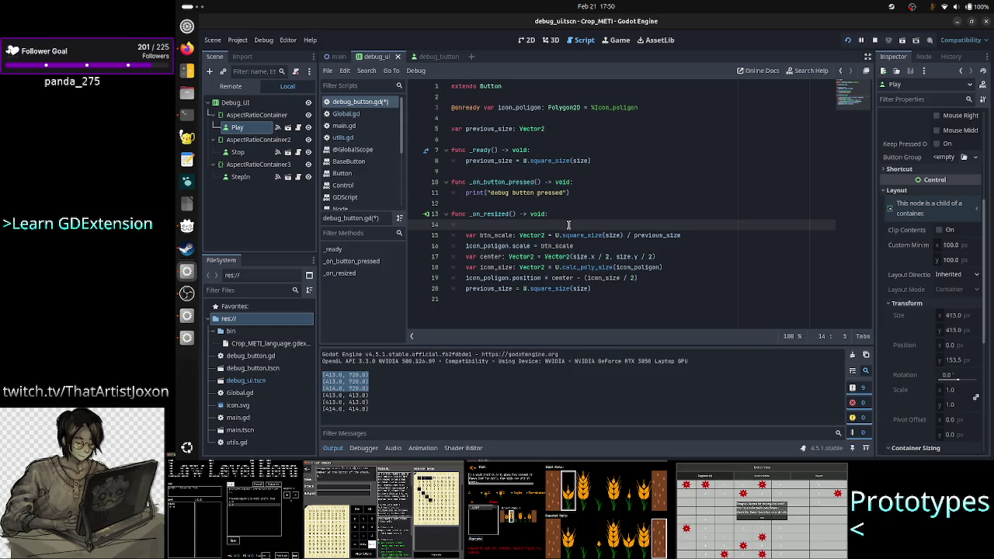
key("BackSpace")
key("BackSpace")
key("Up")
key("Up")
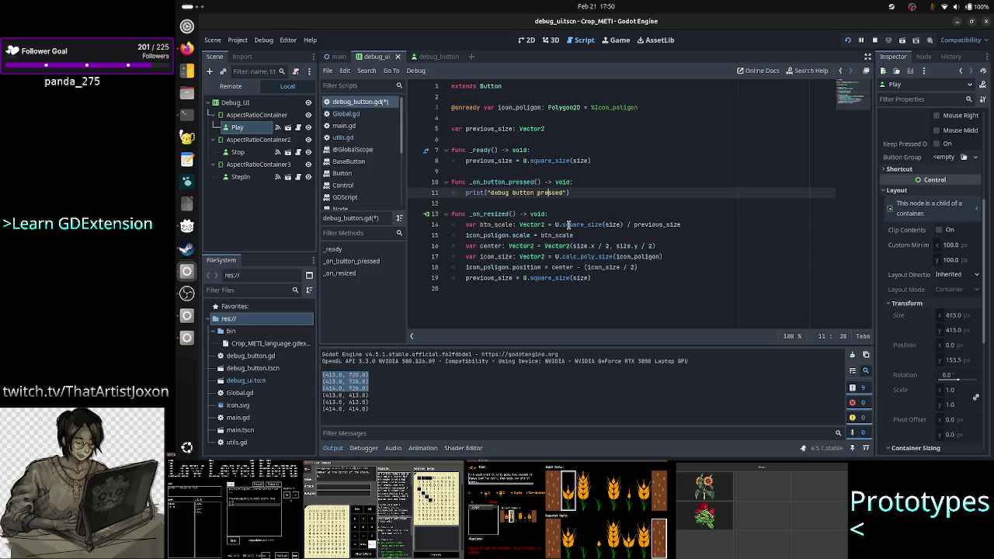
key("Up")
key("Up")
key("Up")
key("Return")
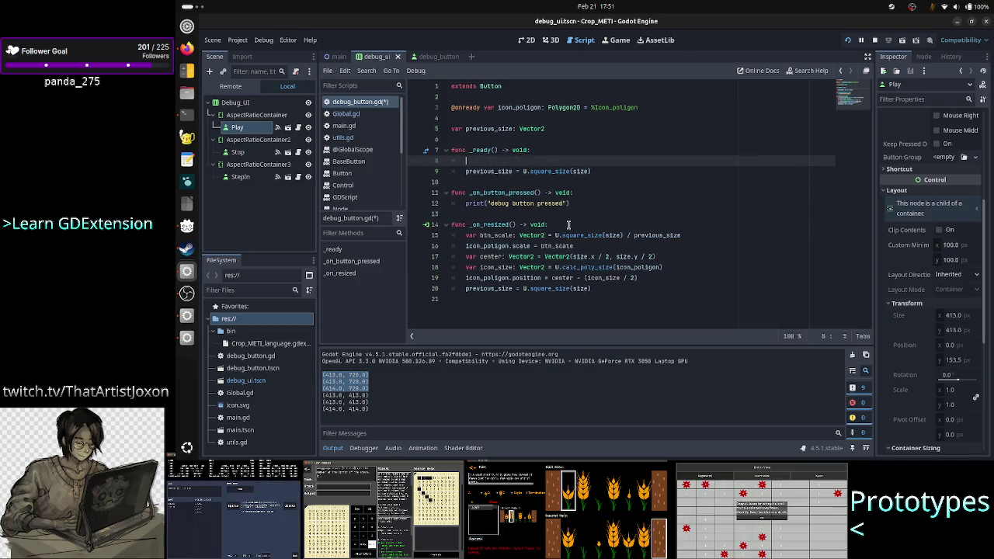
Write the first _ready comment: the btn is ready before its parent AspectRatioContainer, so its initial size isn't square
type("#bec")
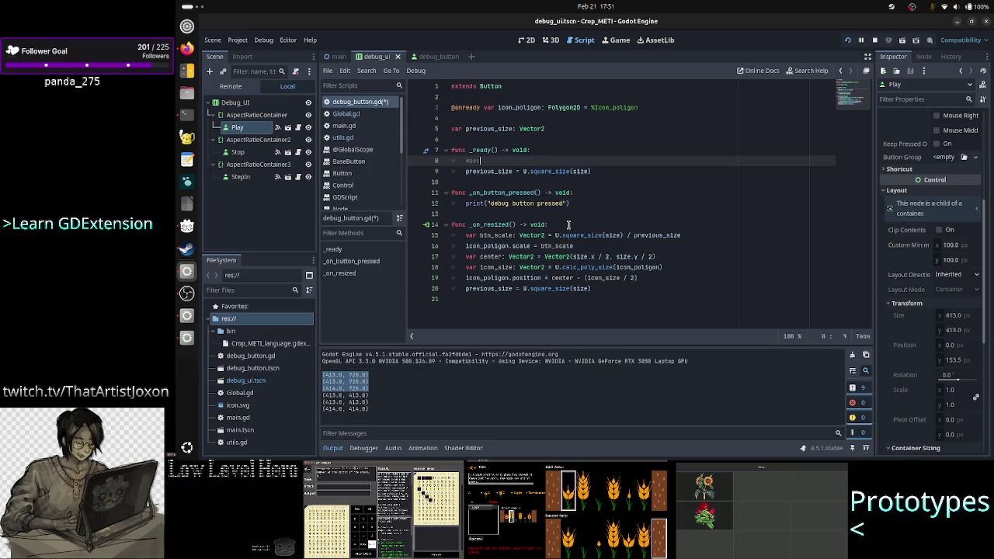
type("ause the")
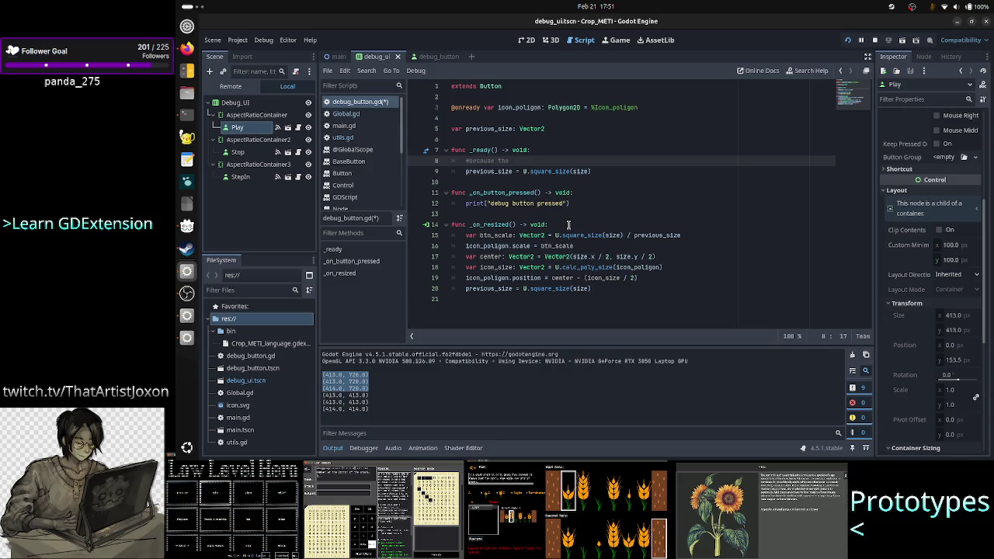
type(" tn")
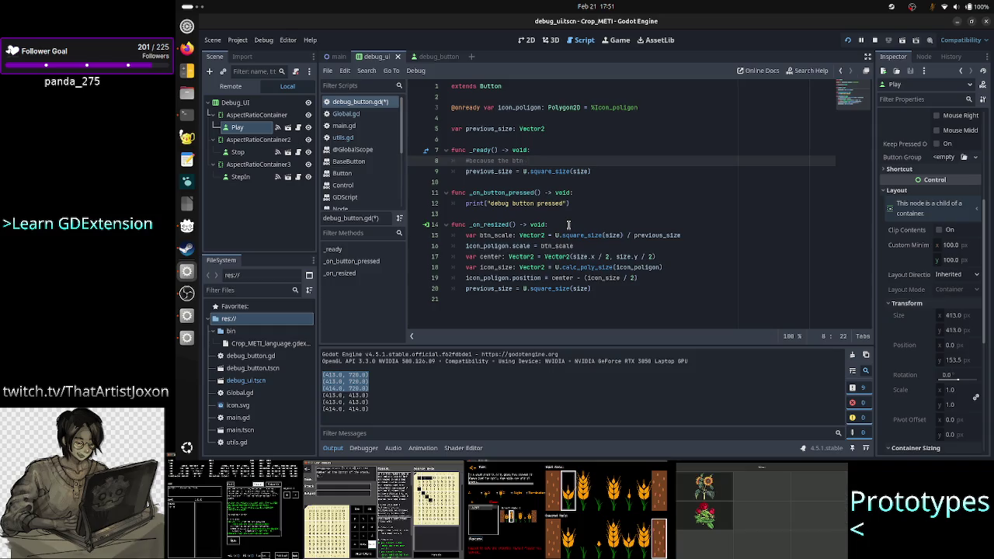
type(" is ry befo")
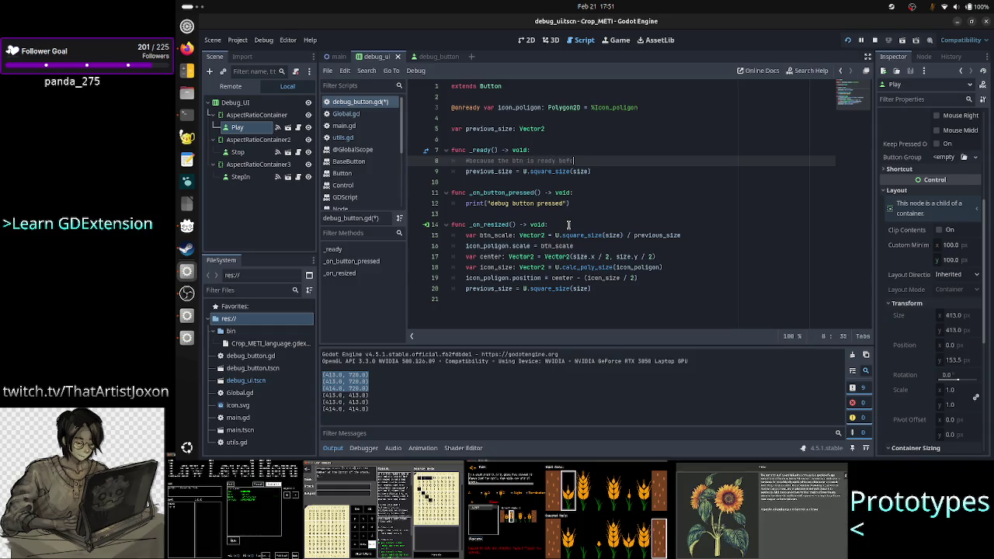
type("re the parent container, it")
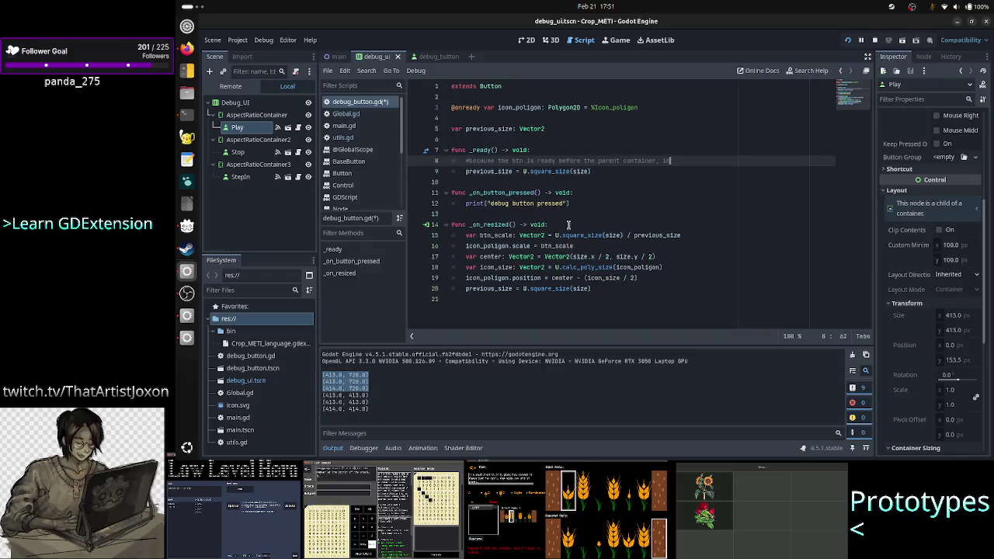
type("nitialsize is")
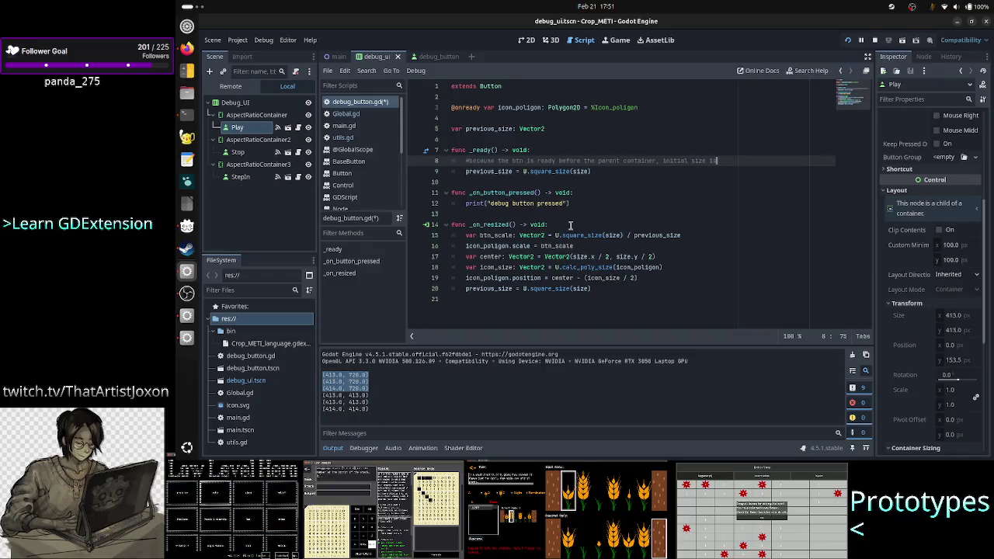
key("BackSpace")
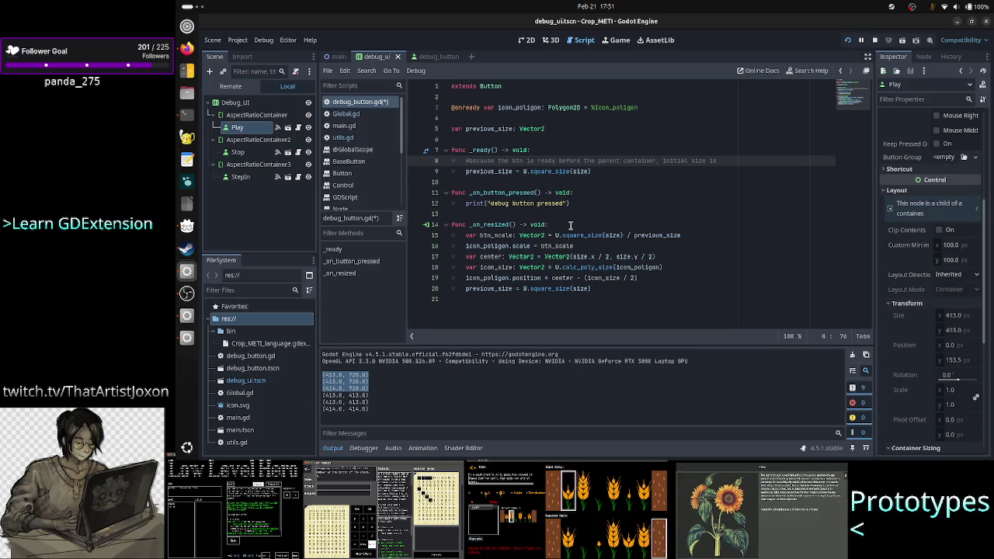
type("t i")
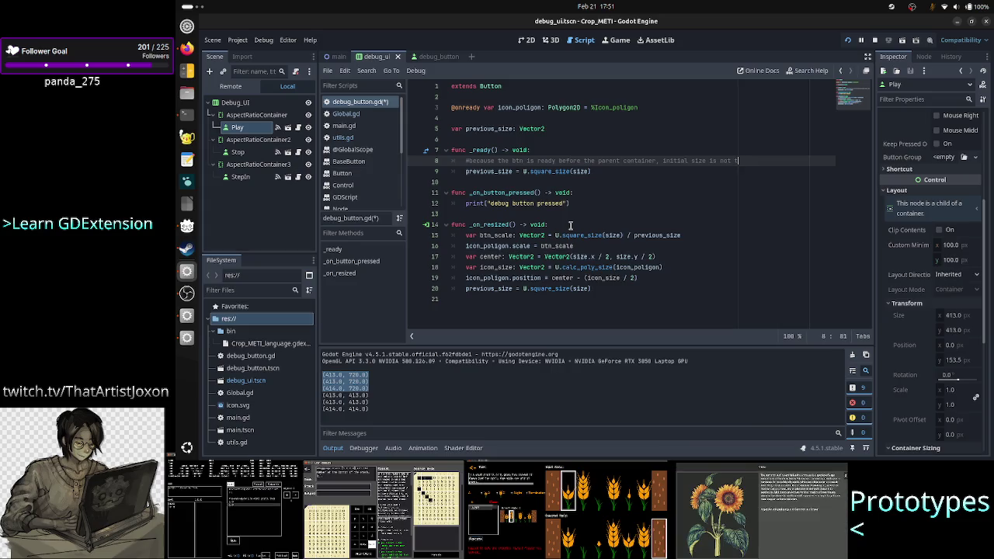
type("he squar")
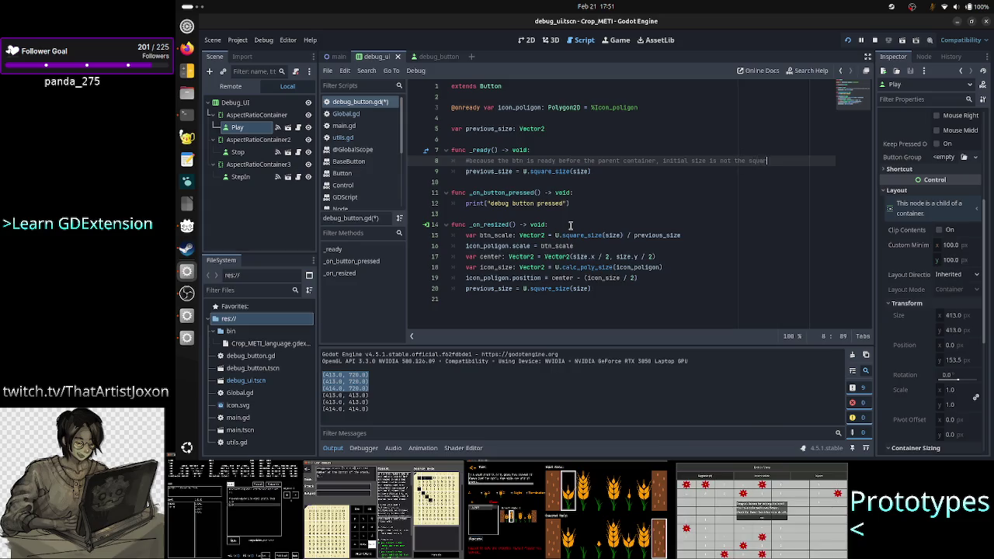
type("e s")
key("Home")
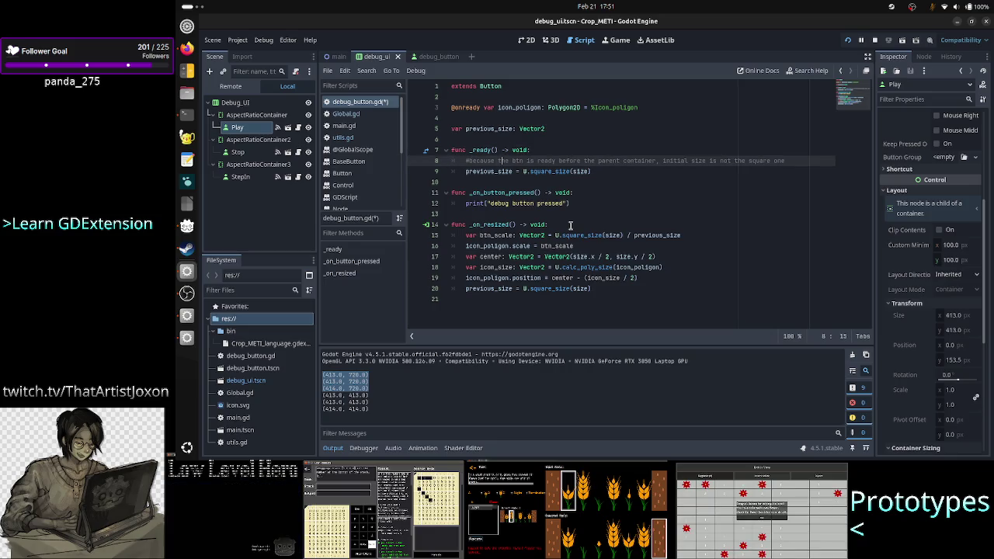
key("Right")
key("Right")
key("Right")
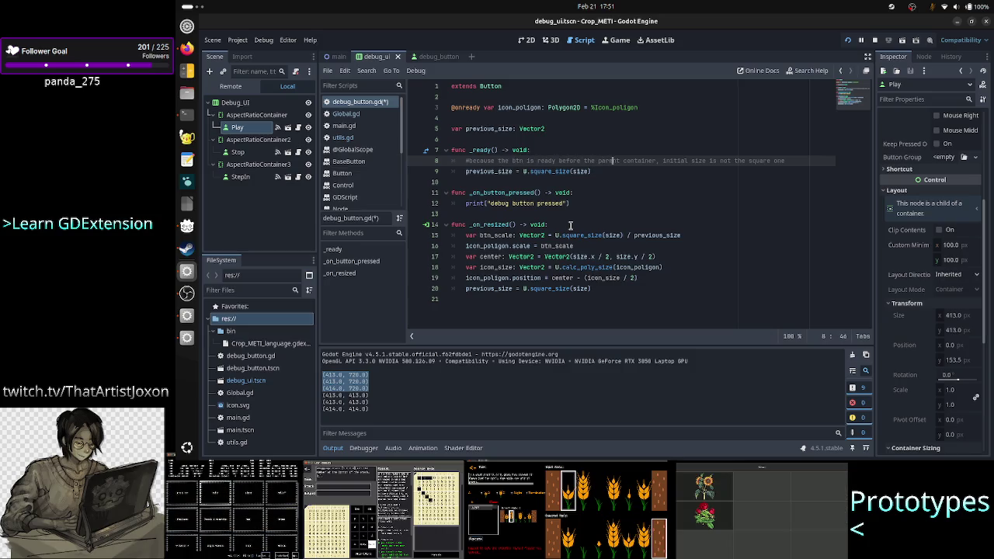
key("Right")
key("Right")
key("Right")
type("AspectRa")
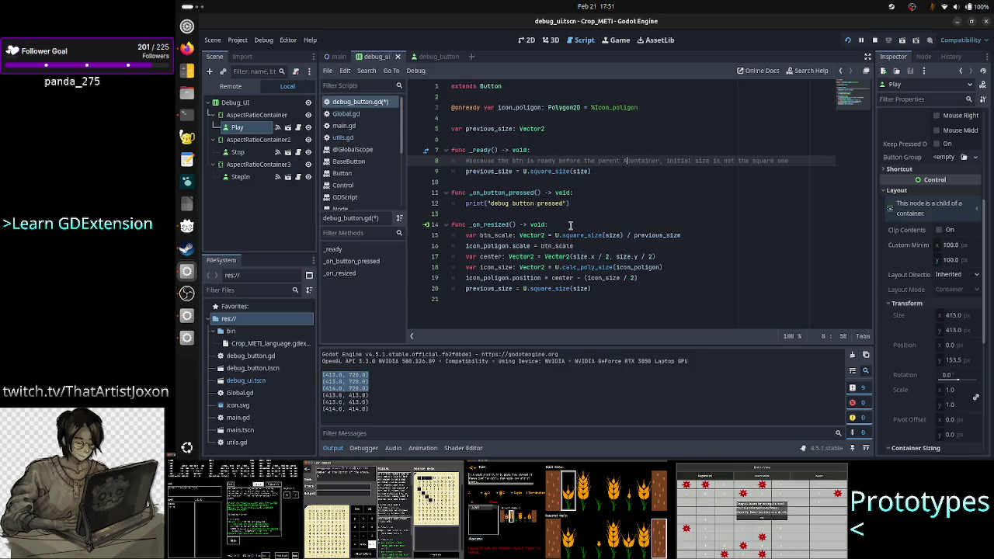
type("tioC")
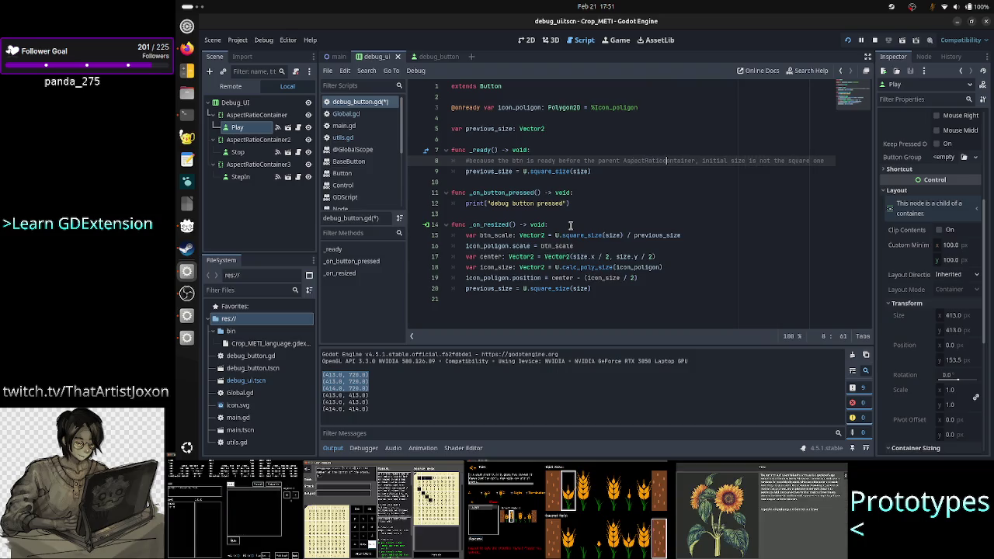
key("Delete")
type("C")
key("End")
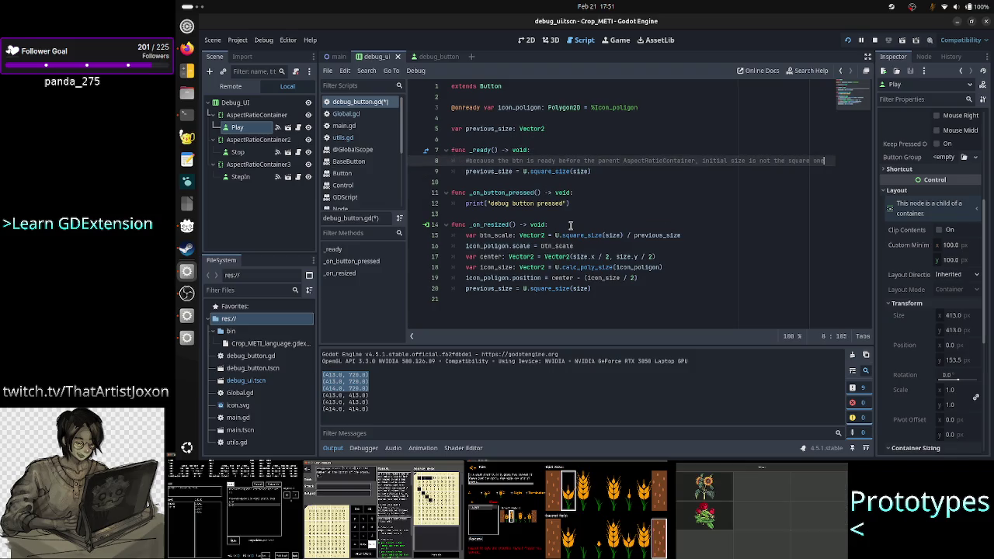
Add a second comment saying that after the btn is ready, AspectRatioContainer triggers another resize
key("Return")
type("if")
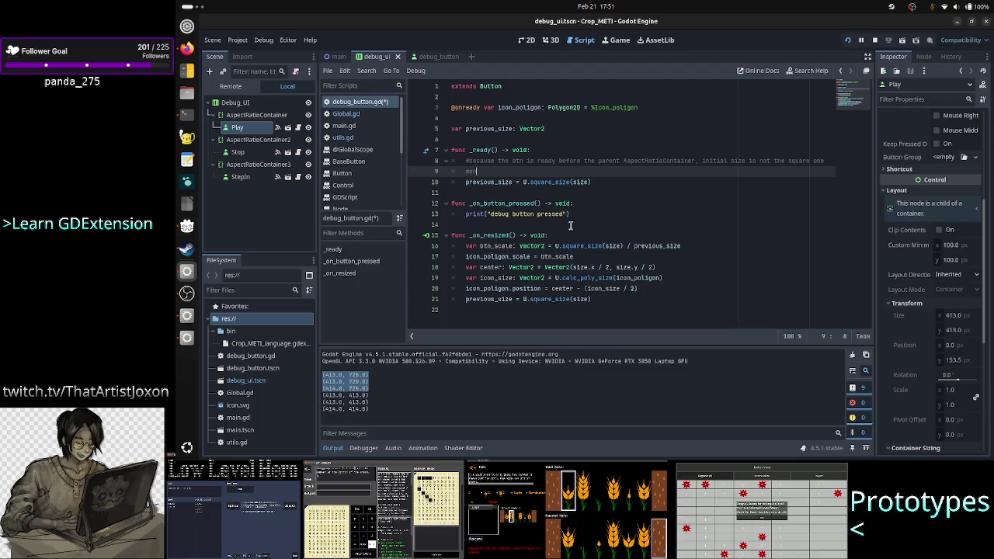
type("ce the btn is ")
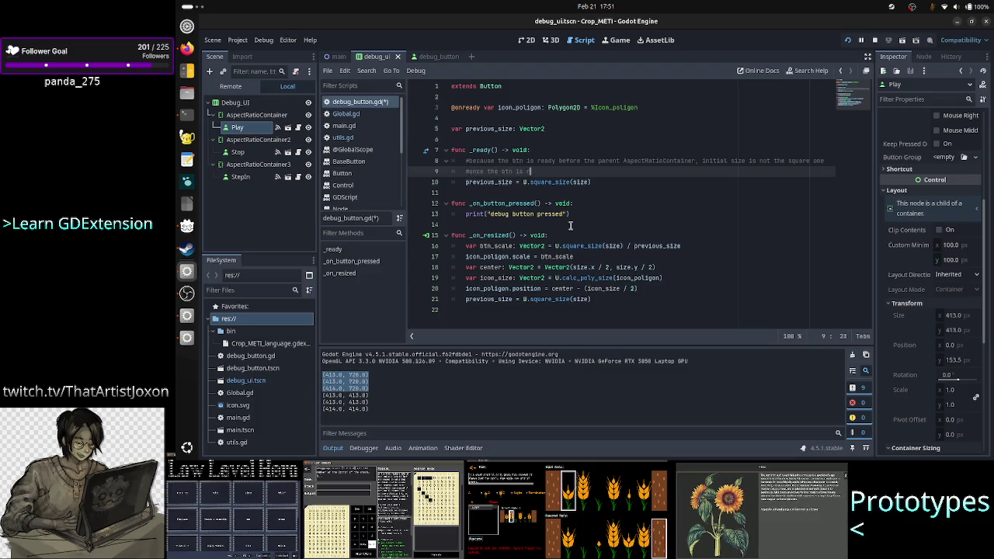
type("ready,")
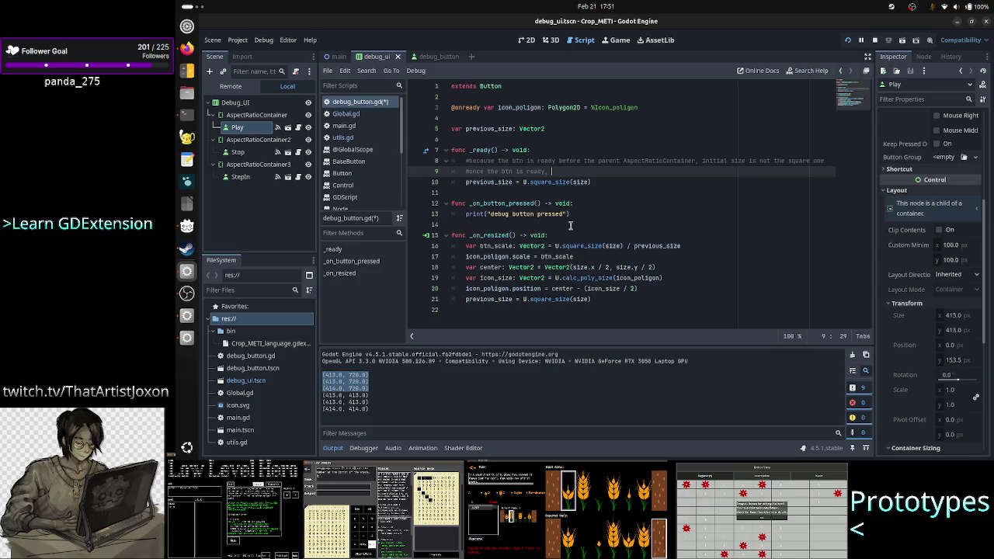
key("BackSpace")
key("BackSpace")
key("BackSpace")
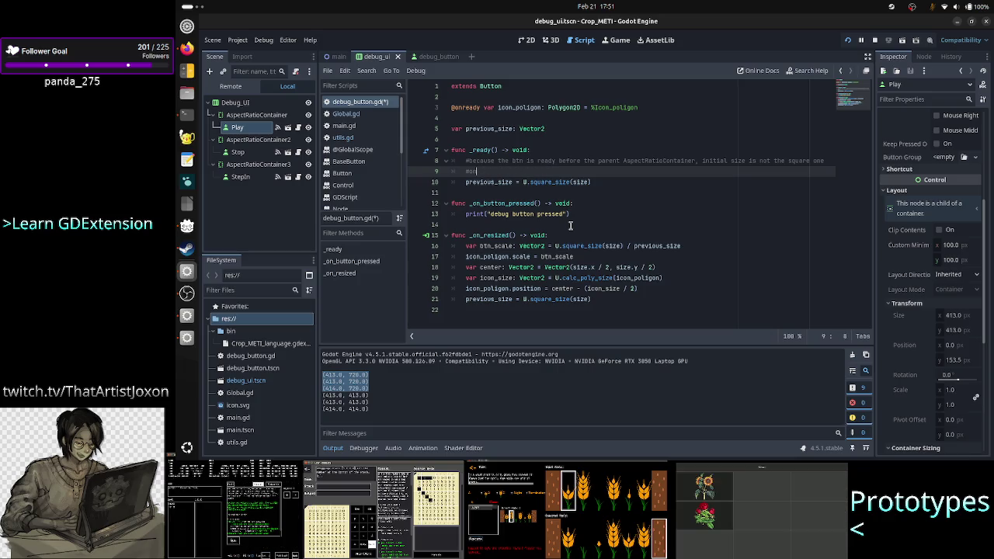
type("ft")
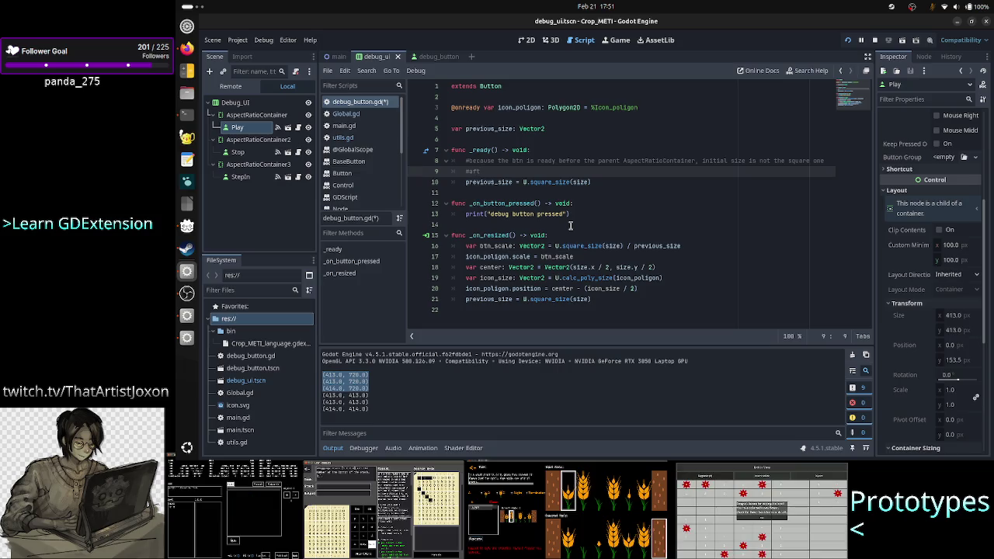
type("ere bt")
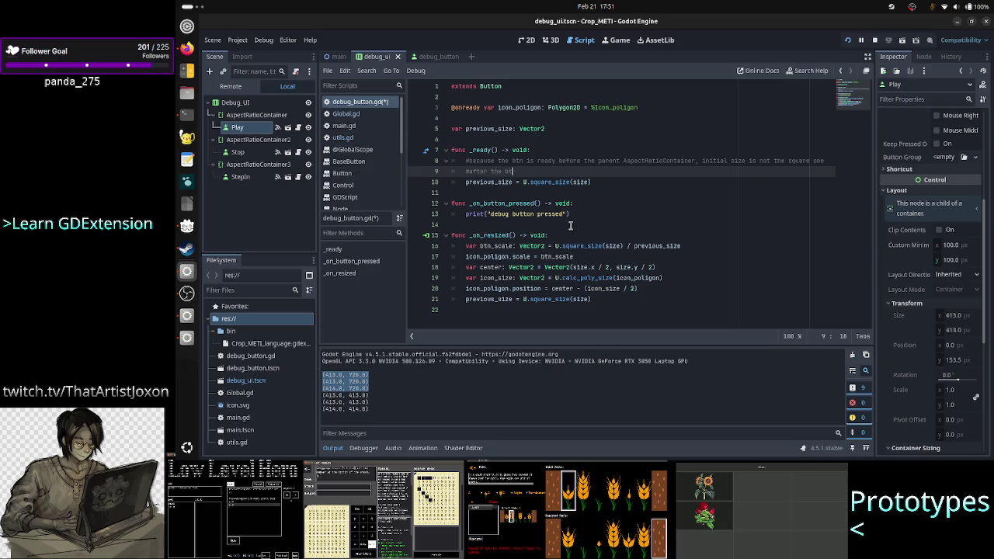
type("n is read.")
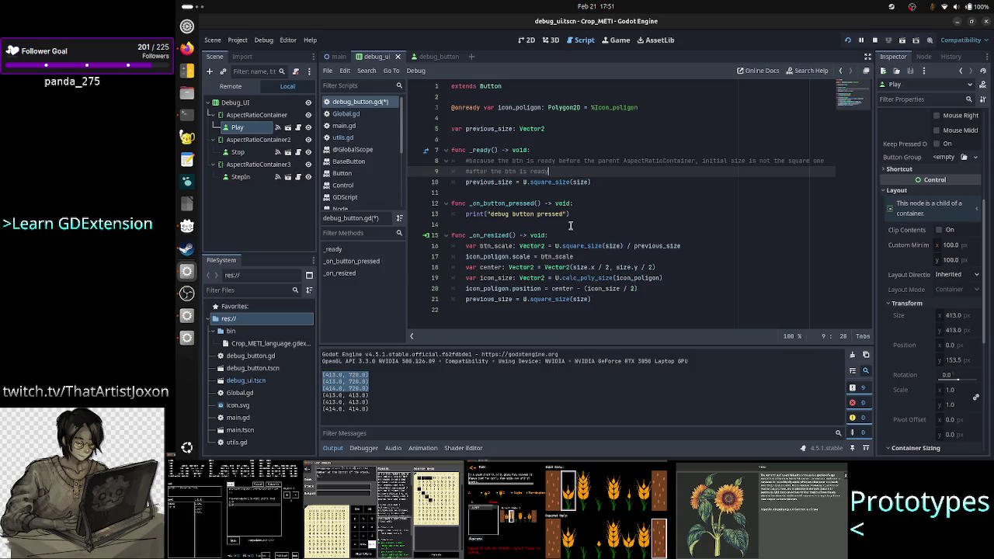
type(", t")
type("As")
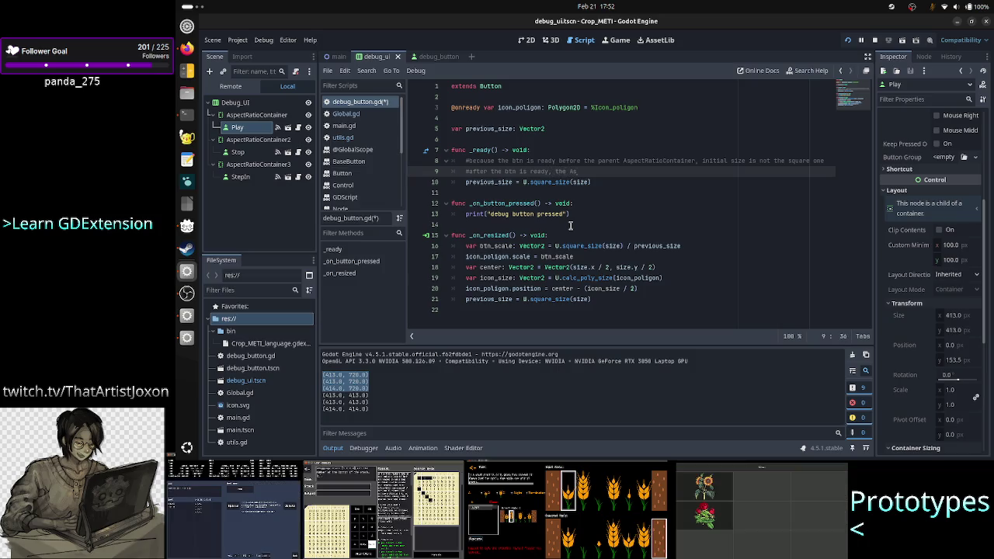
type("pectRatio")
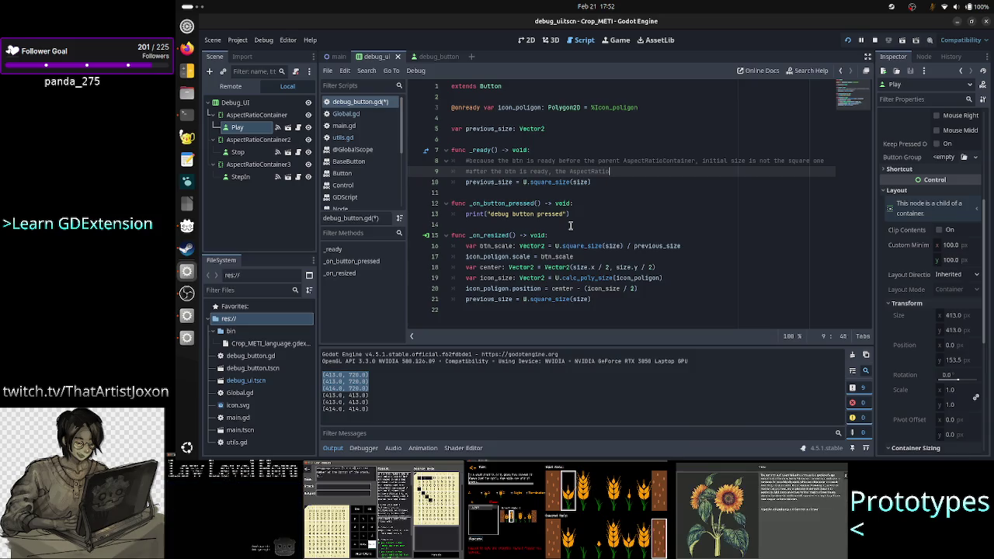
type("Container")
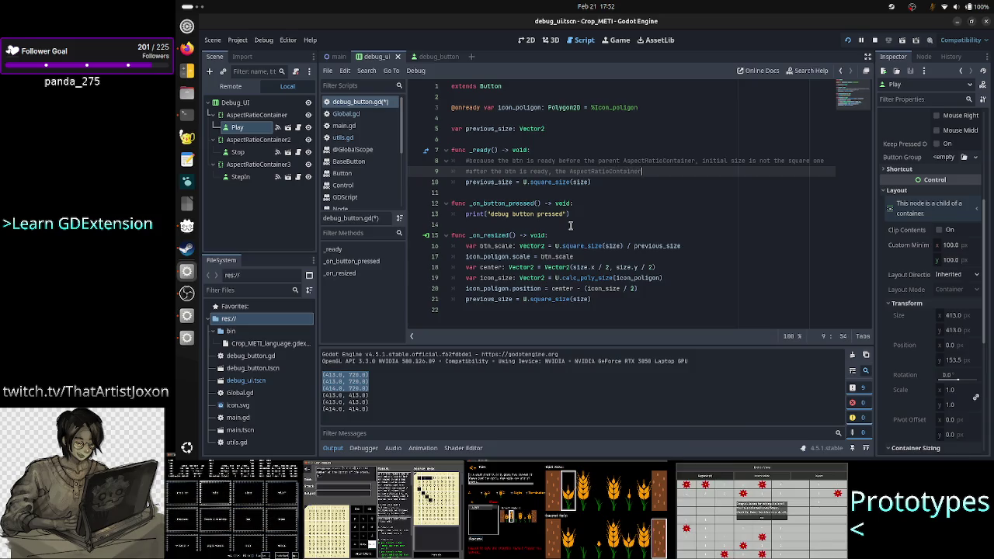
type(" is")
type(" ready an")
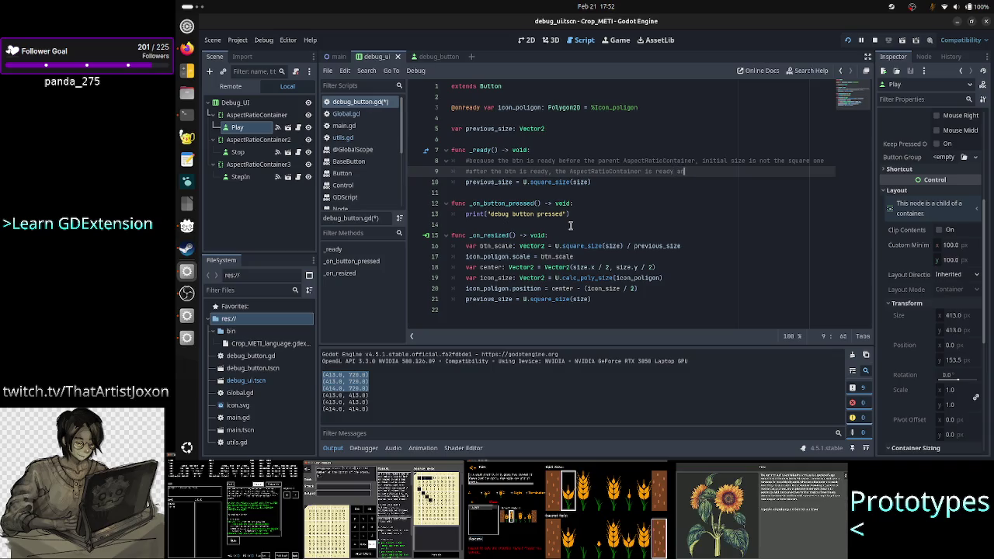
type("d triggers a")
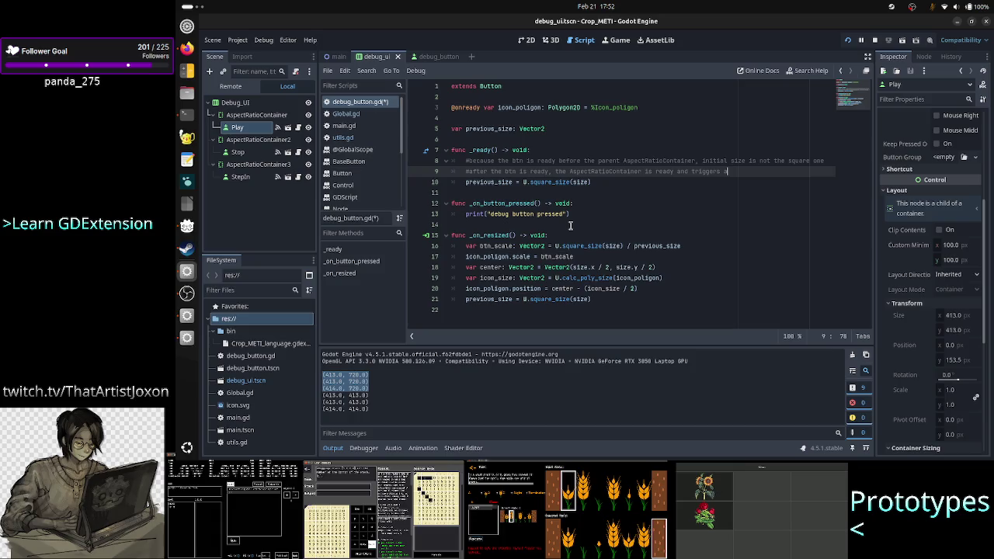
type(" nother resize,")
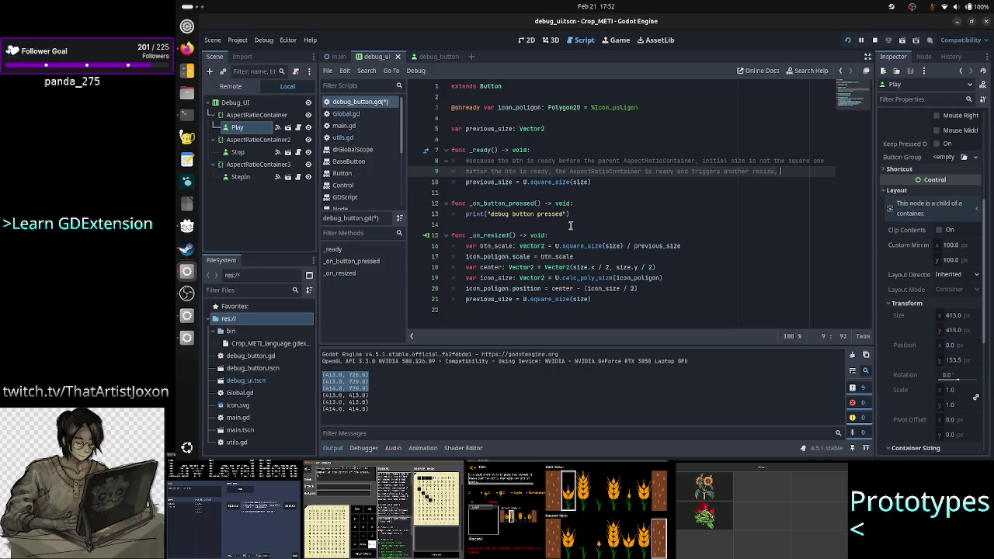
type("now of ")
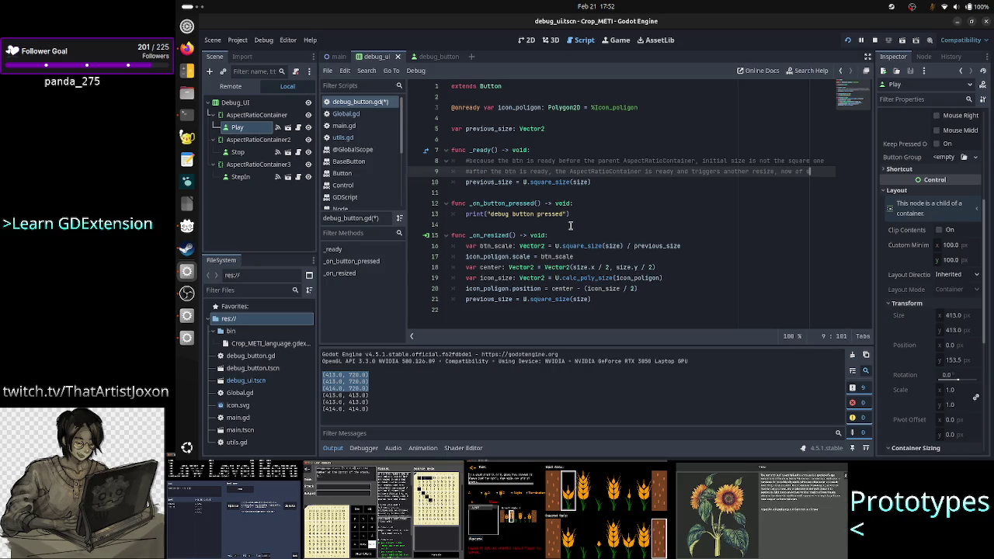
type("square")
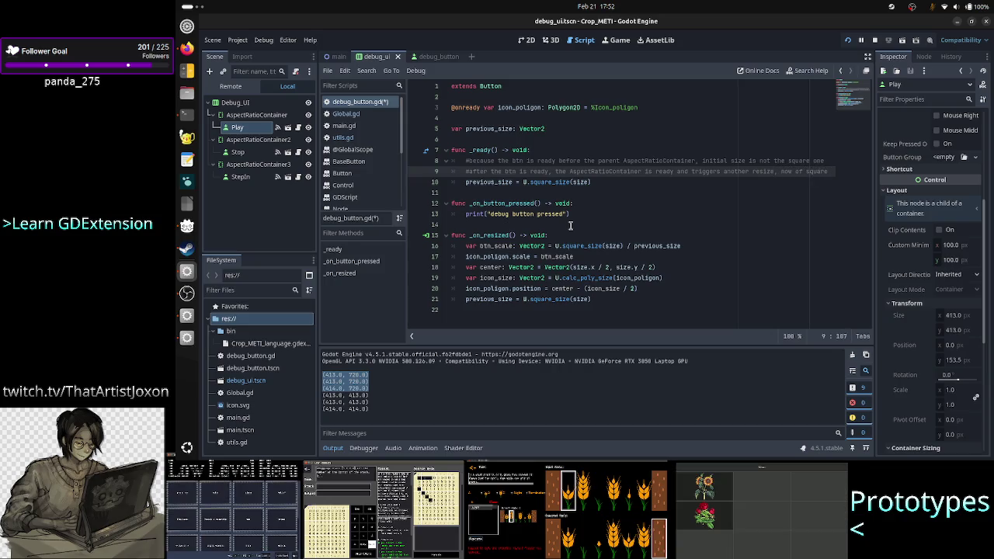
key("ctrl+BackSpace")
key("ctrl+BackSpace")
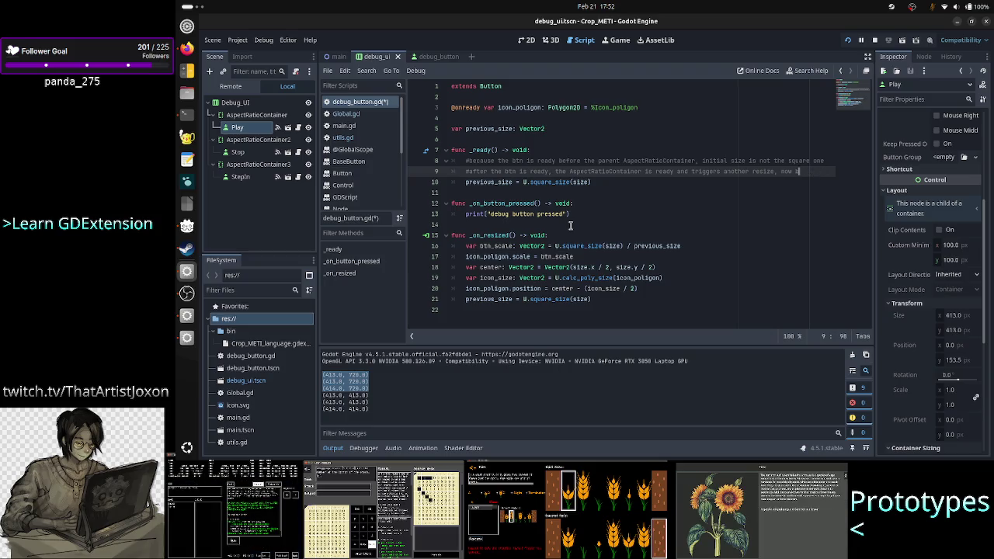
type("btn is square")
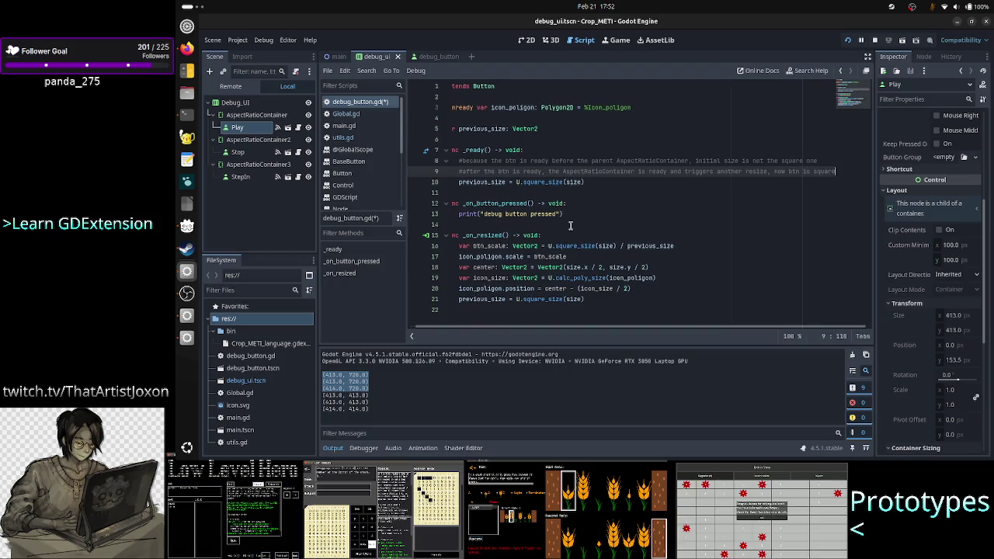
key("Right")
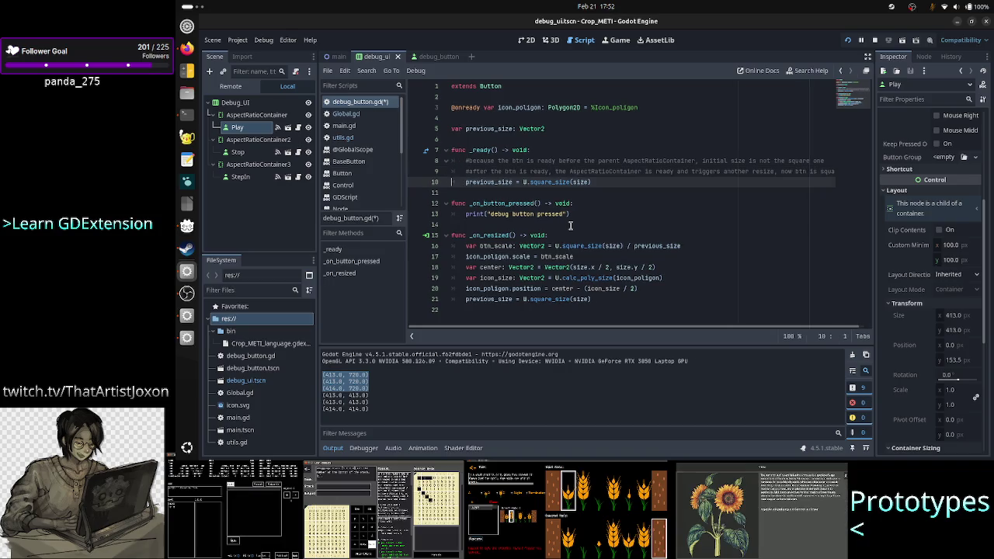
key("Up")
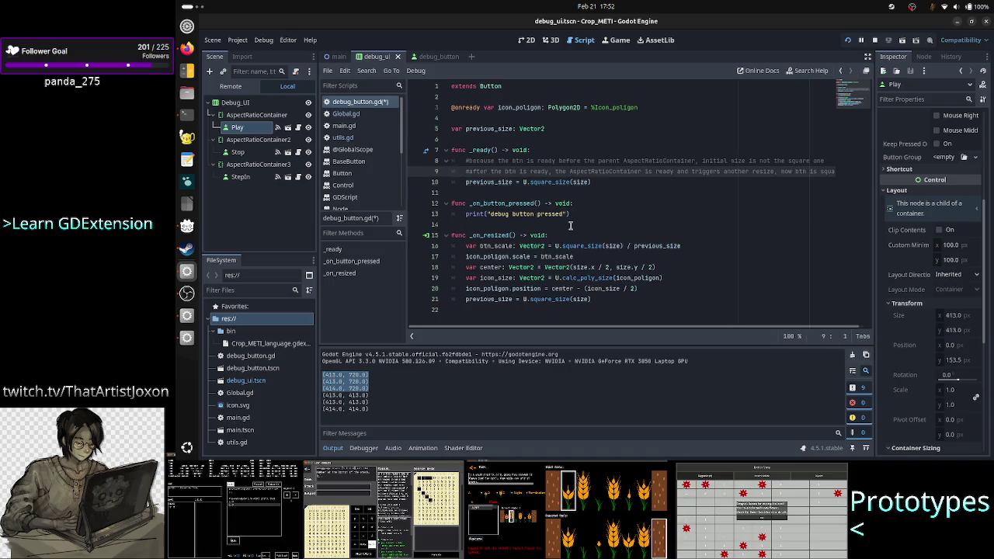
key("End")
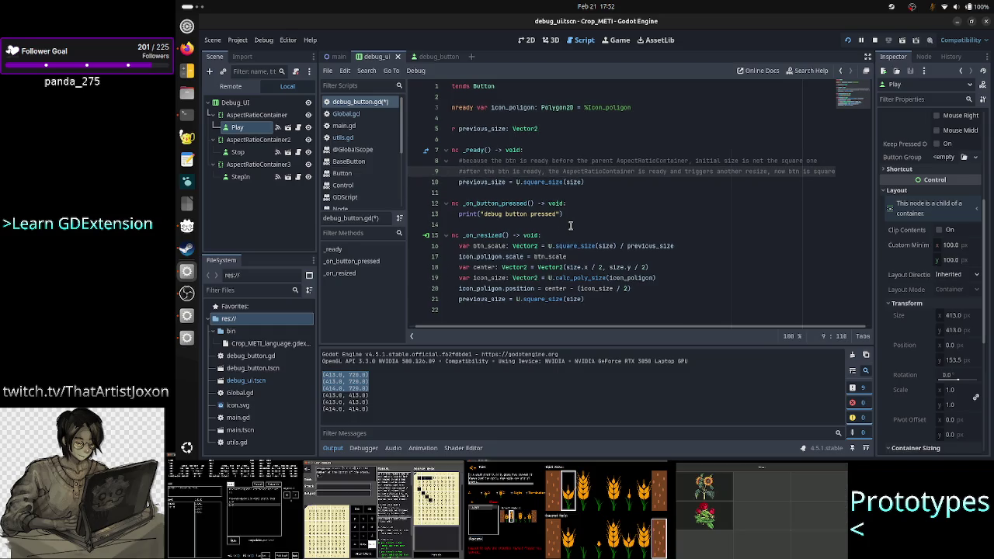
key("Home")
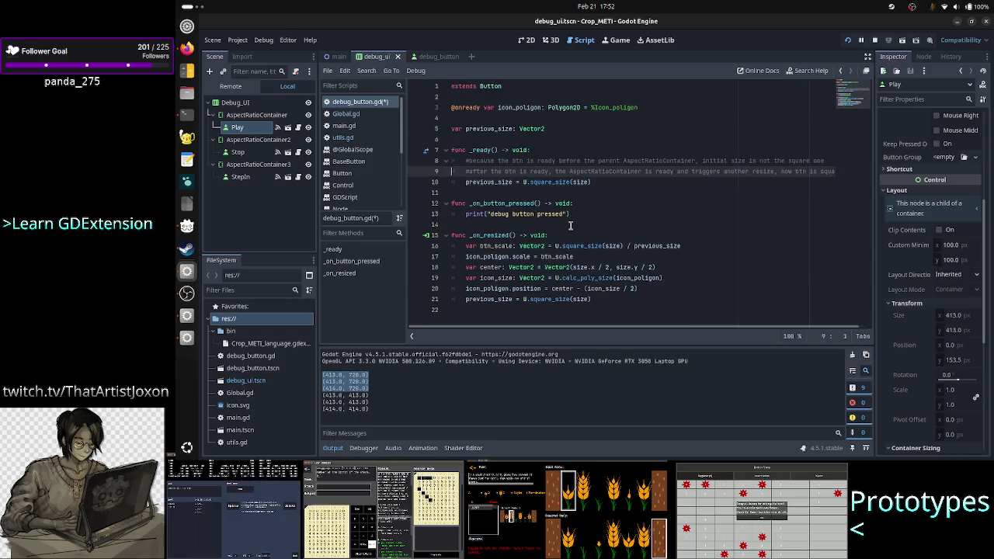
Reword the comments to open with 'first the btn is ready so…' and 'then…'
key("Right")
key("Right")
key("Right")
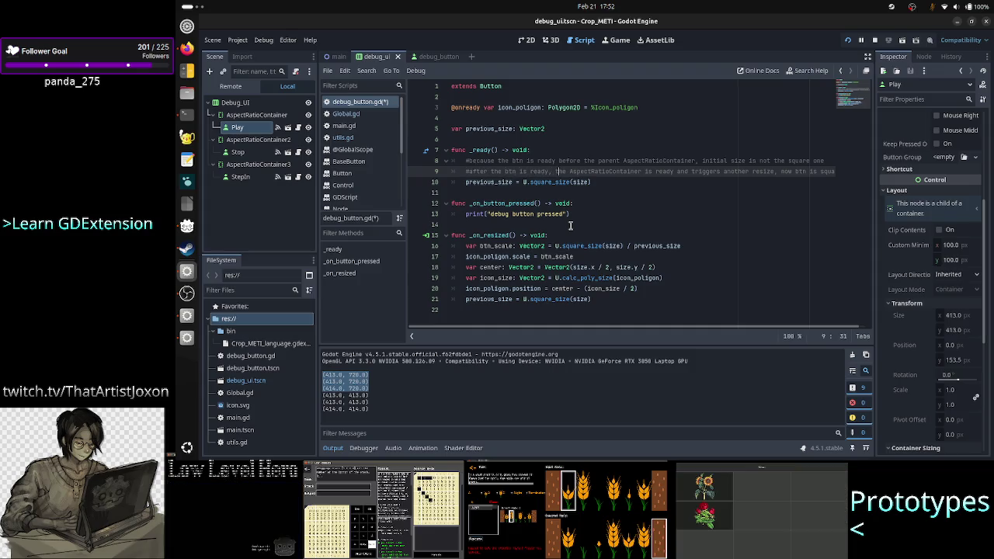
key("BackSpace")
key("BackSpace")
key("BackSpace")
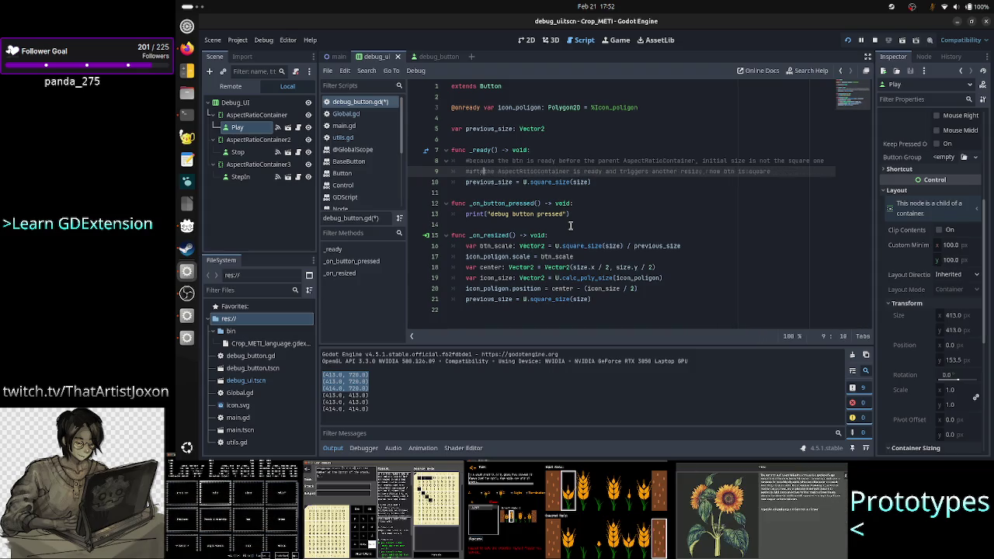
key("BackSpace")
key("BackSpace")
key("BackSpace")
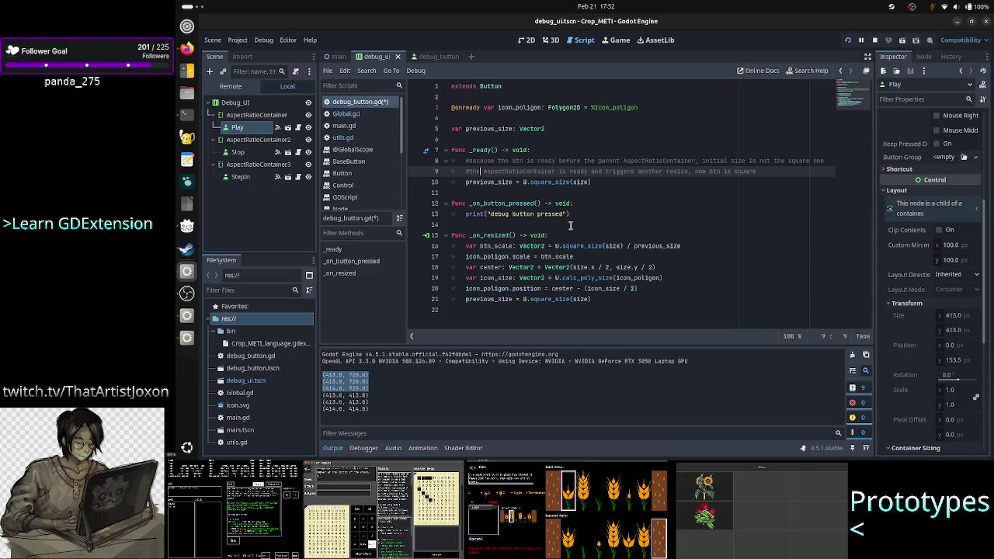
type("hen")
key("Up")
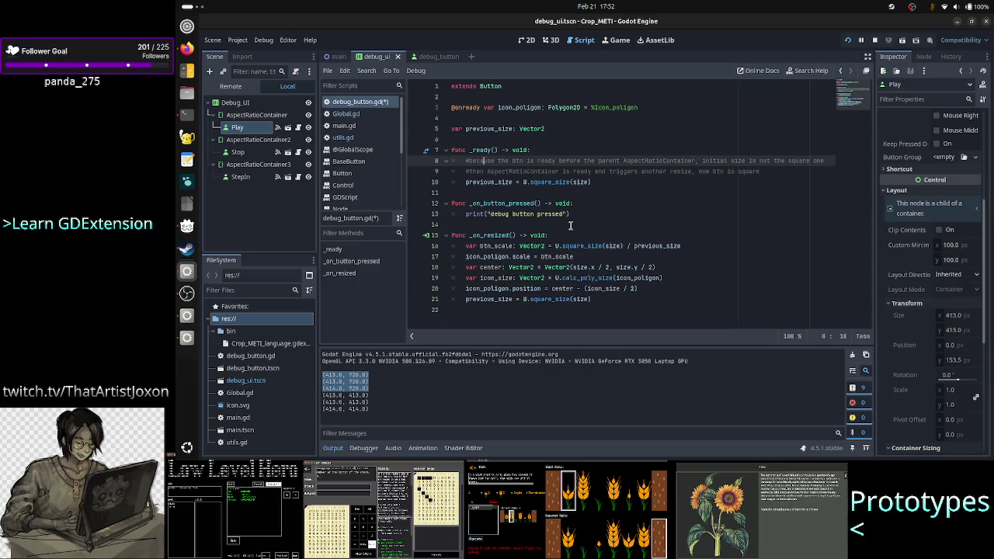
key("ctrl+Right")
key("ctrl+Right")
key("ctrl+Right")
key("ctrl+Right")
key("ctrl+Right")
key("ctrl+Right")
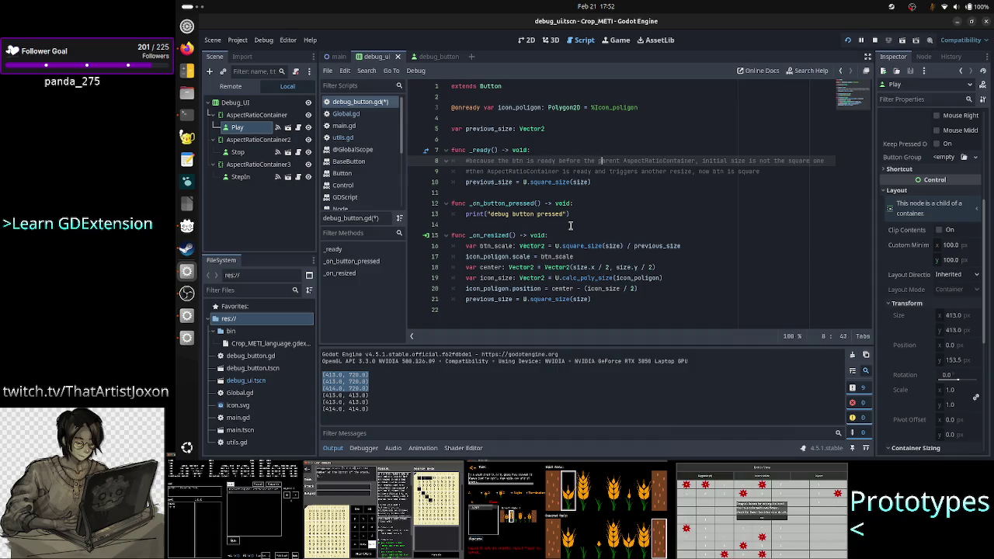
key("Right")
key("Right")
key("Right")
key("BackSpace")
key("BackSpace")
key("BackSpace")
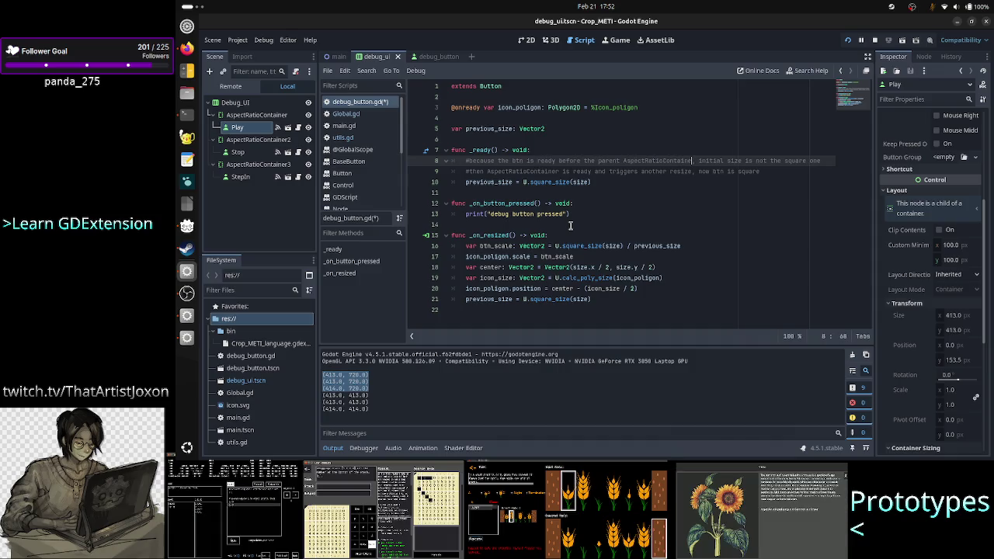
key("BackSpace")
key("BackSpace")
key("BackSpace")
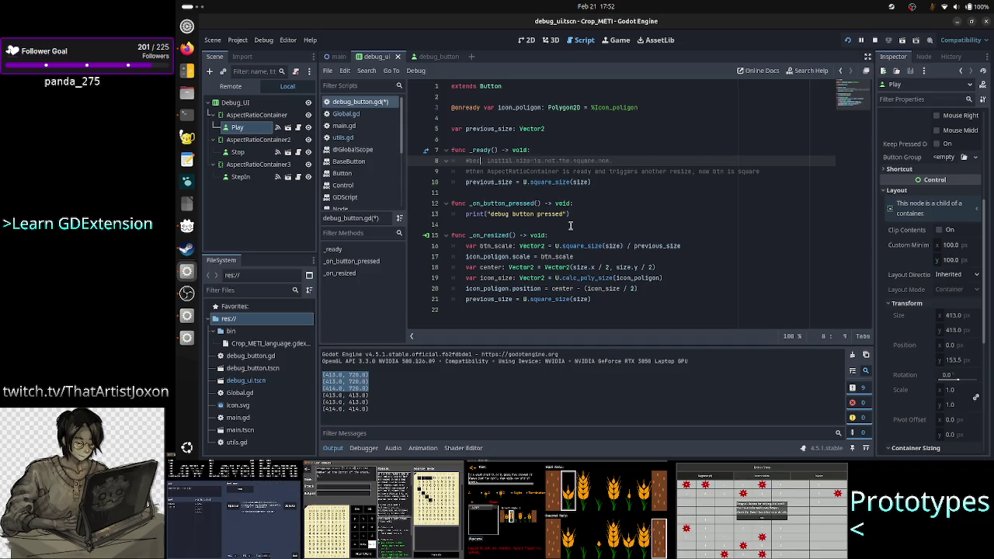
type("irst the b")
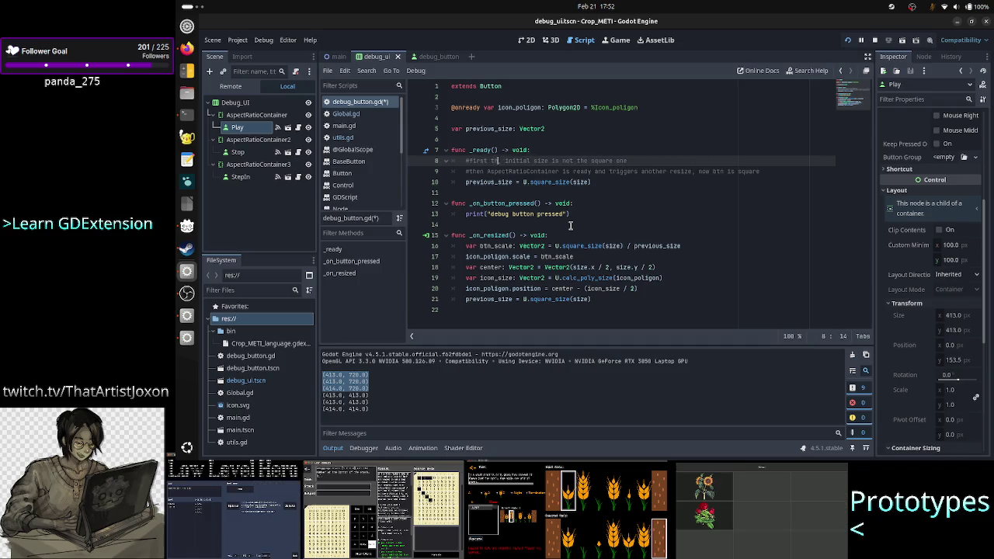
type("tn is read")
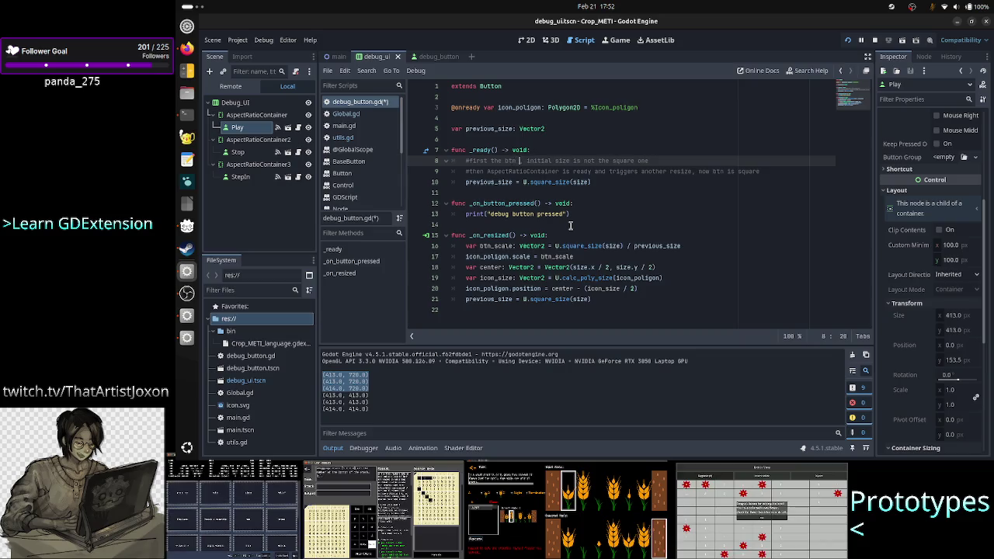
type("y,")
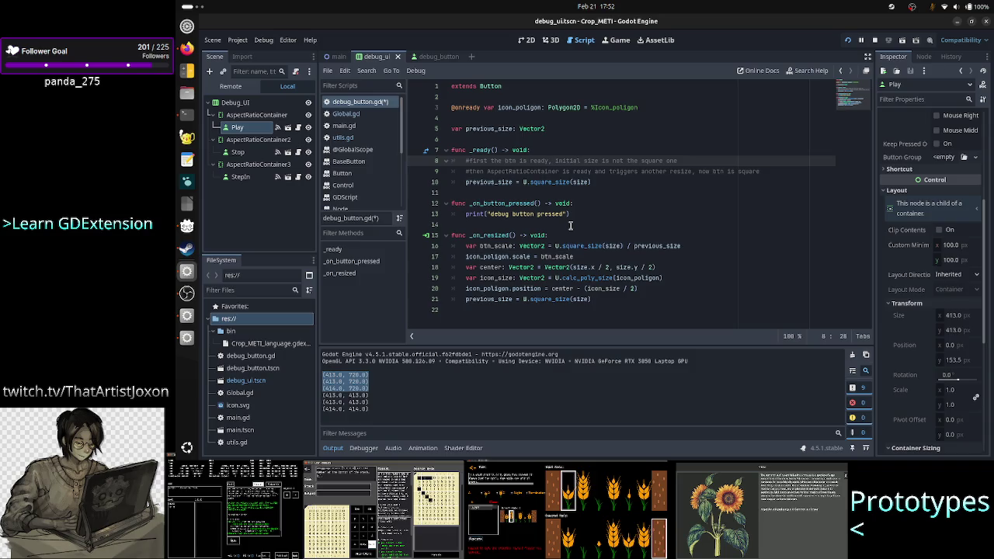
type(" so")
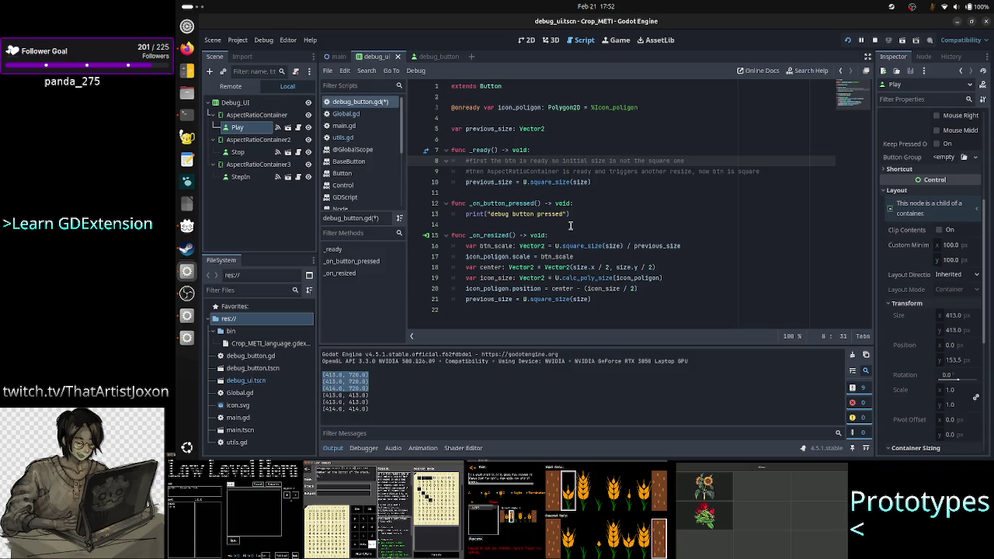
Insert 'parent' after AspectRatioContainer and replace the comma after resize with a colon
key("ctrl+Right")
key("ctrl+Right")
key("ctrl+Right")
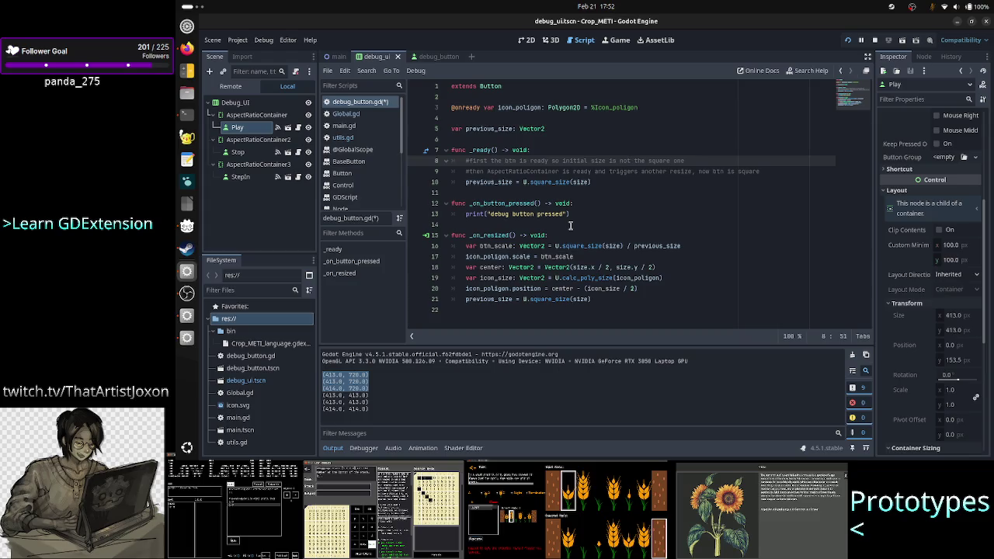
key("End")
key("Right")
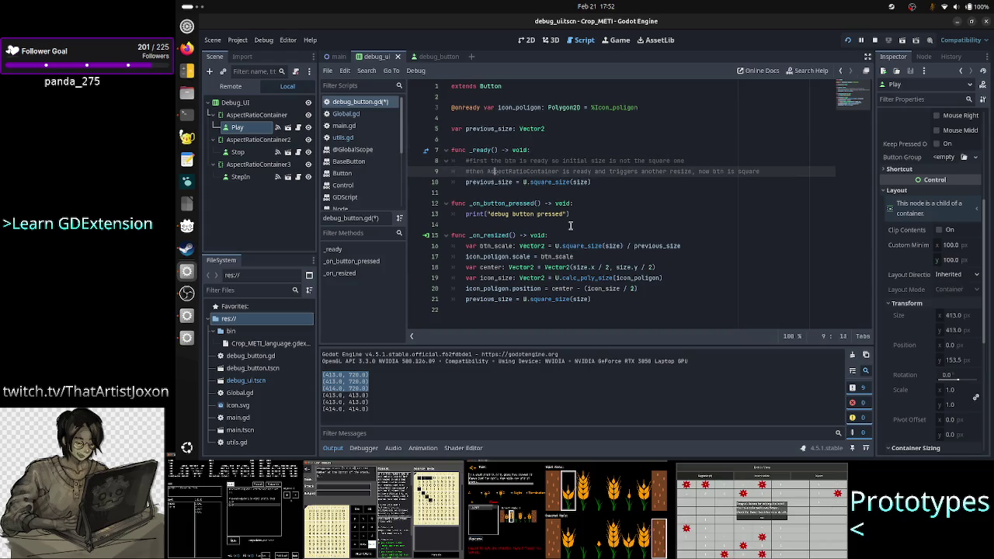
key("Right")
key("Right")
key("Right")
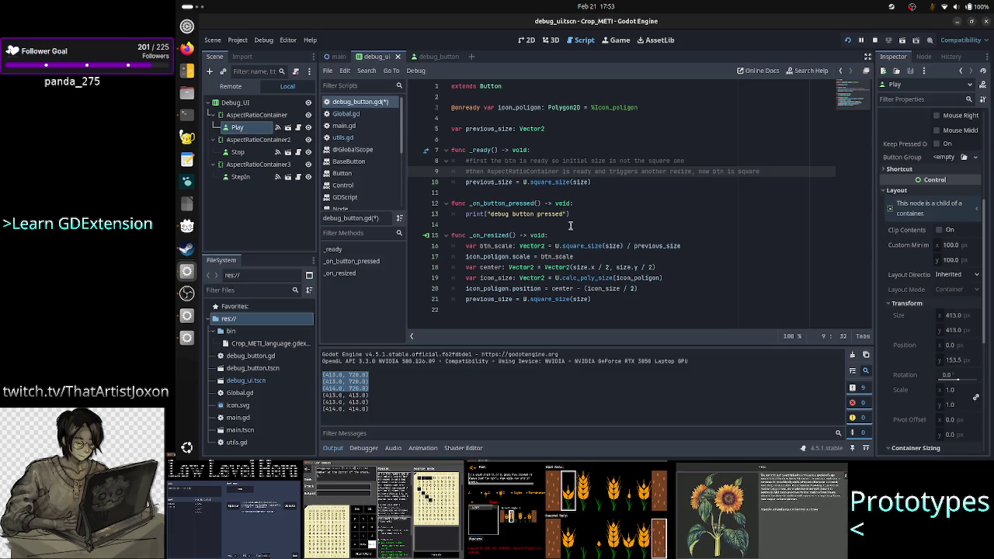
type("parent")
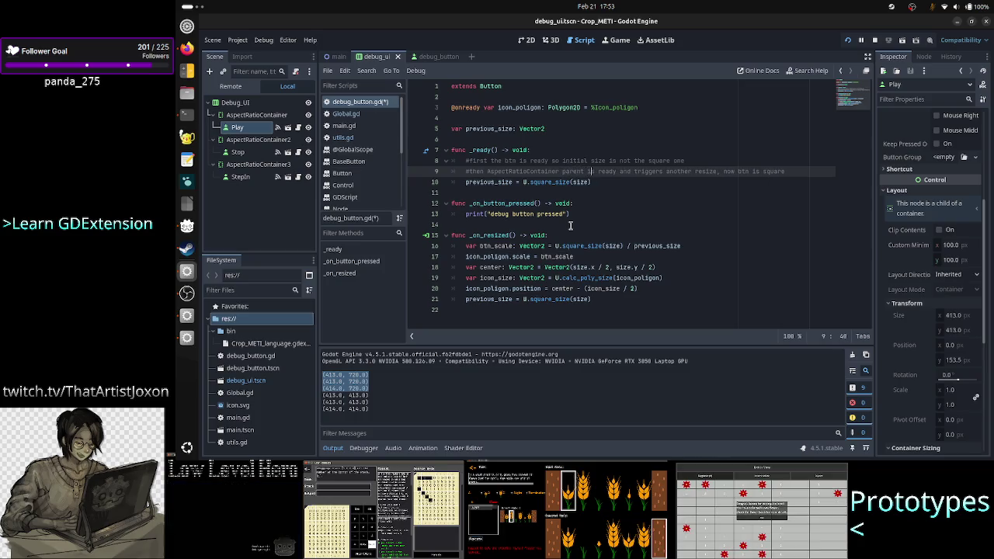
key("ctrl+Right")
key("ctrl+Right")
key("ctrl+Right")
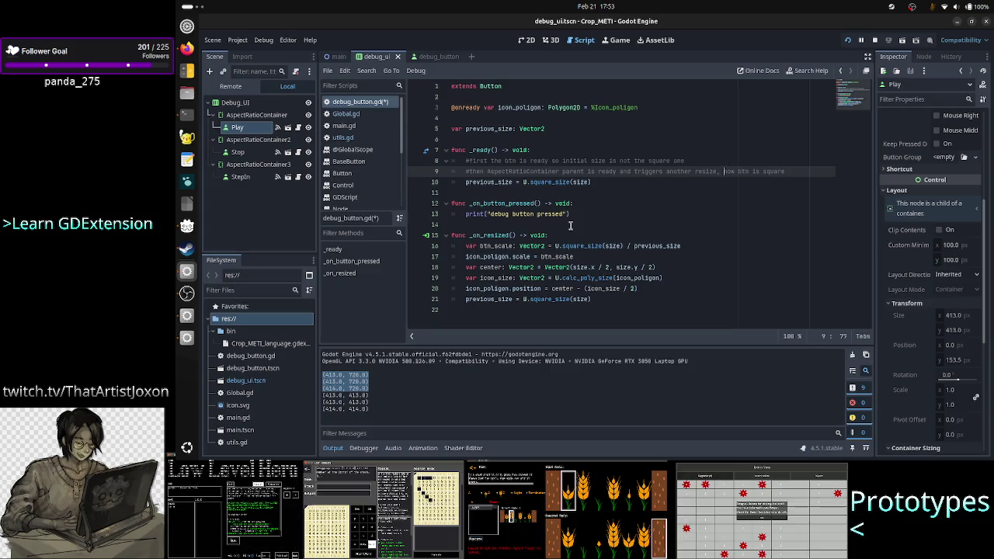
key("ctrl+Left")
key("ctrl+Left")
key("ctrl+Left")
key("Right")
key("Right")
key("Right")
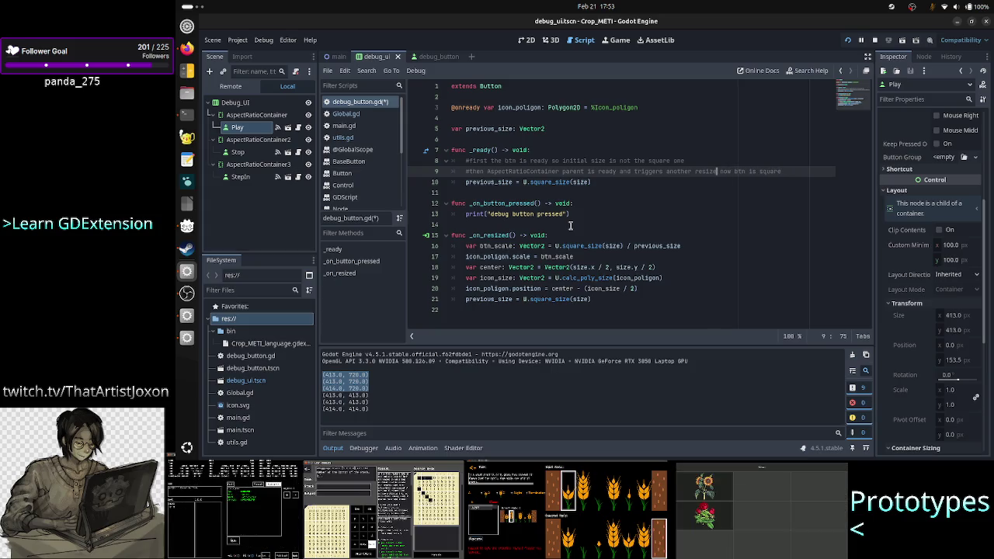
key("Down")
key("Down")
key("Down")
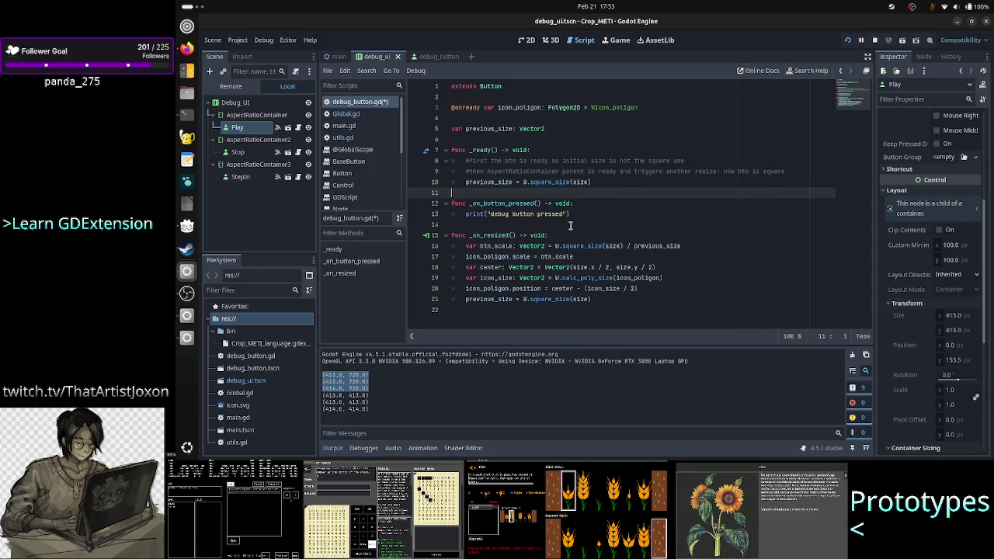
key("ctrl+End")
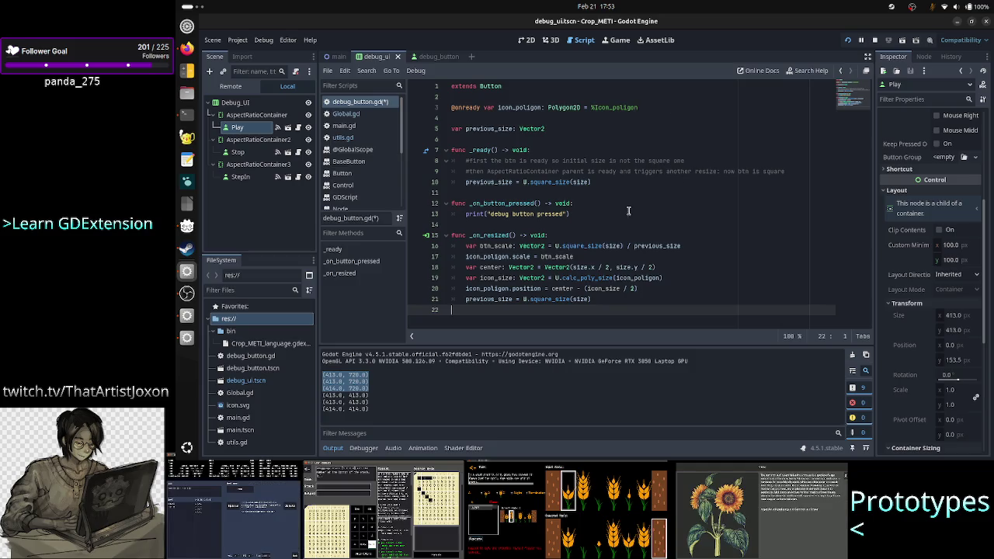
double_click(503, 234)
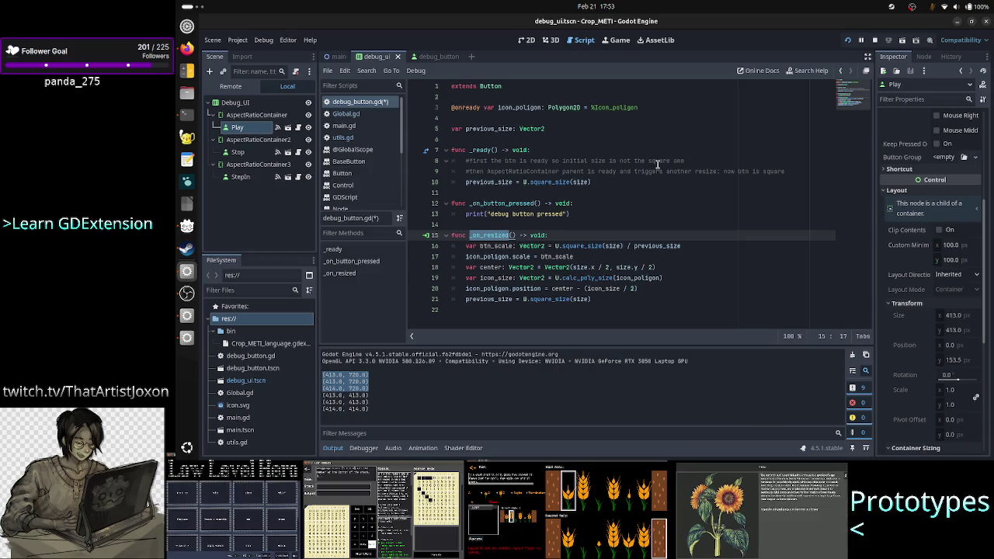
left_click_drag(700, 160, 464, 158)
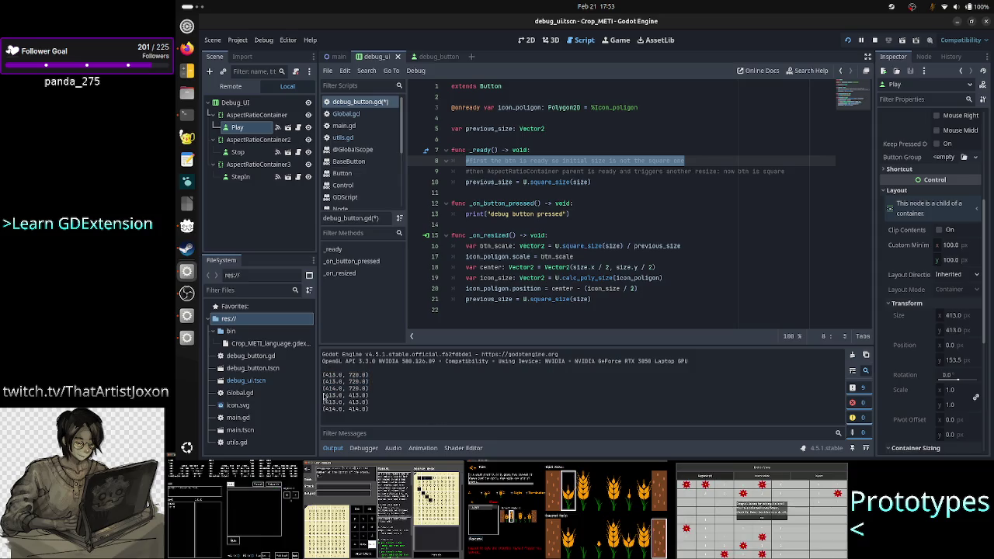
left_click_drag(323, 396, 384, 406)
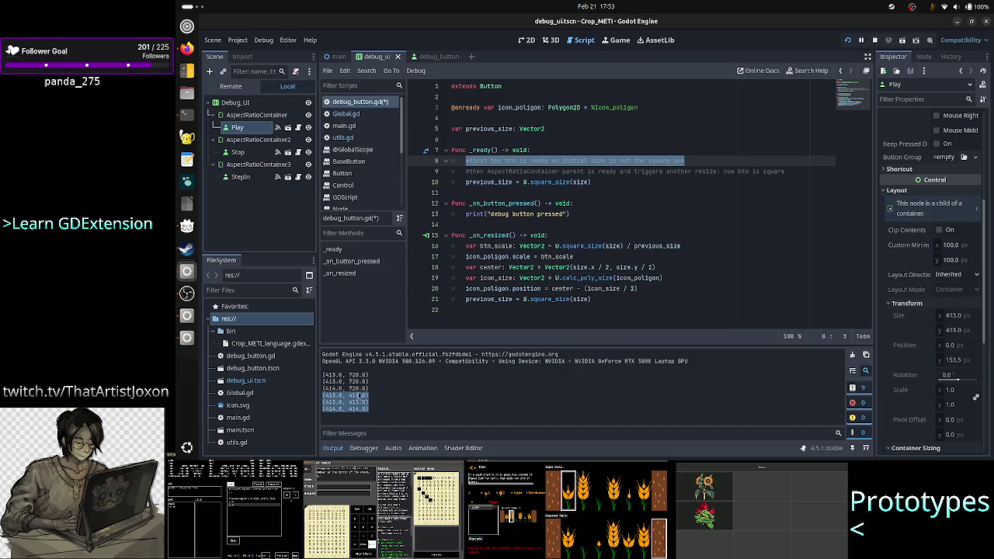
left_click_drag(325, 375, 371, 385)
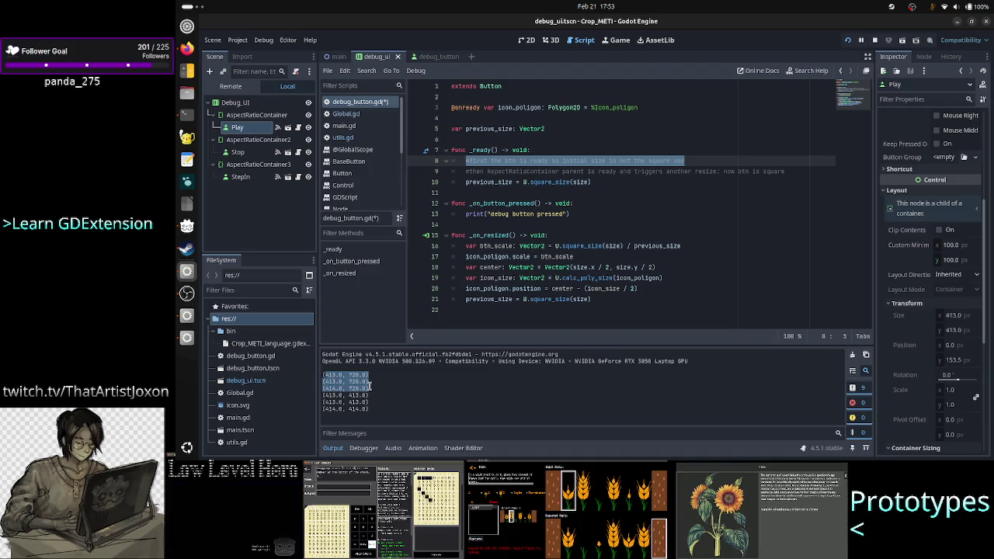
left_click(531, 181)
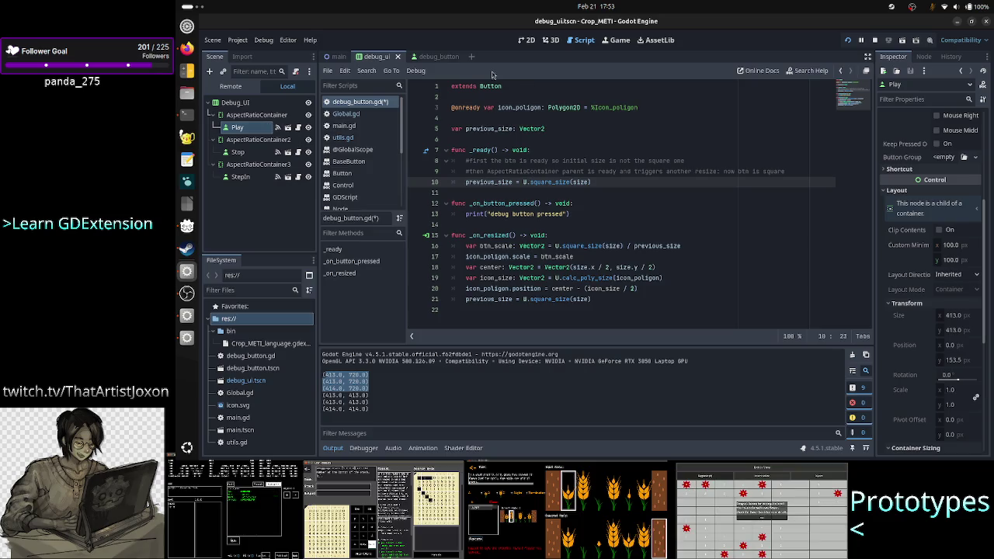
left_click(276, 127)
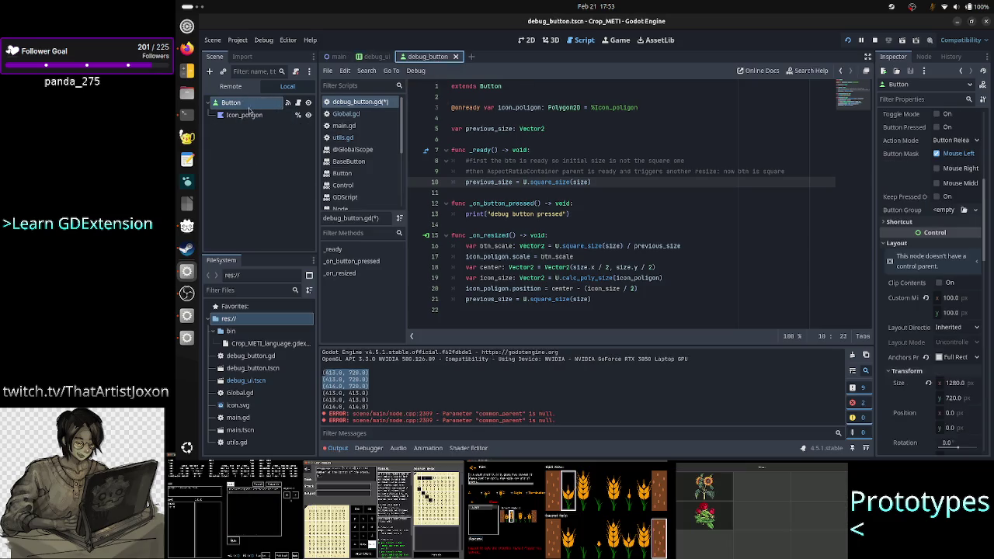
left_click(379, 57)
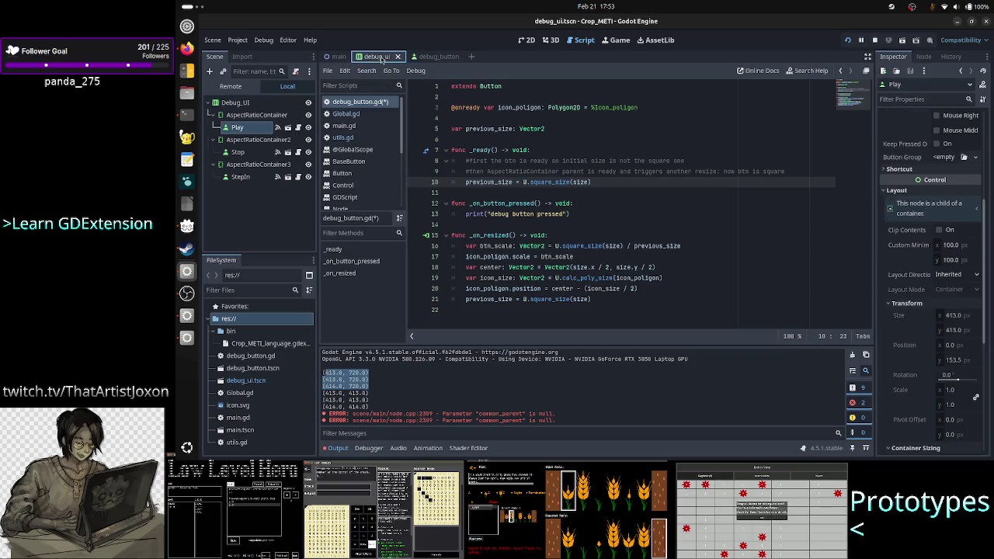
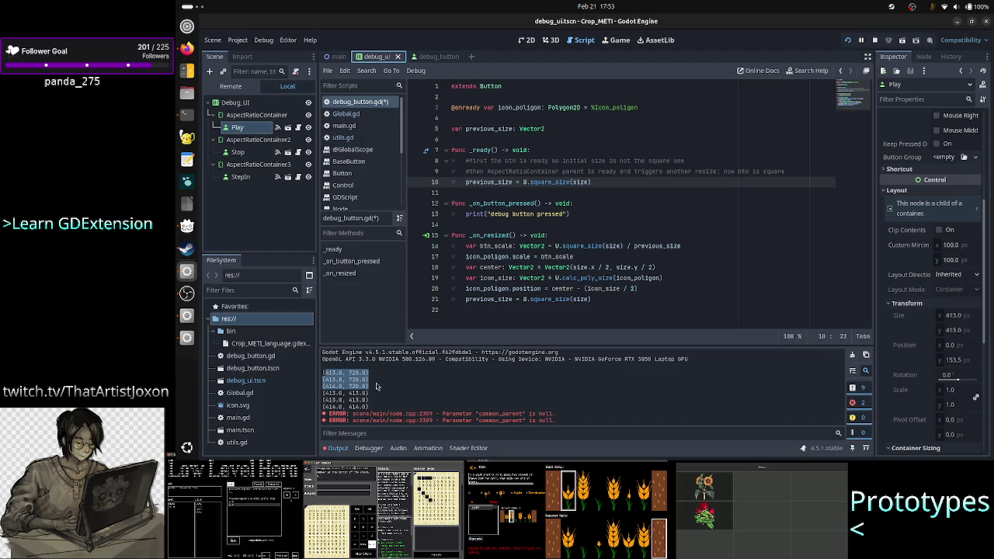
Check the printed size values in Output, then move back to the _ready function
left_click_drag(370, 386, 320, 371)
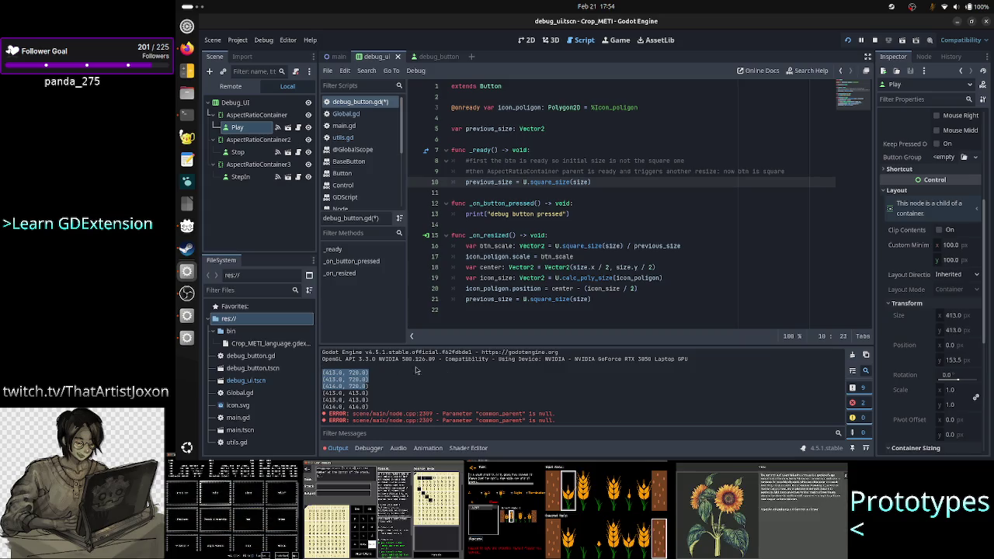
left_click(386, 389)
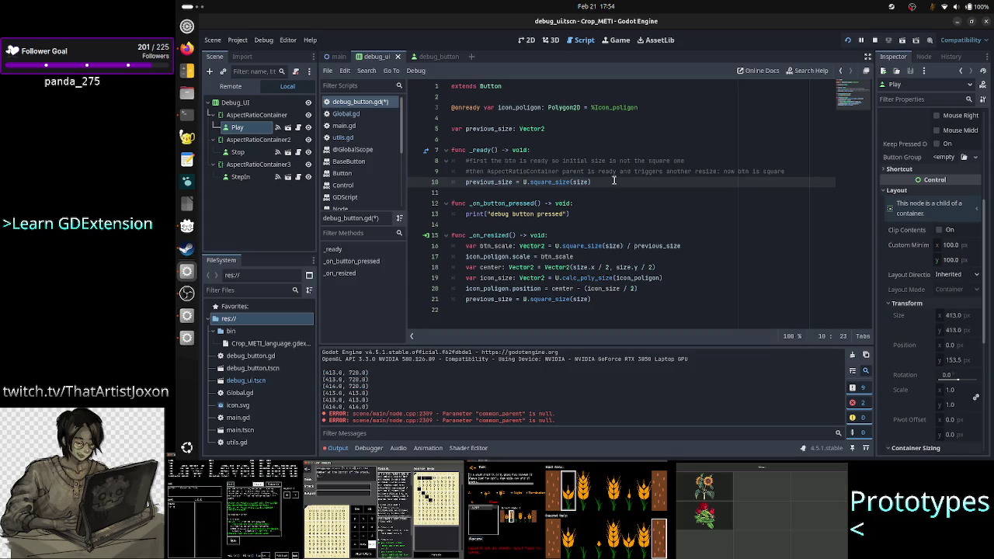
key("Up")
key("Up")
key("Up")
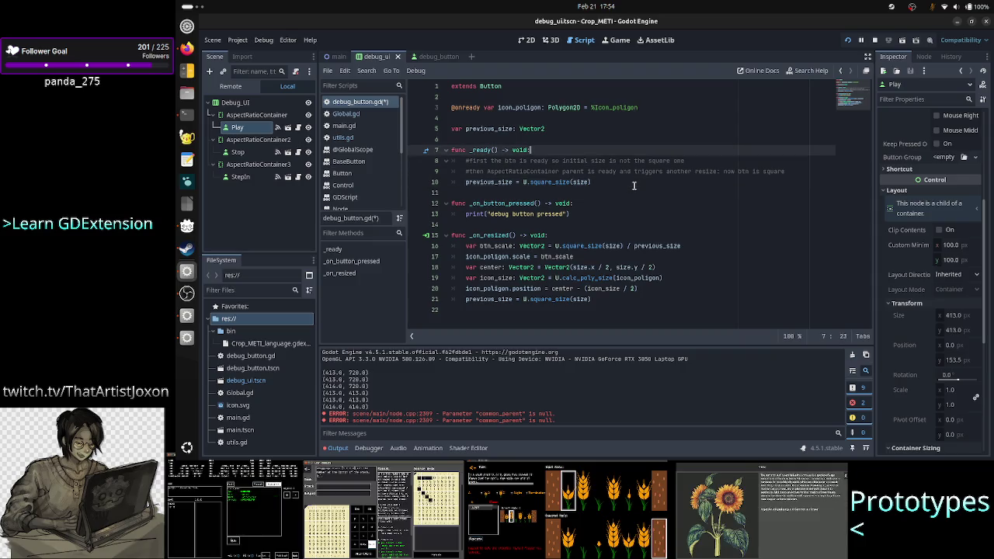
key("Down")
key("Down")
key("Home")
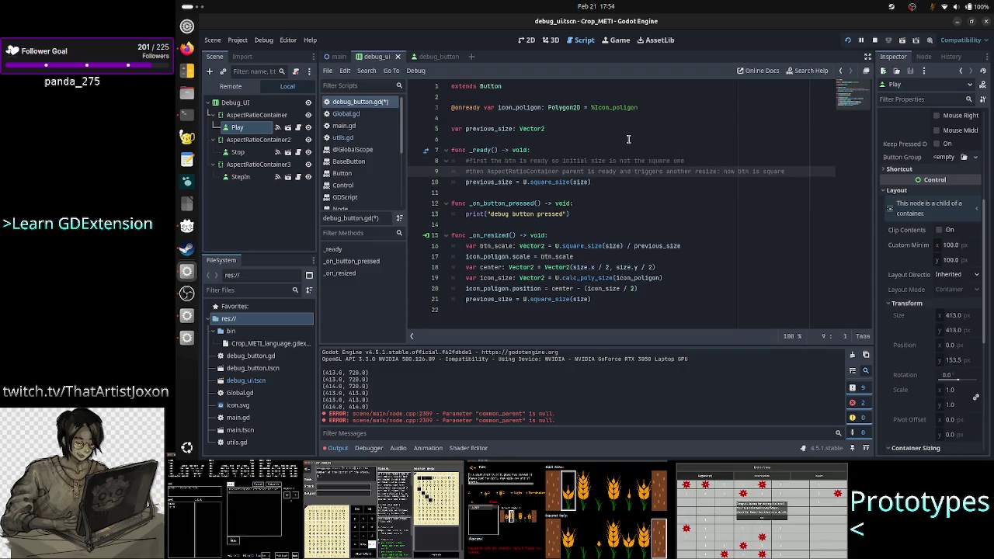
Step through _on_button_pressed and _on_resized, then save debug_button.gd
key("Down")
key("Down")
key("Down")
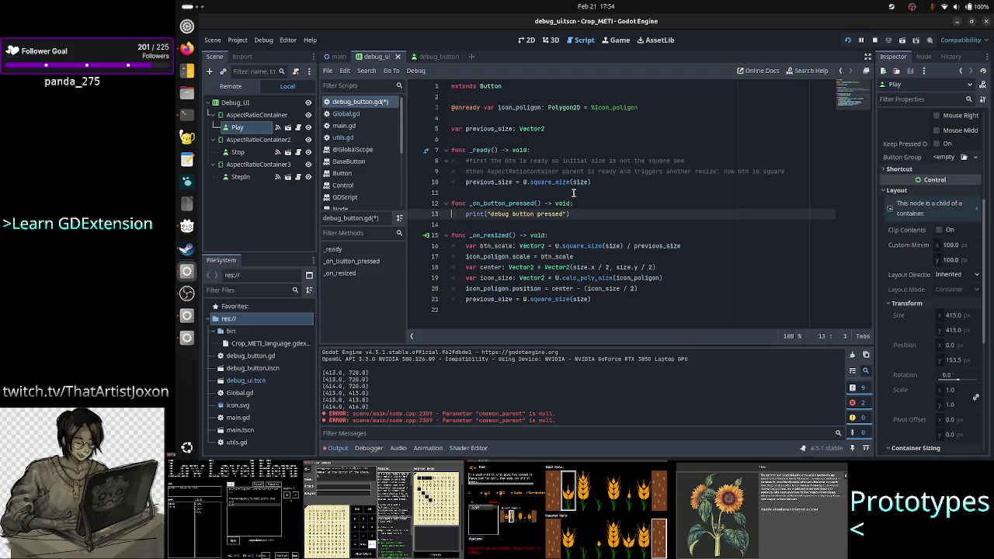
key("Down")
key("Down")
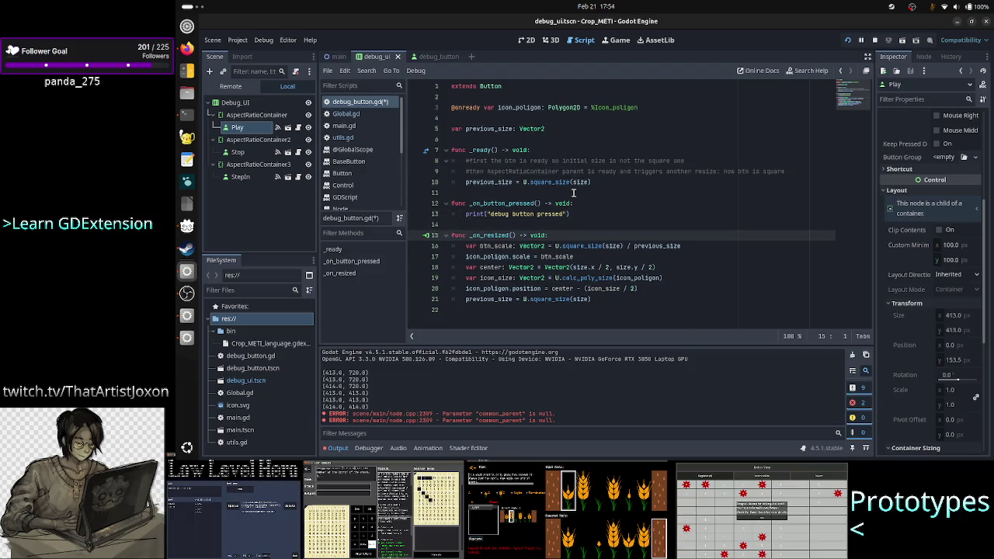
key("Down")
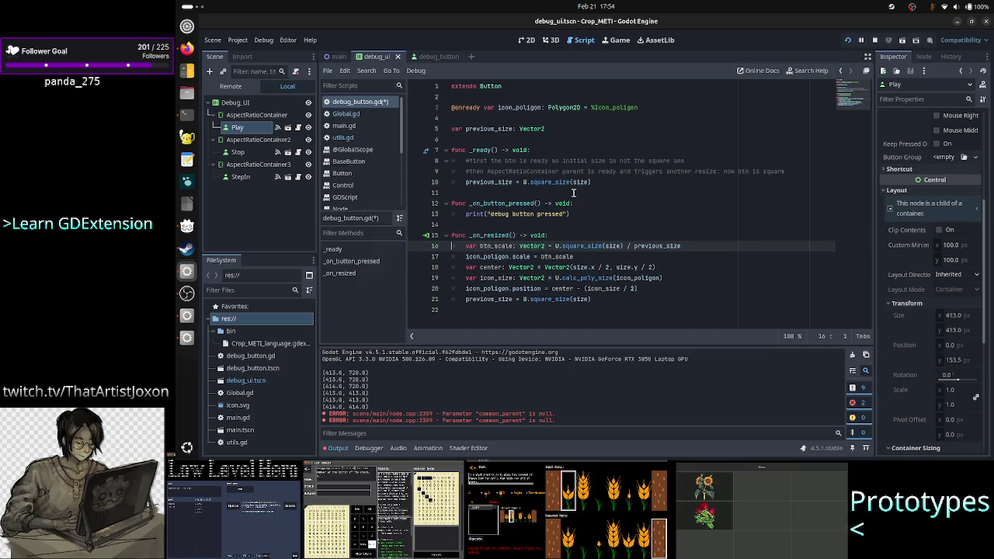
key("Up")
key("Up")
key("Up")
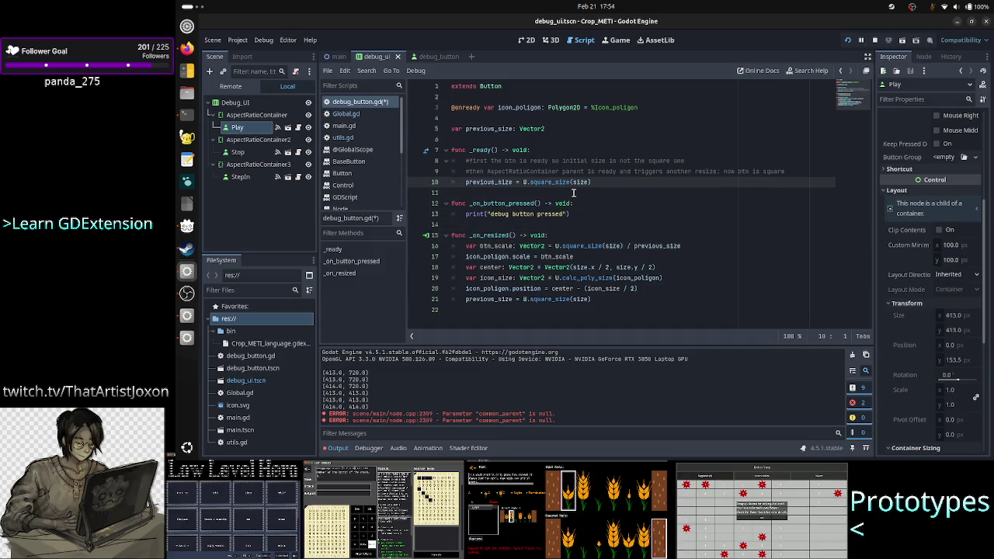
key("Down")
key("Down")
key("Up")
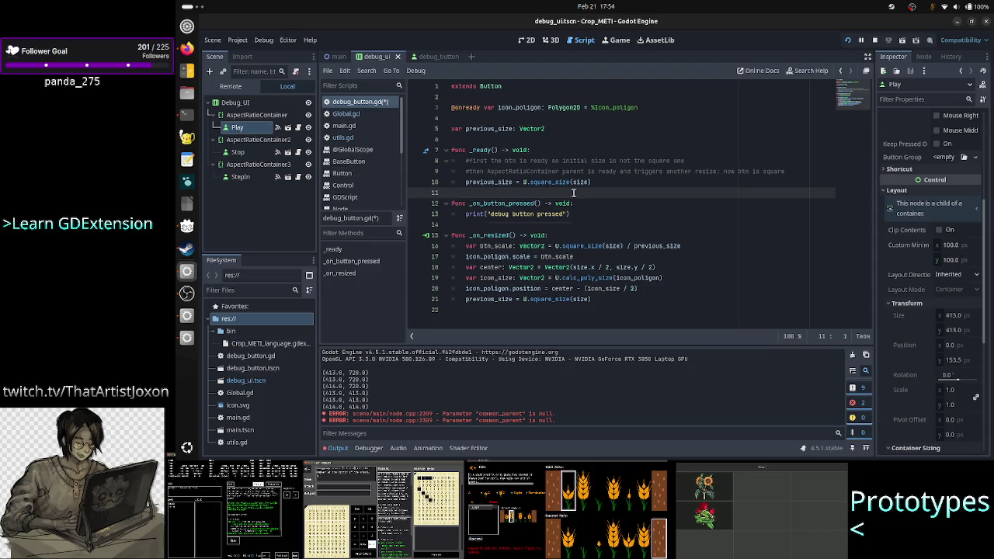
key("ctrl+s")
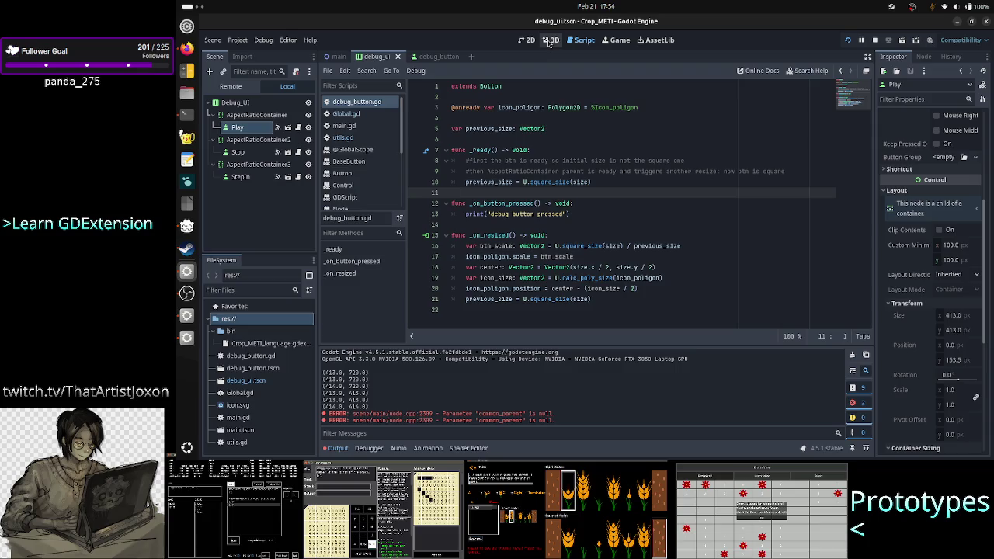
View the debug_button scene in 2D, then close its scene tab
left_click(439, 57)
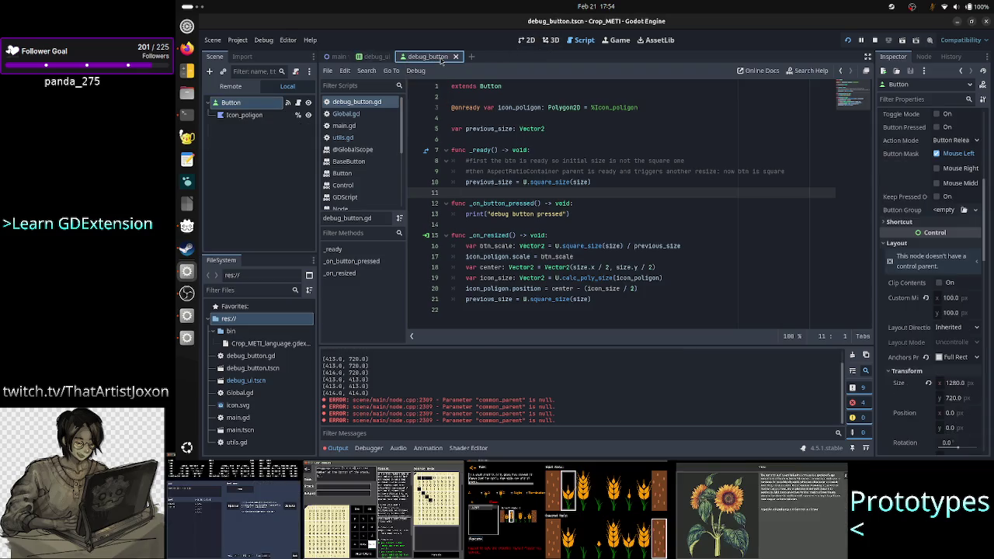
left_click(527, 40)
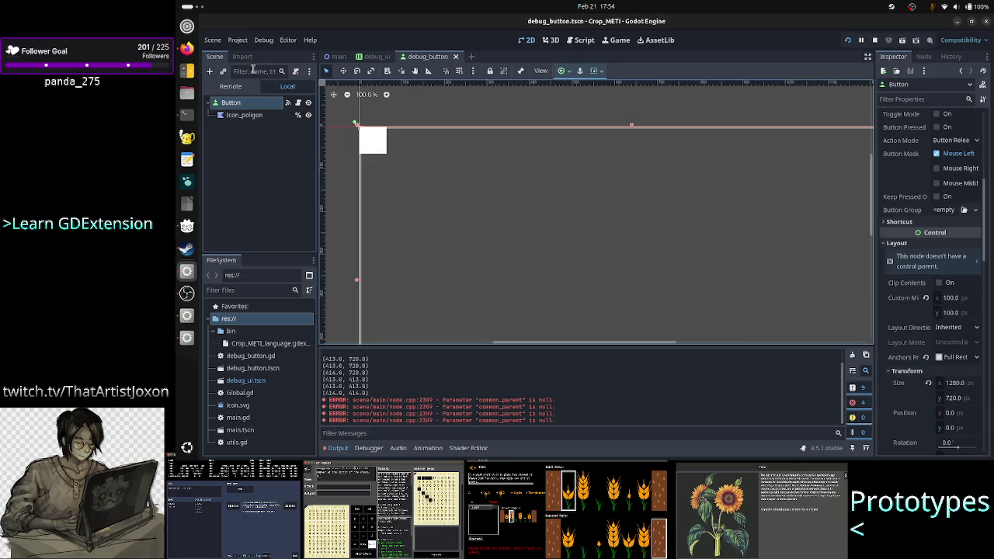
left_click(456, 58)
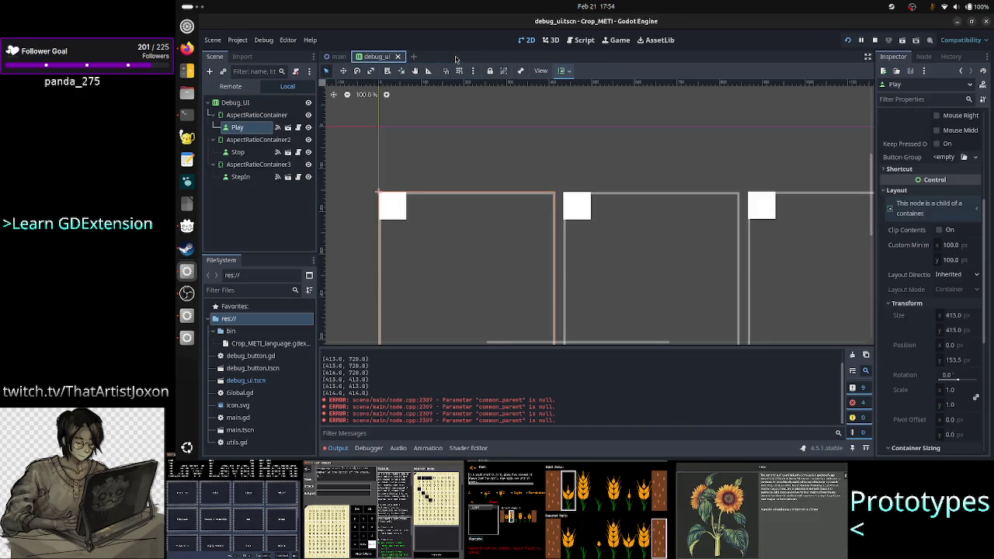
Close every open script and help page in the script editor
left_click(584, 40)
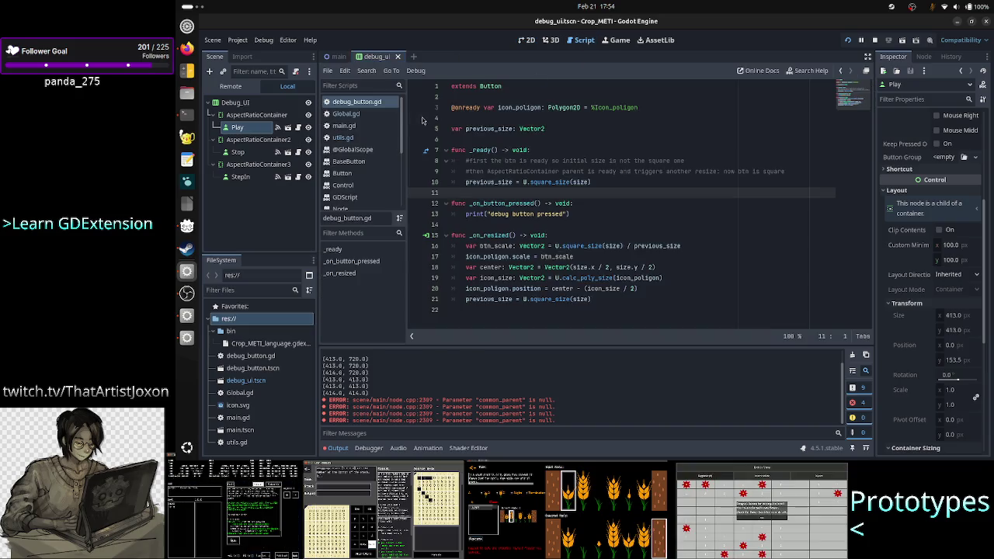
left_click(361, 115)
key("ctrl+w")
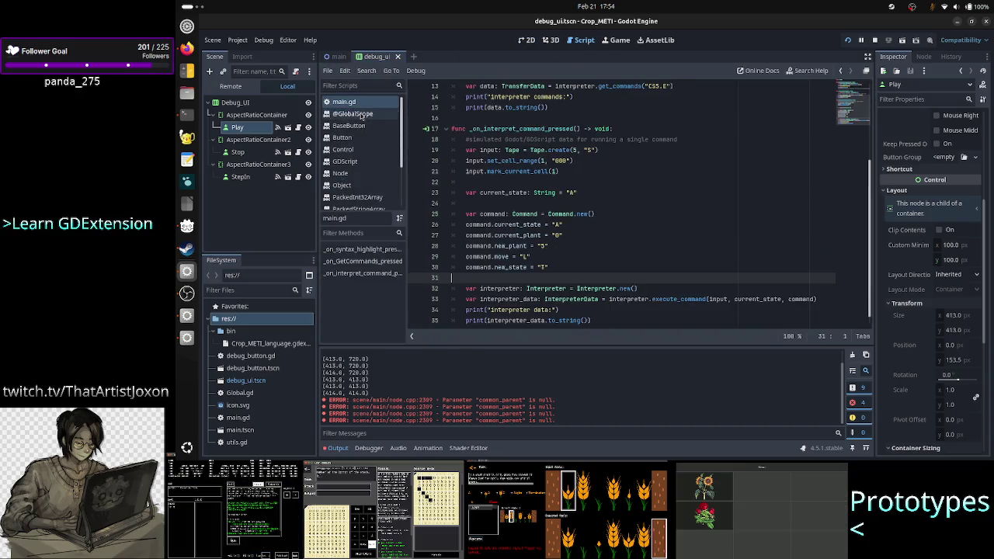
key("ctrl+w")
key("ctrl+w")
key("ctrl+w")
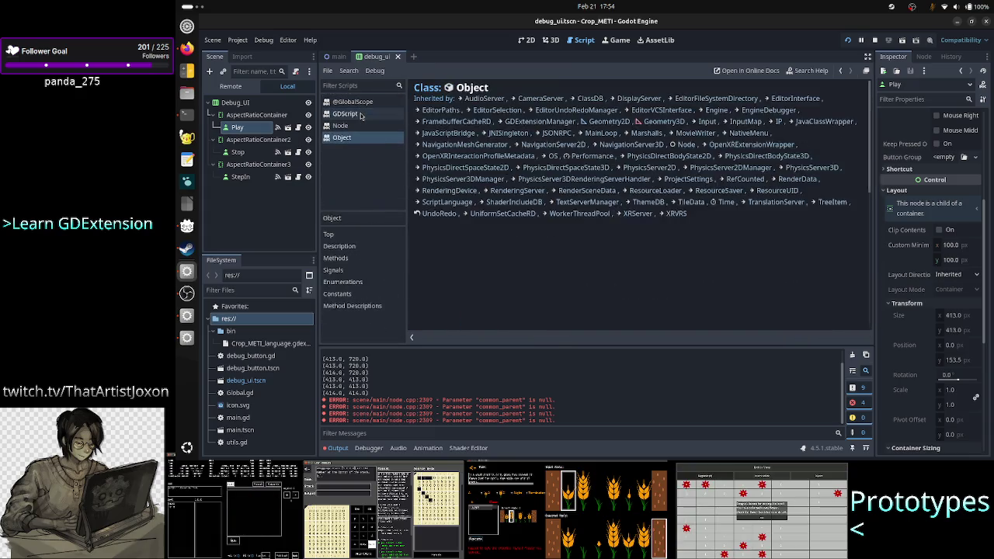
key("ctrl+w")
key("ctrl+w")
key("ctrl+w")
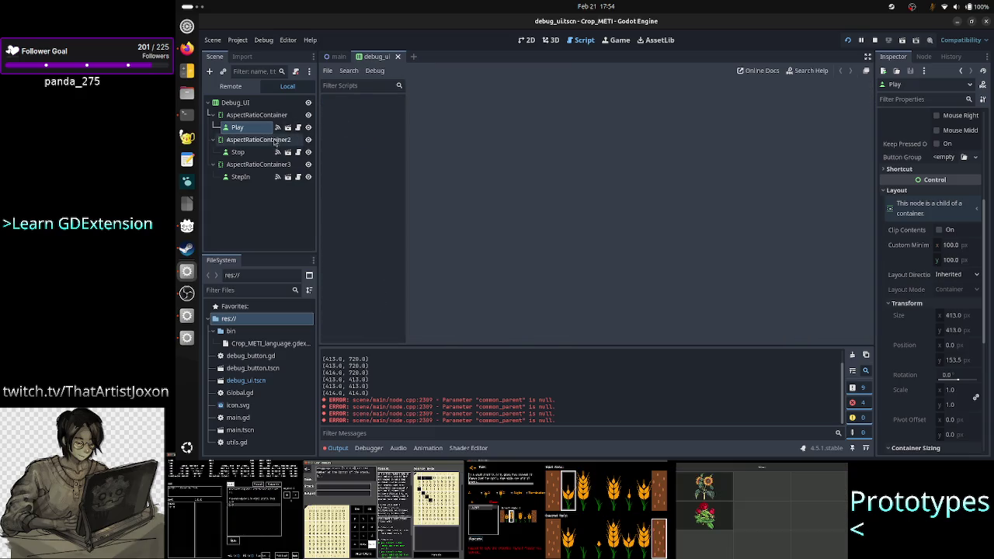
Rename debug_button.tscn in FileSystem to S.tscn, then switch to Firefox
left_click(262, 370)
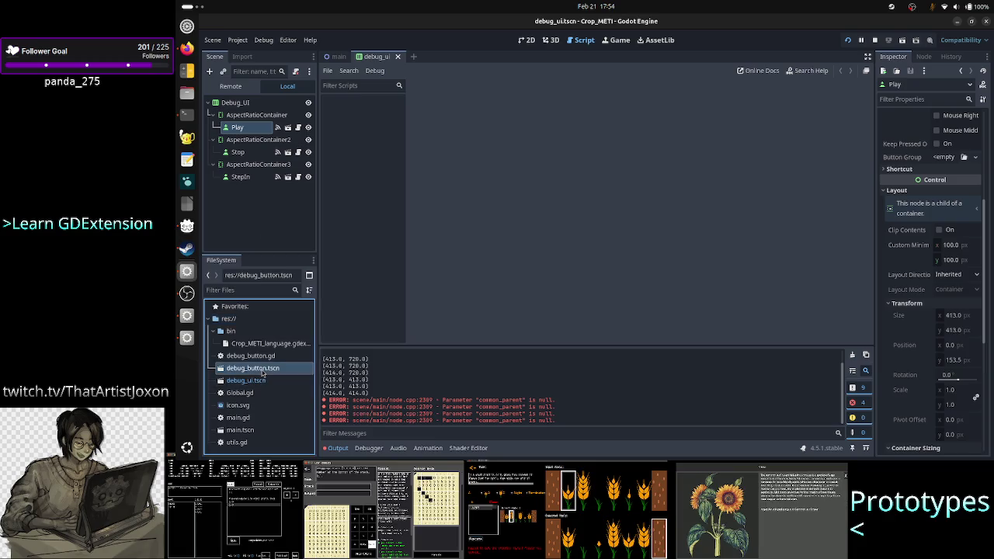
right_click(263, 371)
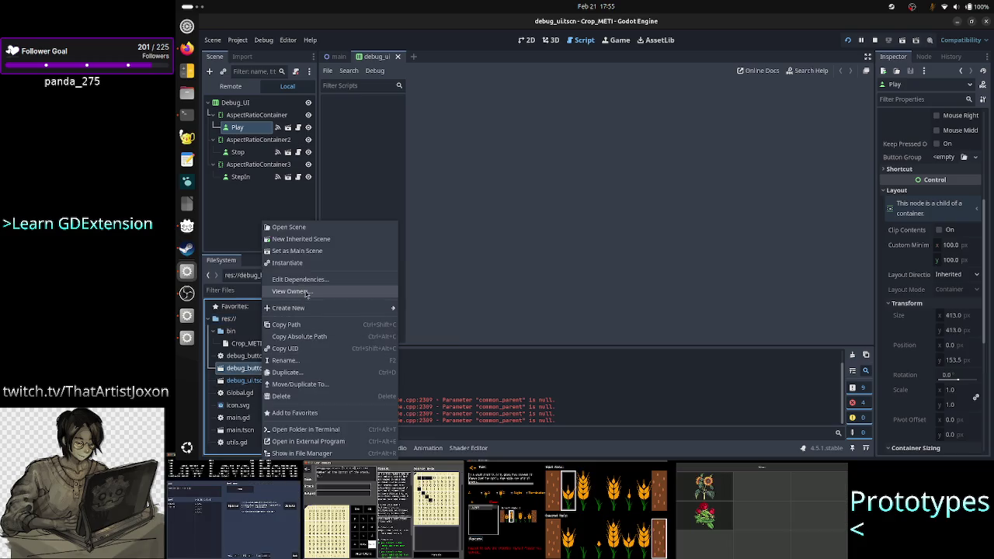
left_click(308, 361)
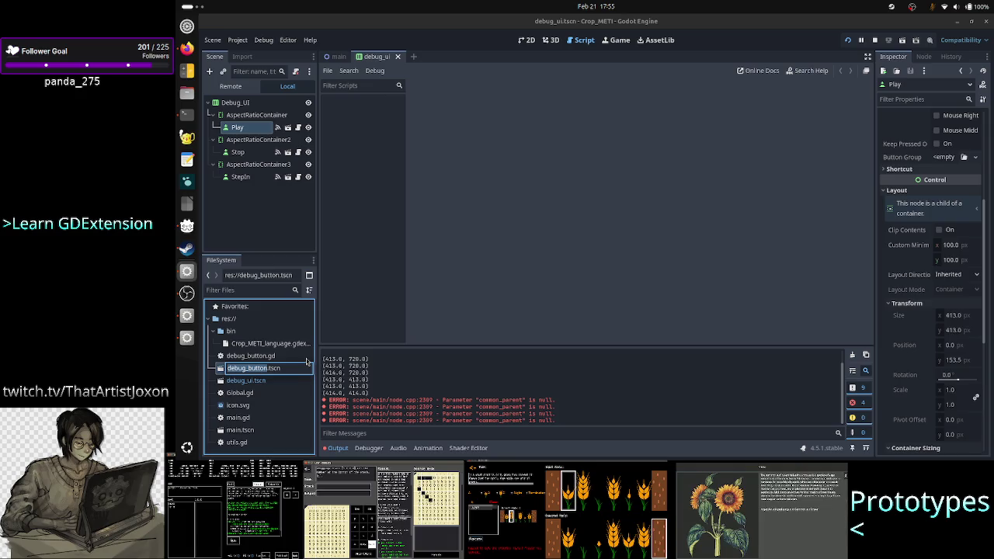
key("Right")
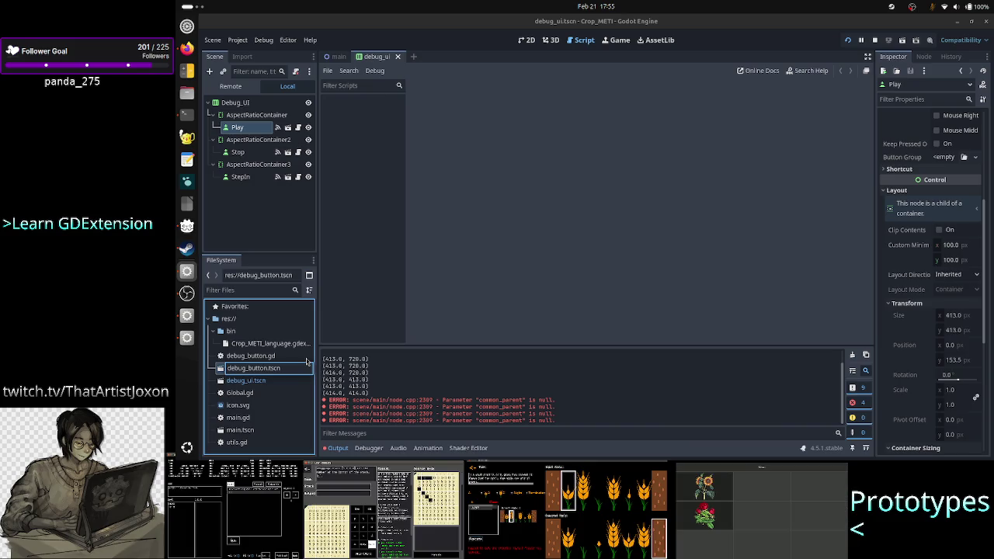
key("ctrl+BackSpace")
key("ctrl+BackSpace")
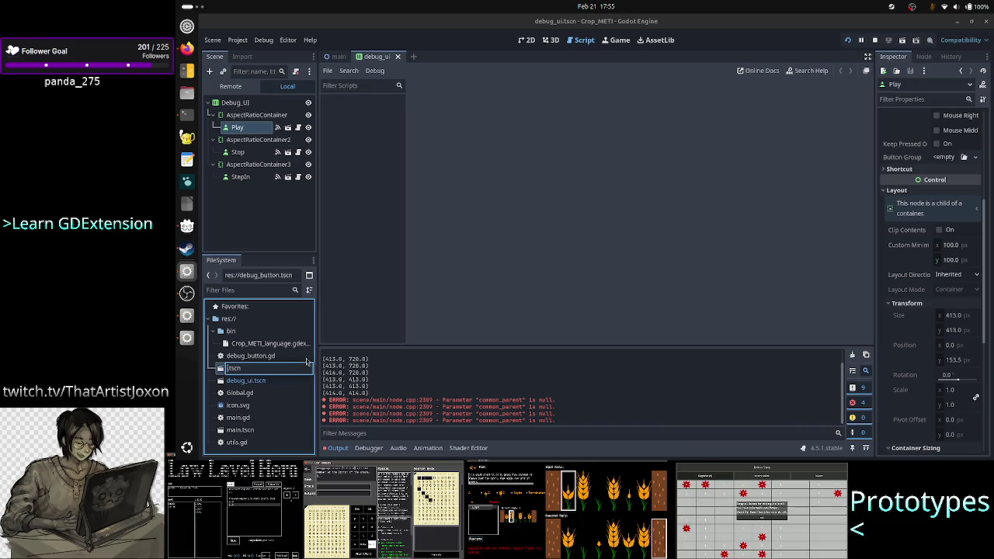
type("S")
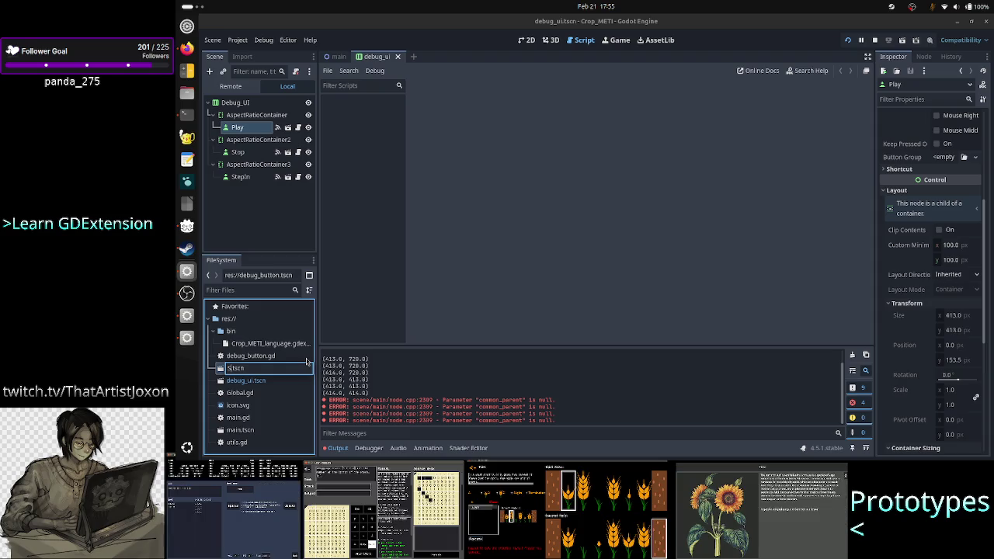
key("alt+Tab")
key("alt+Tab")
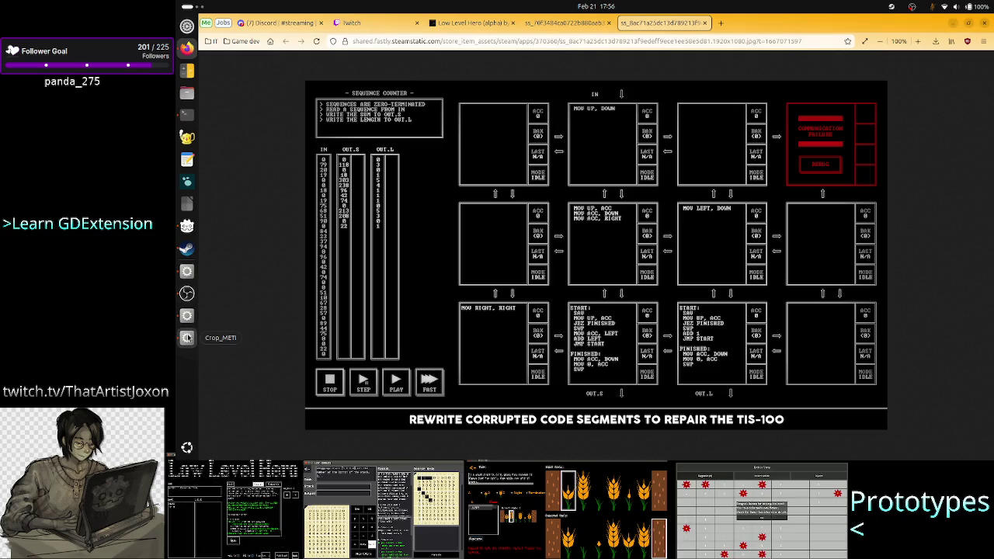
Close the Crop_METI game window and return to the Godot editor
left_click(186, 337)
left_click(862, 80)
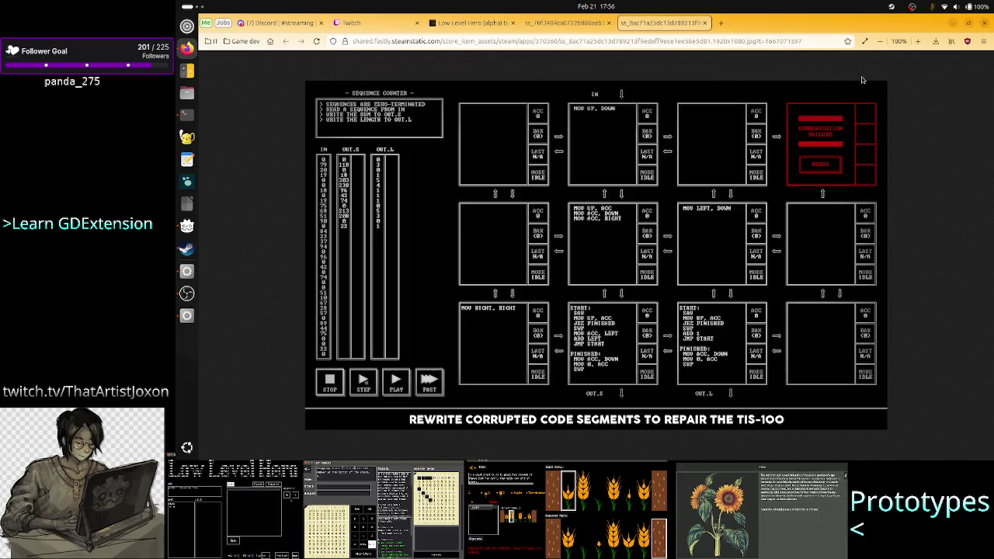
left_click(187, 271)
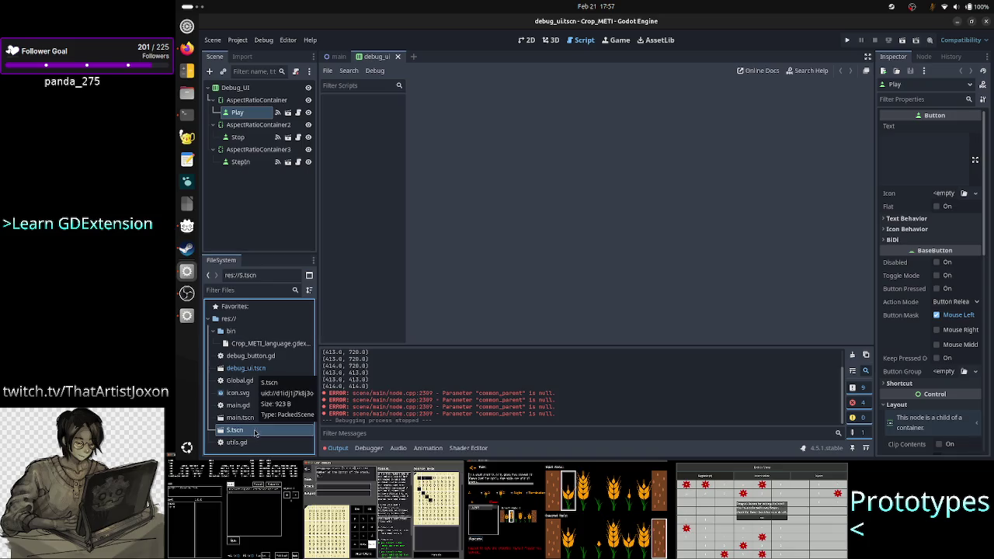
Start renaming S.tscn, first typing Debug_button and then erasing it
left_click(271, 374)
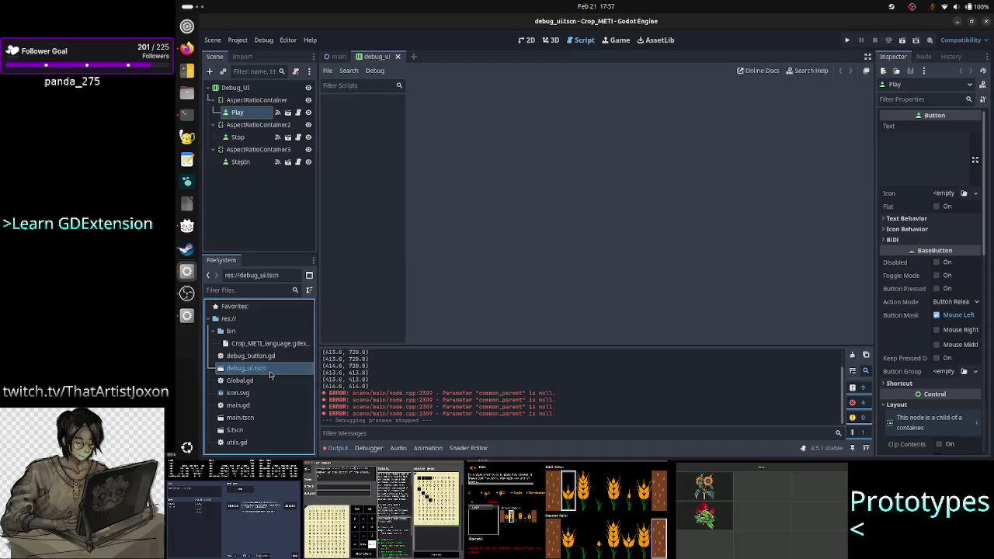
left_click(252, 431)
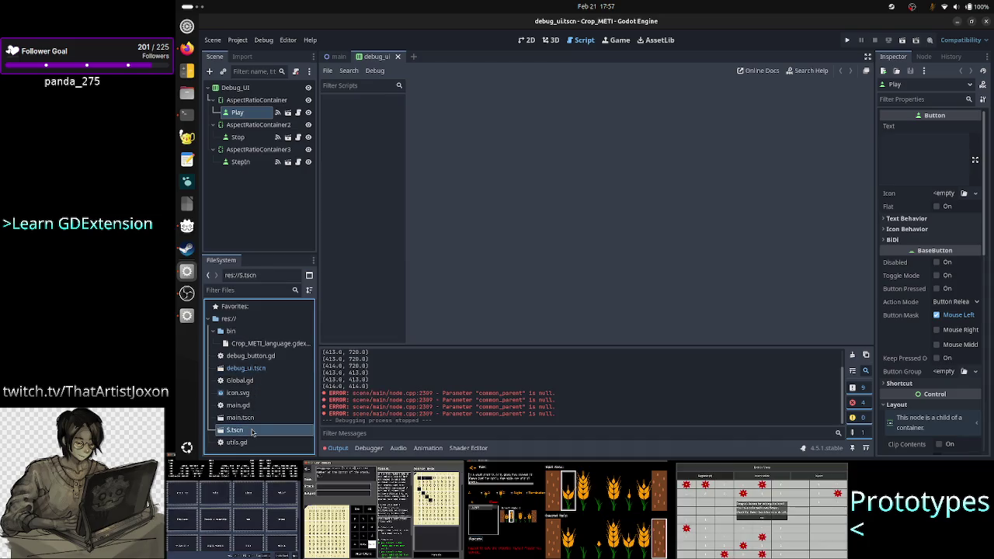
right_click(253, 431)
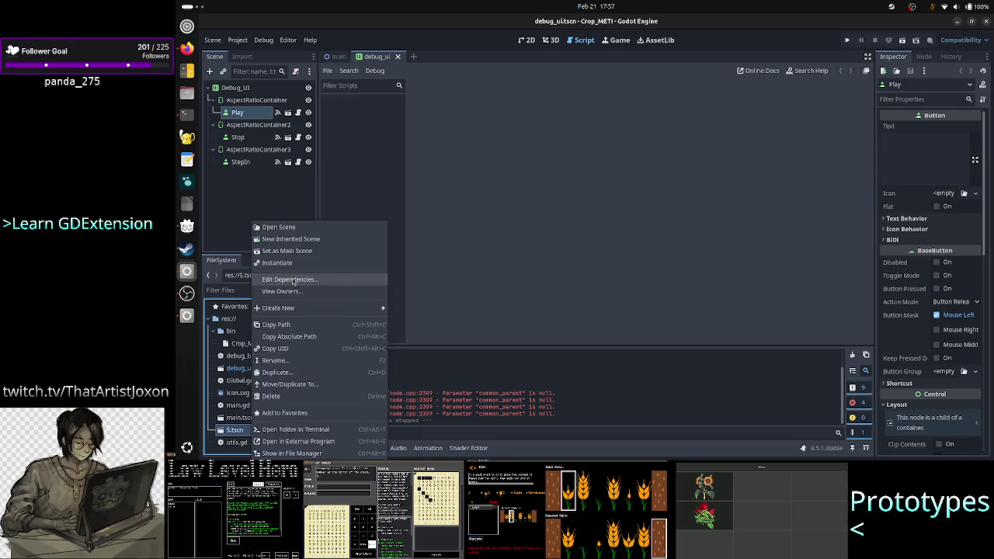
left_click(298, 362)
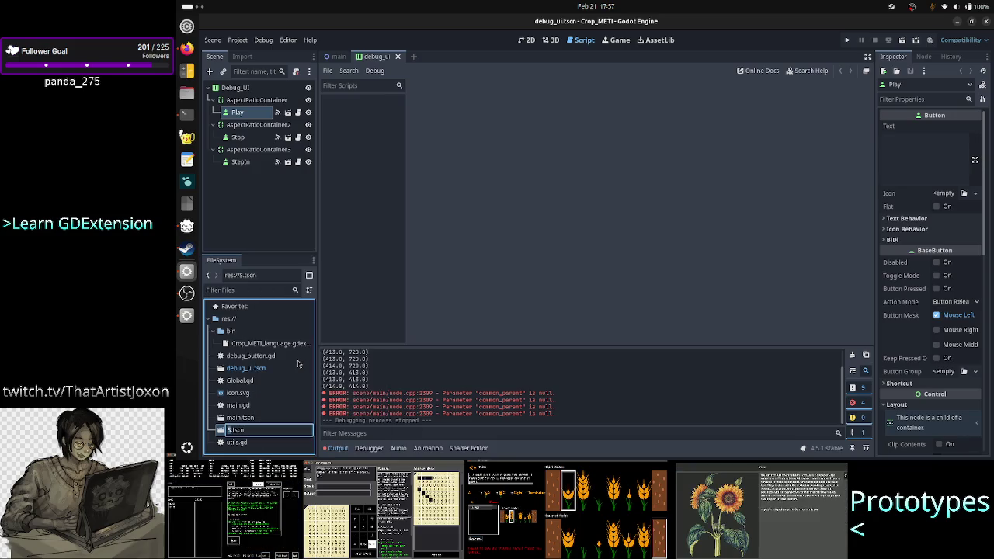
type("Debug_")
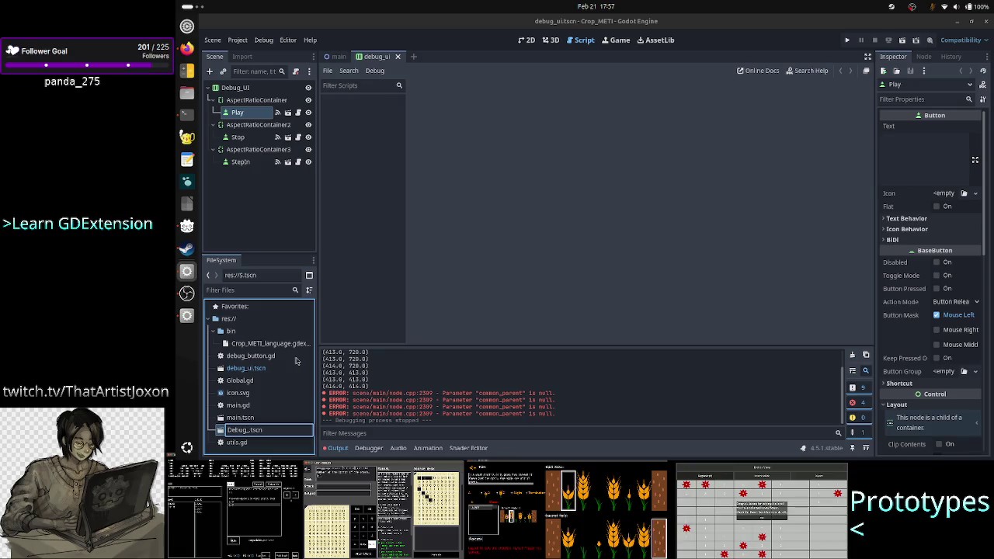
type("button")
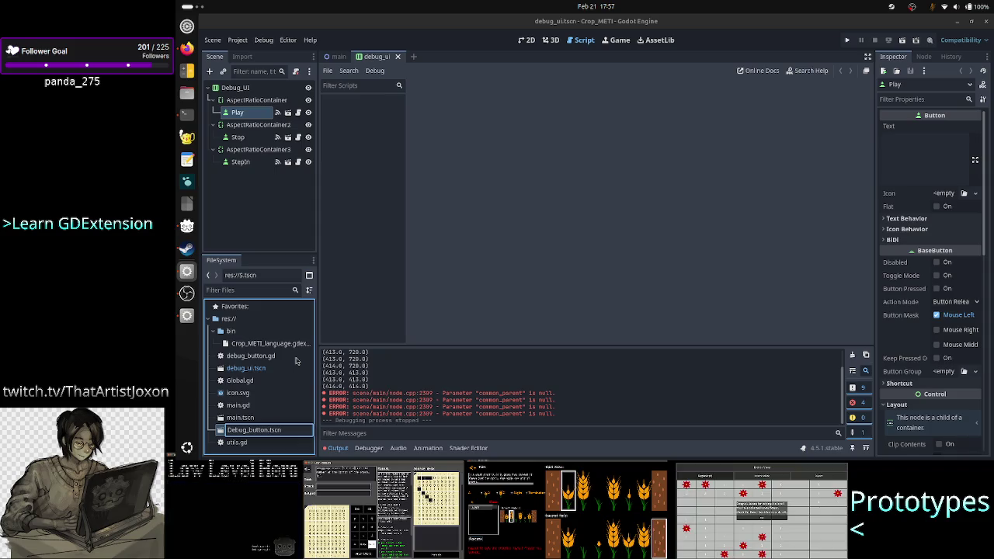
key("BackSpace")
key("BackSpace")
key("BackSpace")
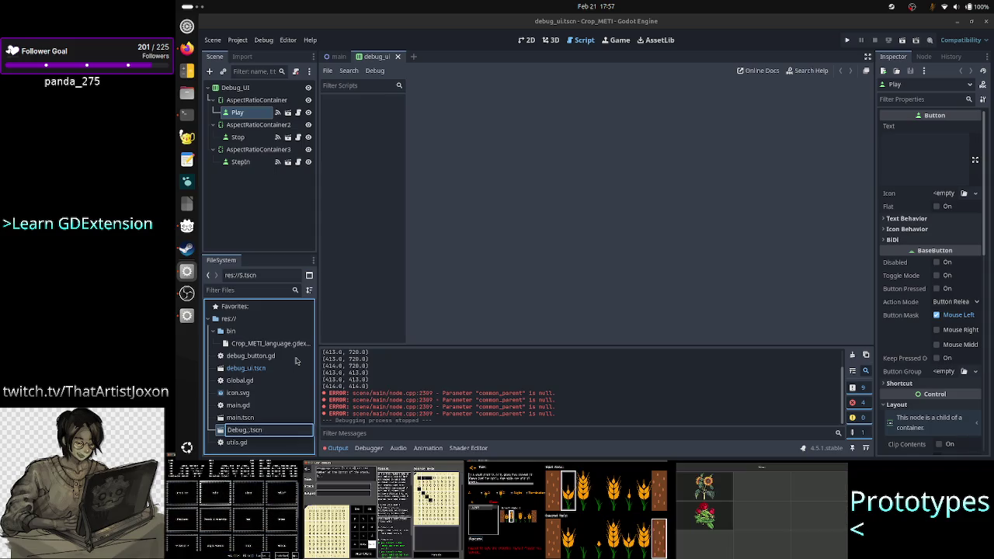
key("BackSpace")
key("BackSpace")
key("BackSpace")
After trying Execute_ and Exec_bu, name the scene file E.tscn and switch to the browser
type("Execu")
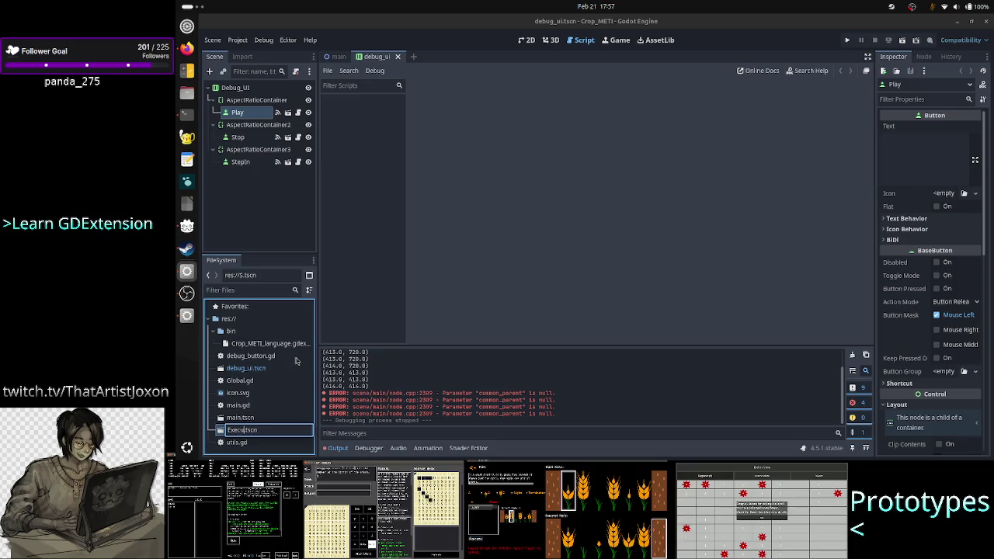
type("te_")
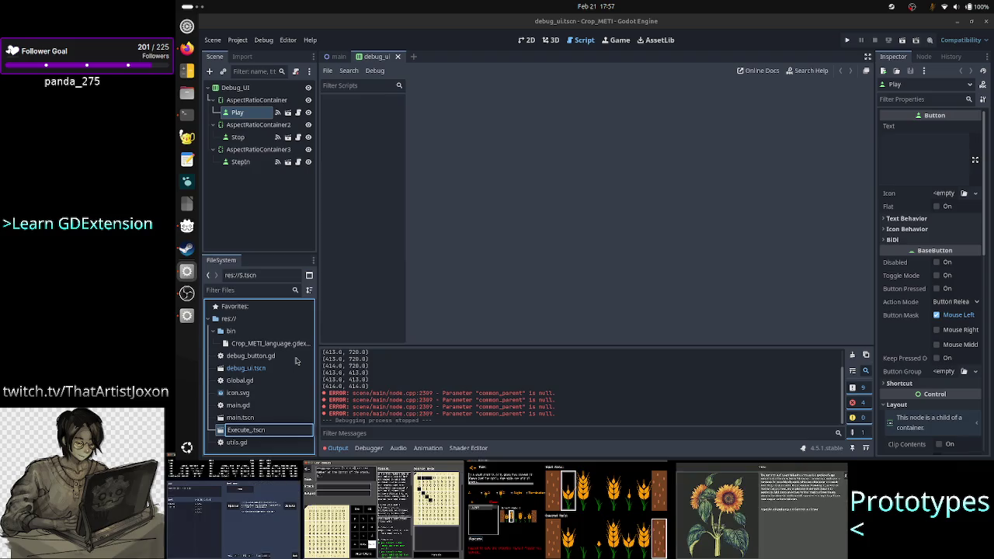
key("BackSpace")
key("BackSpace")
key("BackSpace")
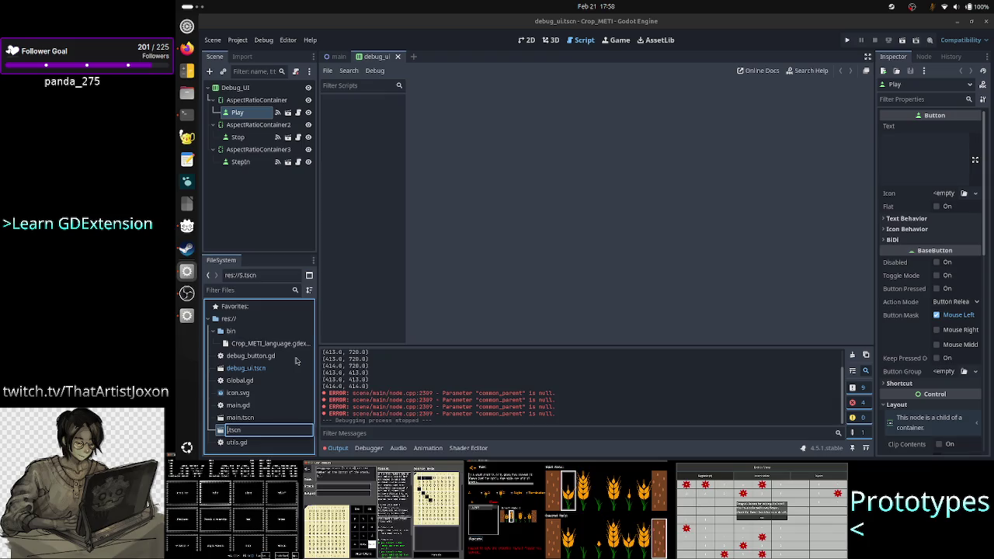
type("Exe")
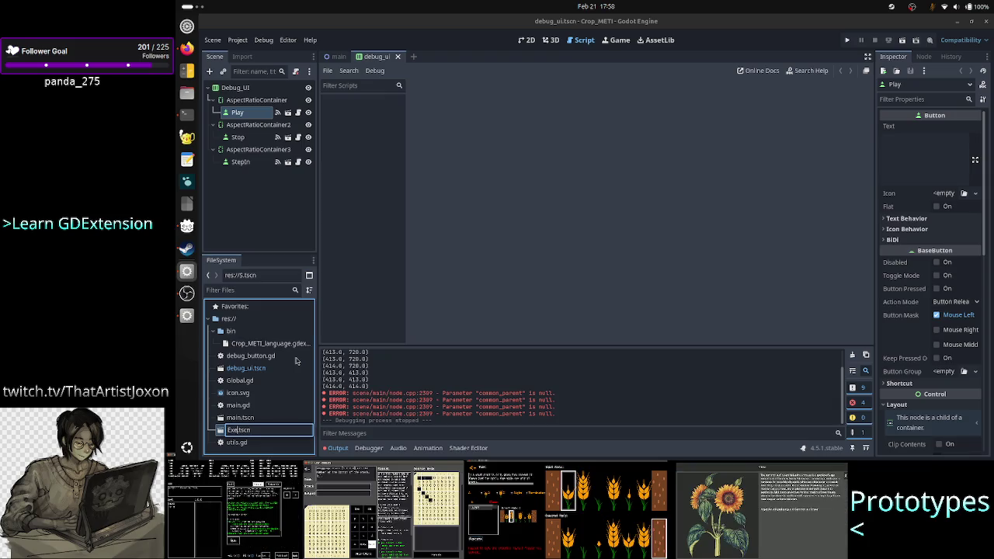
type("c_butt")
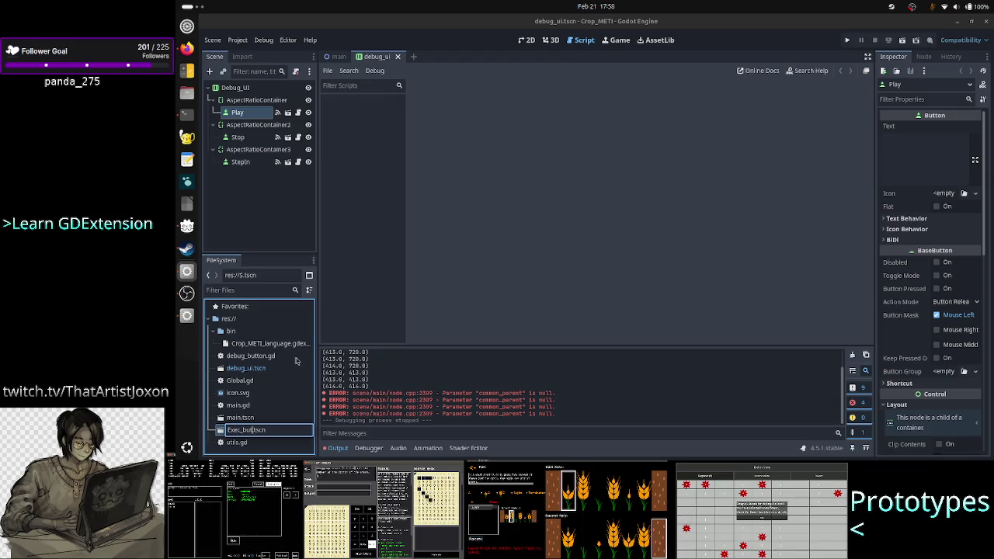
key("BackSpace")
key("BackSpace")
key("BackSpace")
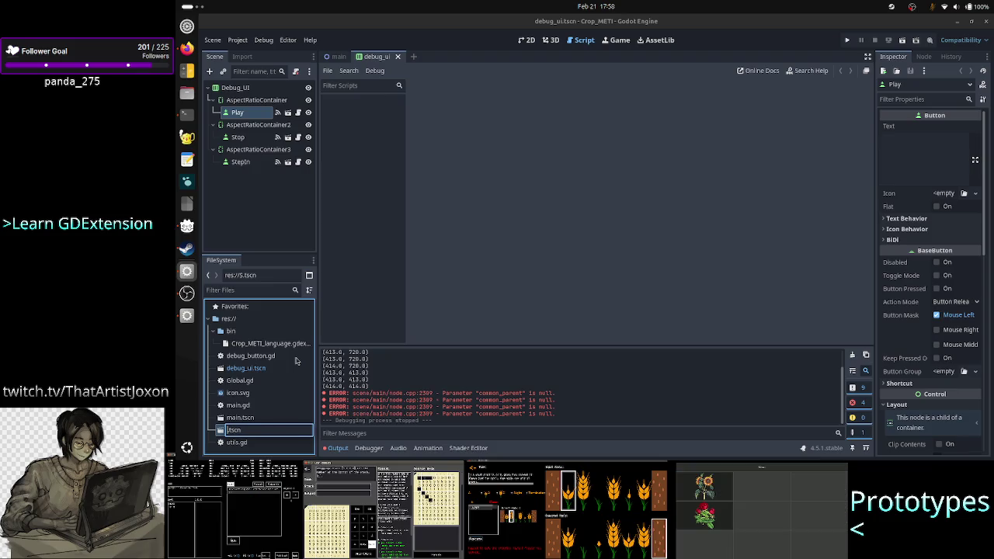
type("E")
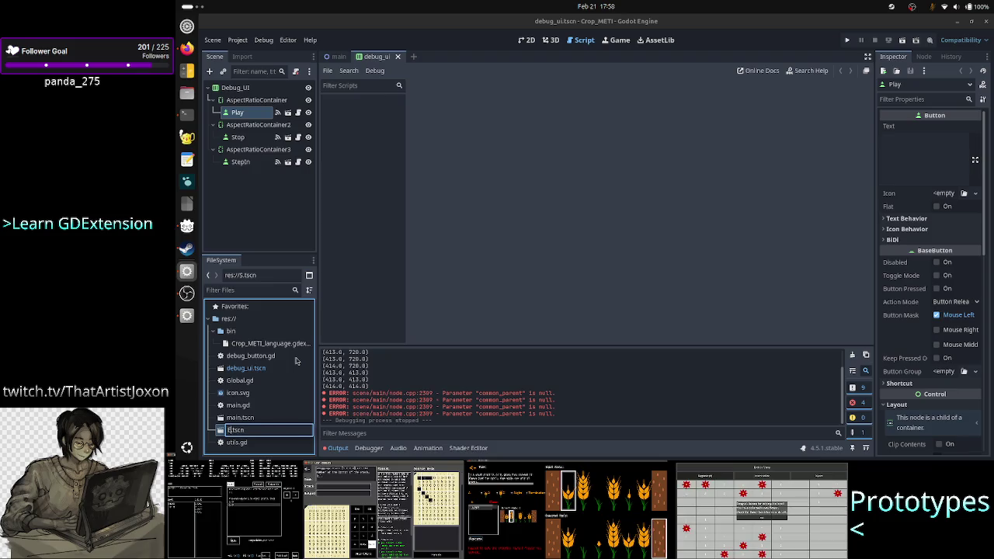
key("alt+Tab")
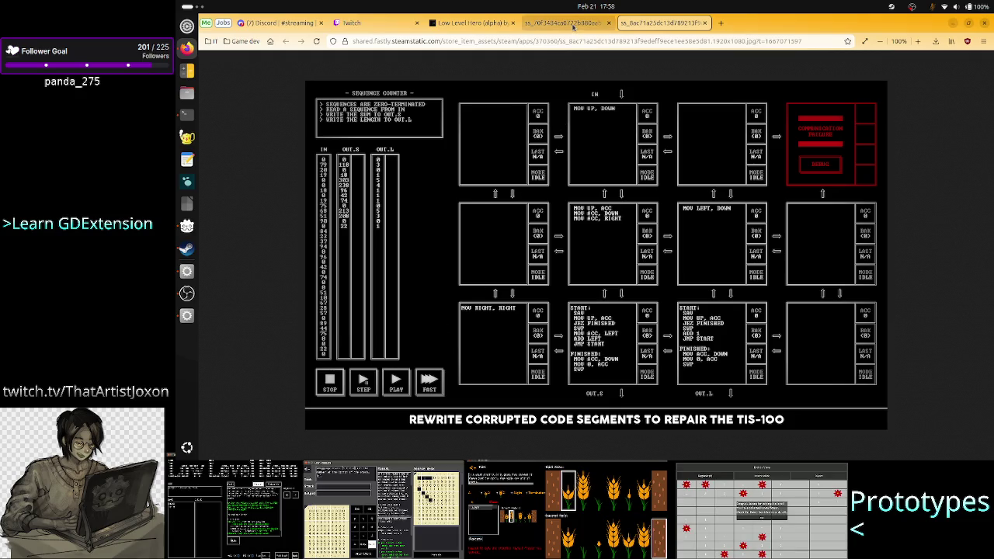
View the 1-6 Sort screenshot in the ss_f0f3484 tab, then return to Godot
left_click(567, 22)
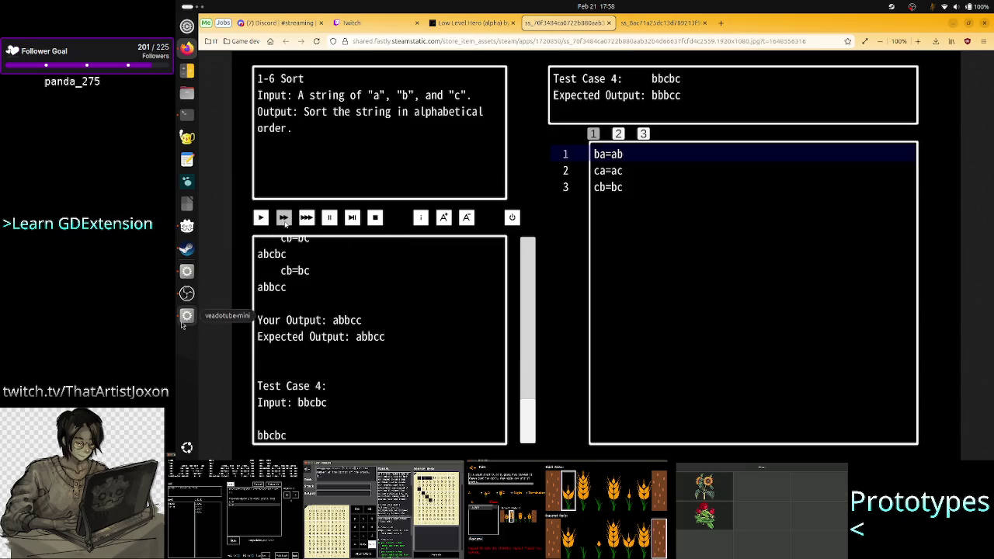
left_click(186, 271)
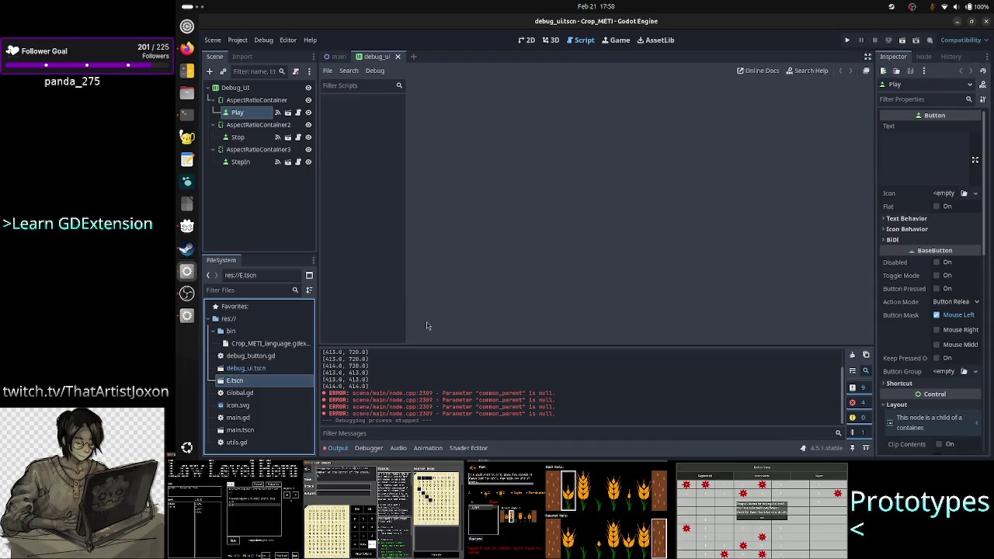
Open E.tscn, rename it to Debug_button.tscn, and switch to its Debug_button scene tab
double_click(268, 382)
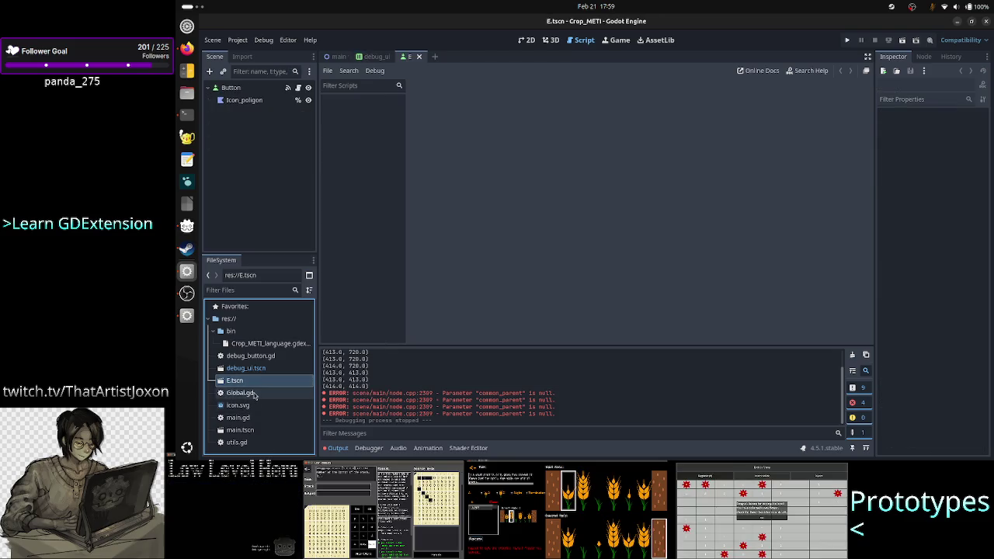
left_click(247, 392)
left_click(247, 381)
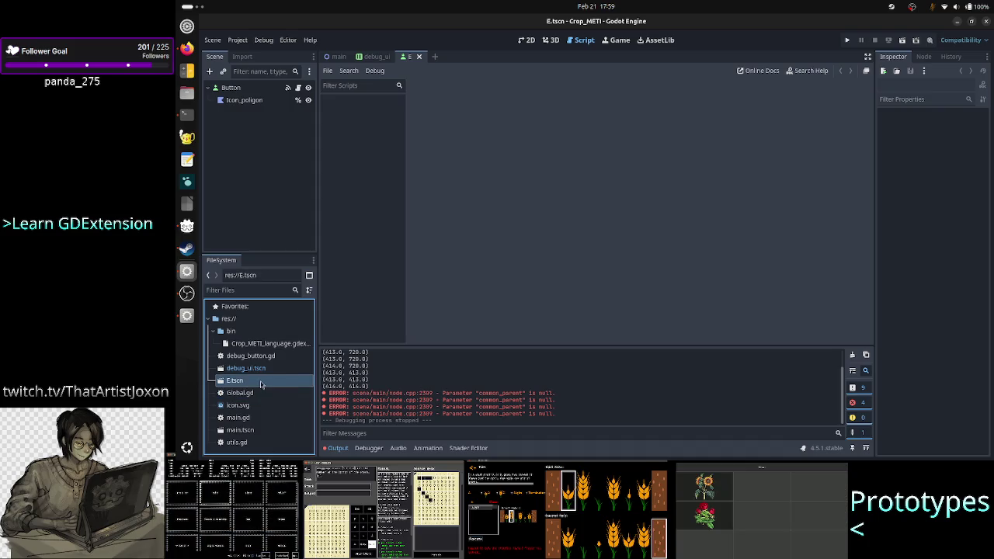
right_click(261, 382)
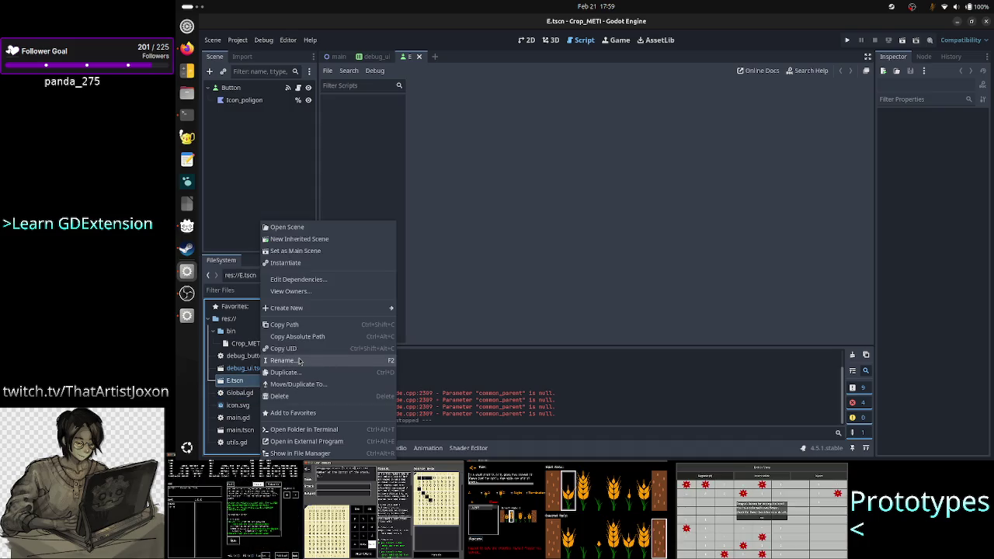
left_click(299, 360)
type("Eex.tscn")
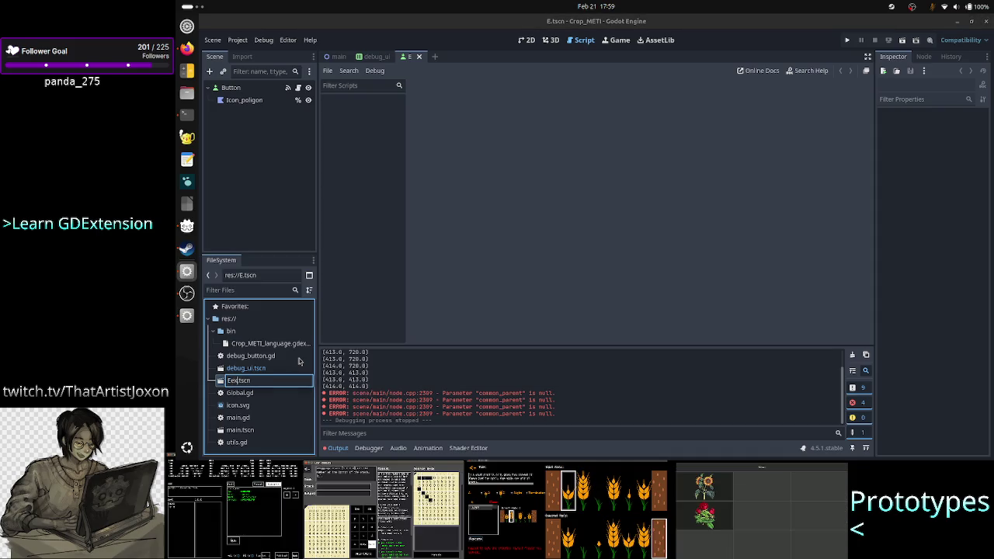
key("BackSpace")
key("BackSpace")
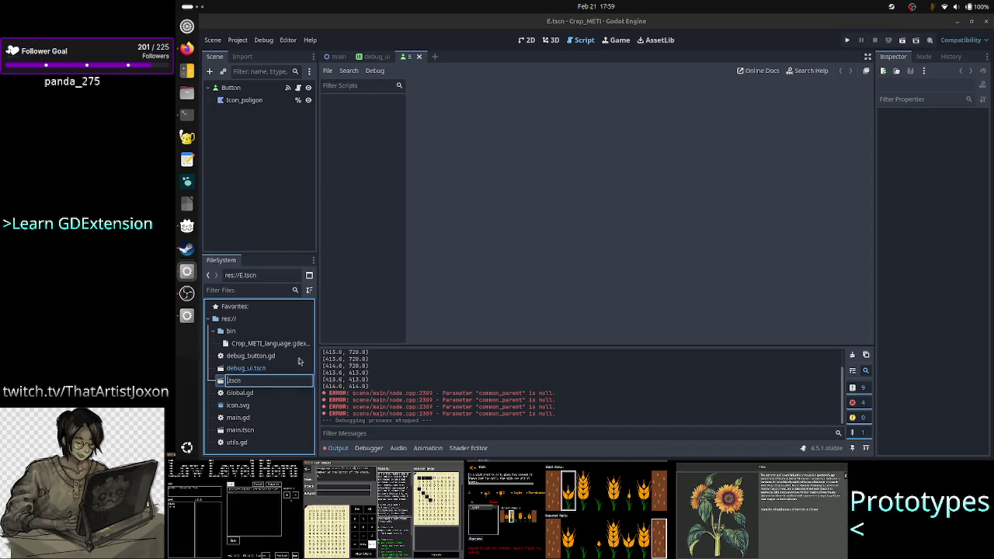
type("Deb")
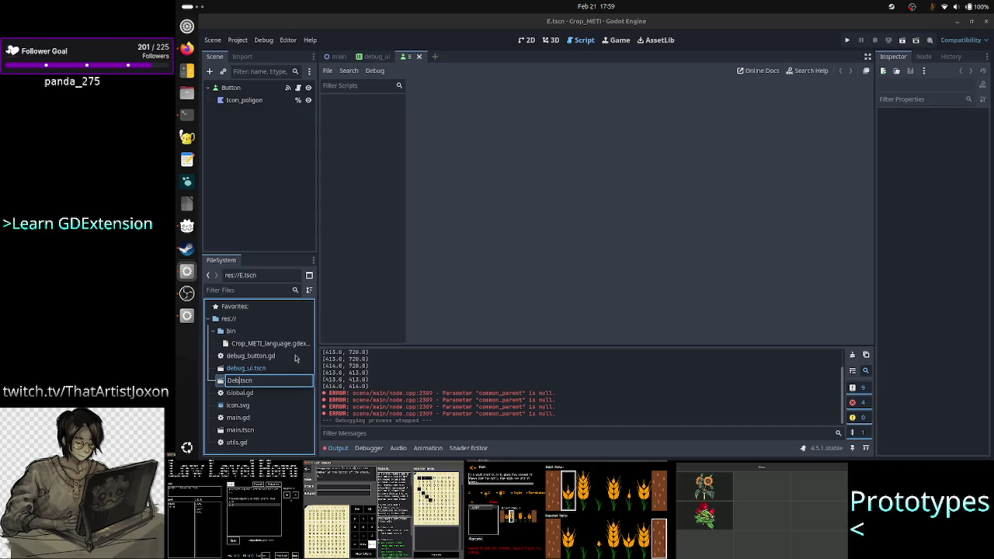
type("ug")
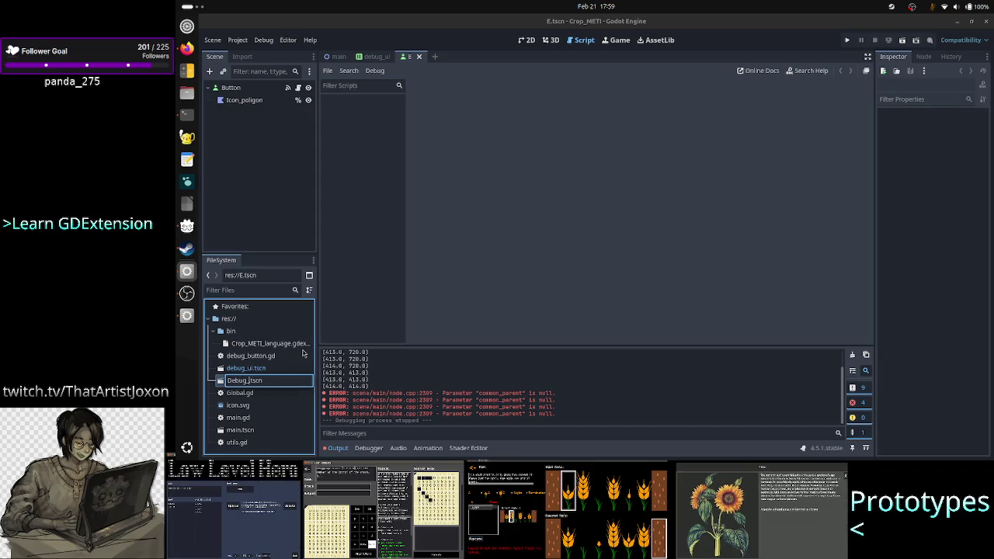
type("_button")
key("Return")
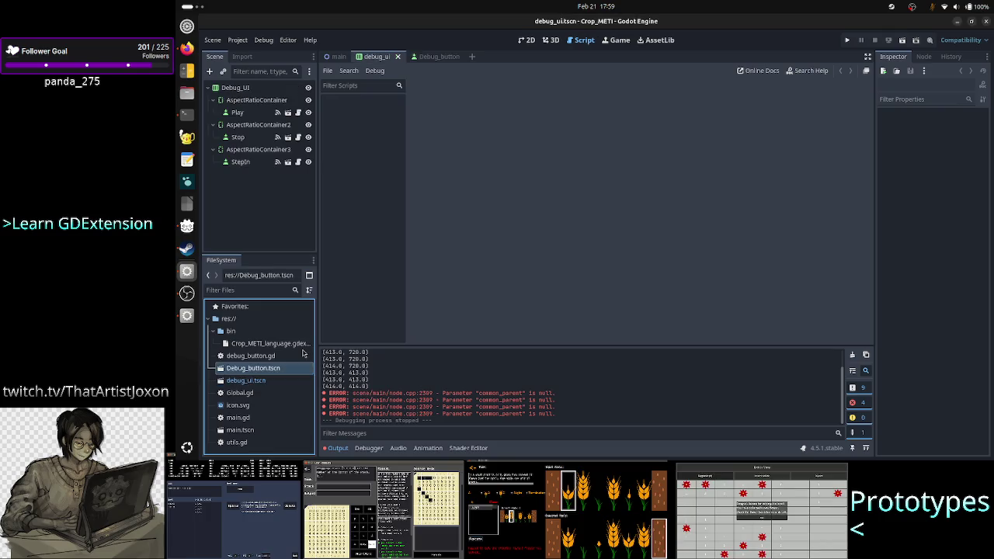
left_click(455, 59)
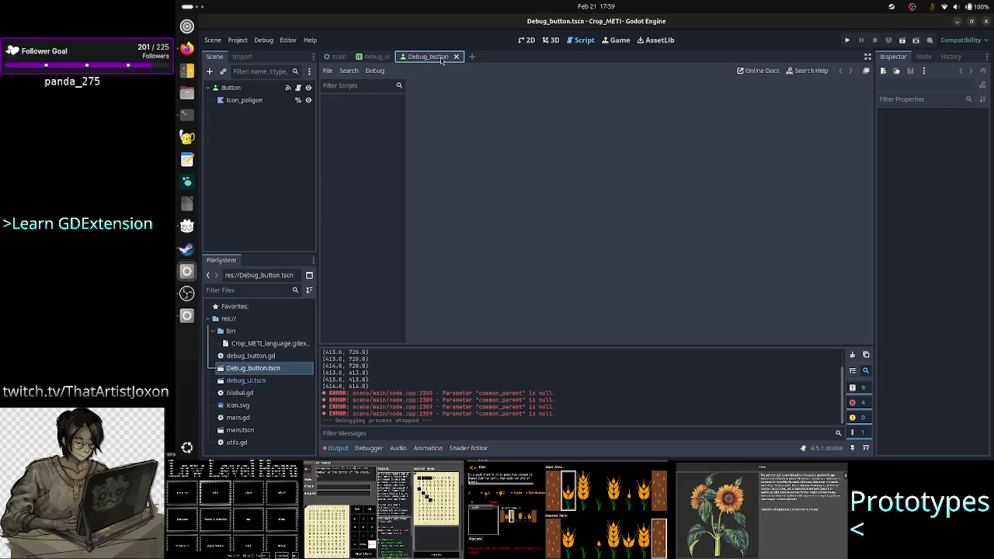
Select the Button node, glance at its script, then select Icon_poligon in the 2D view
left_click(257, 86)
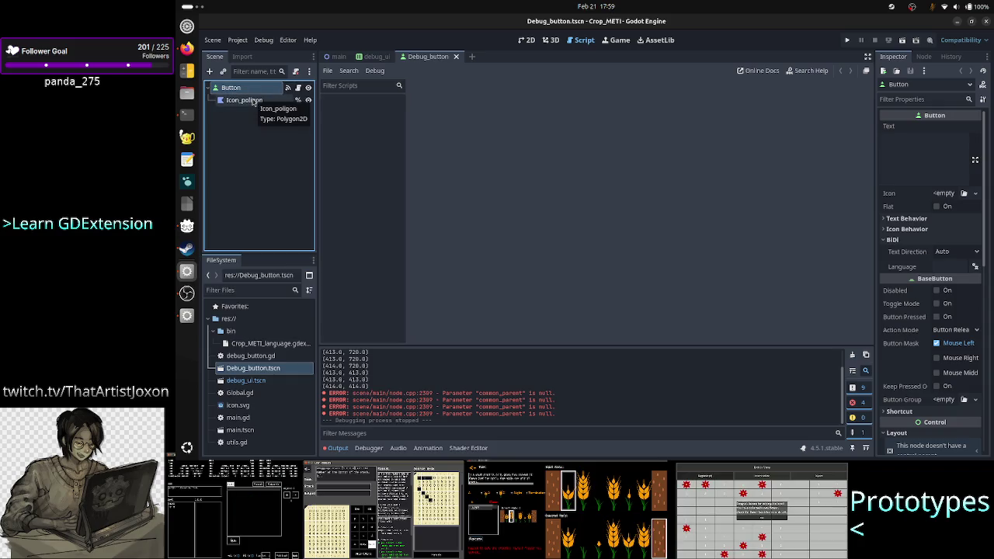
left_click(526, 41)
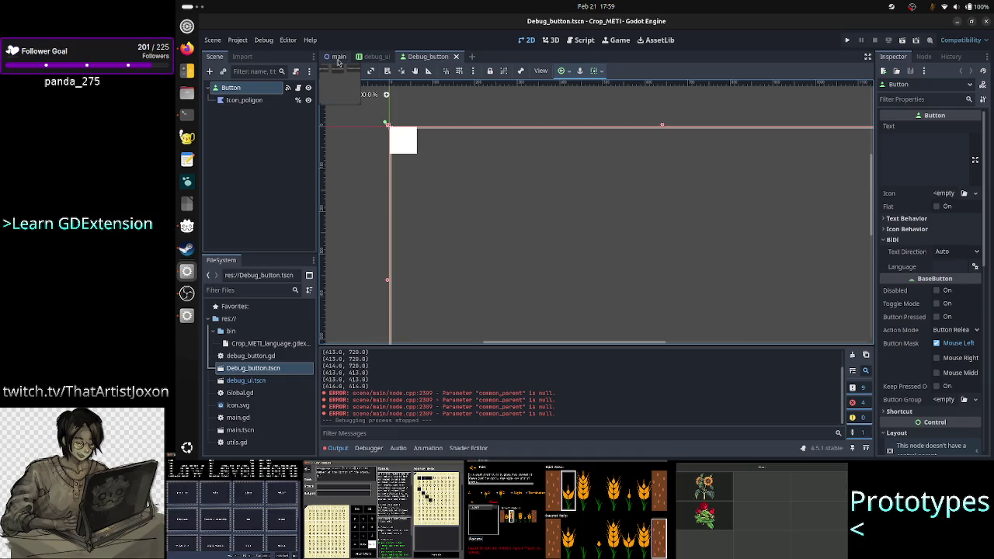
left_click(297, 88)
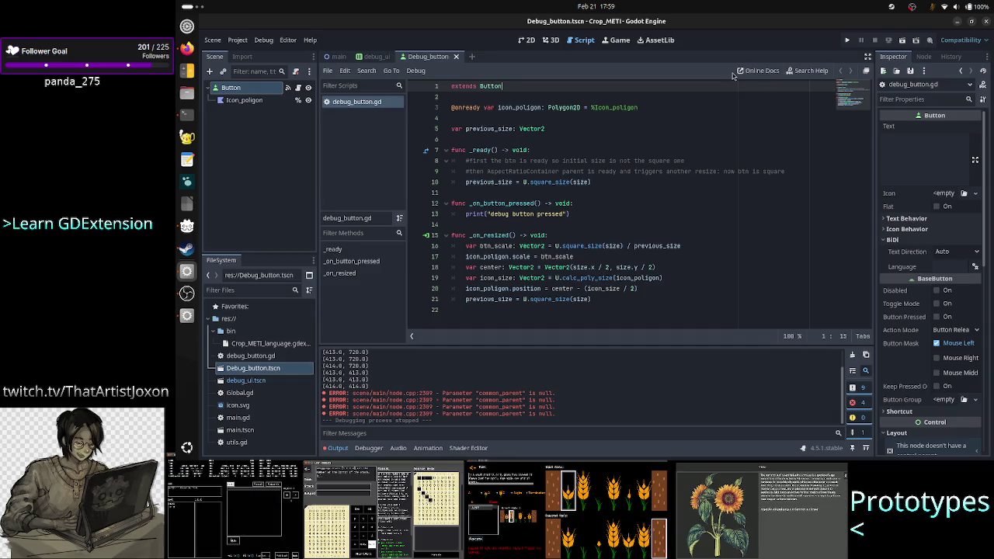
left_click(525, 40)
left_click(247, 101)
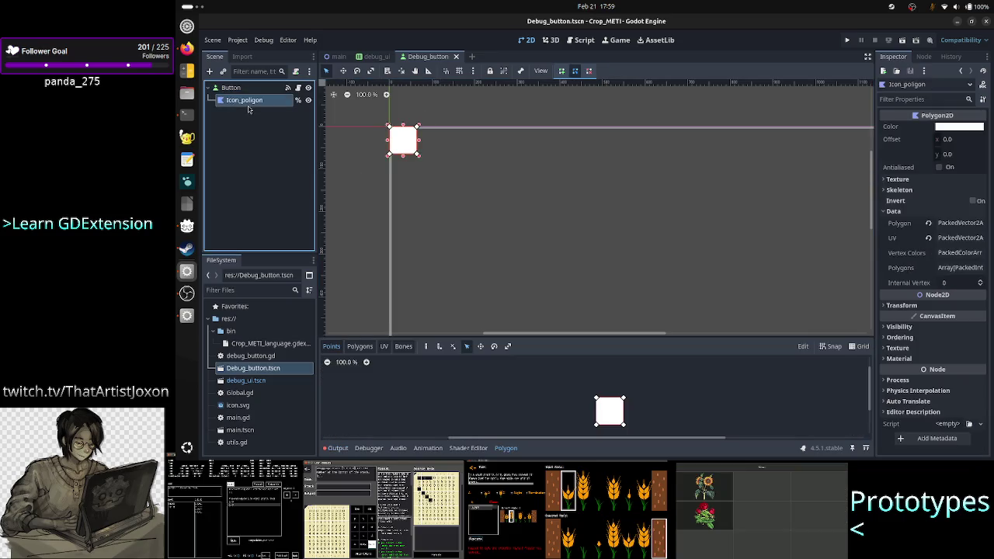
Delete all four points from Icon_poligon's Polygon array in the Inspector, then open debug_button.gd
left_click(950, 226)
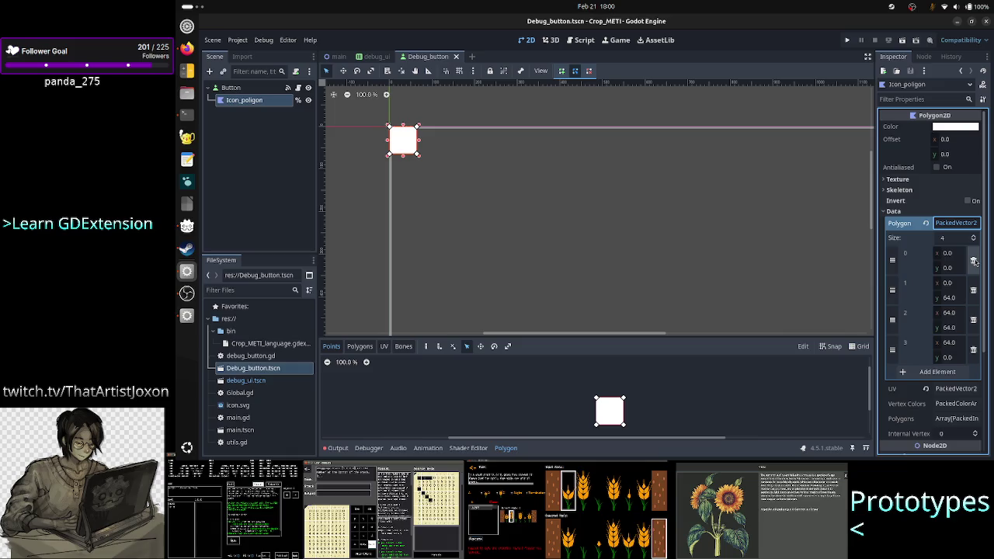
left_click(974, 261)
left_click(973, 261)
left_click(973, 261)
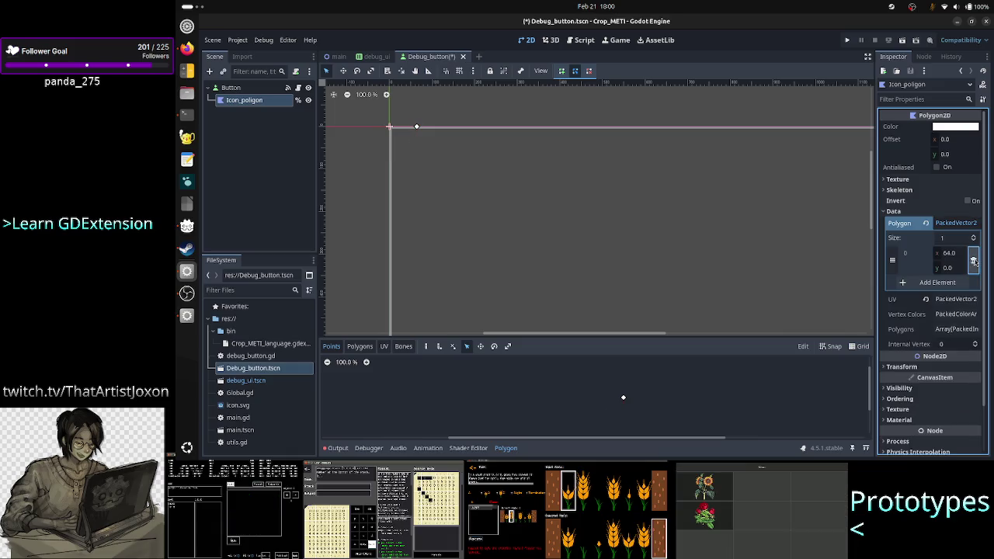
left_click(974, 261)
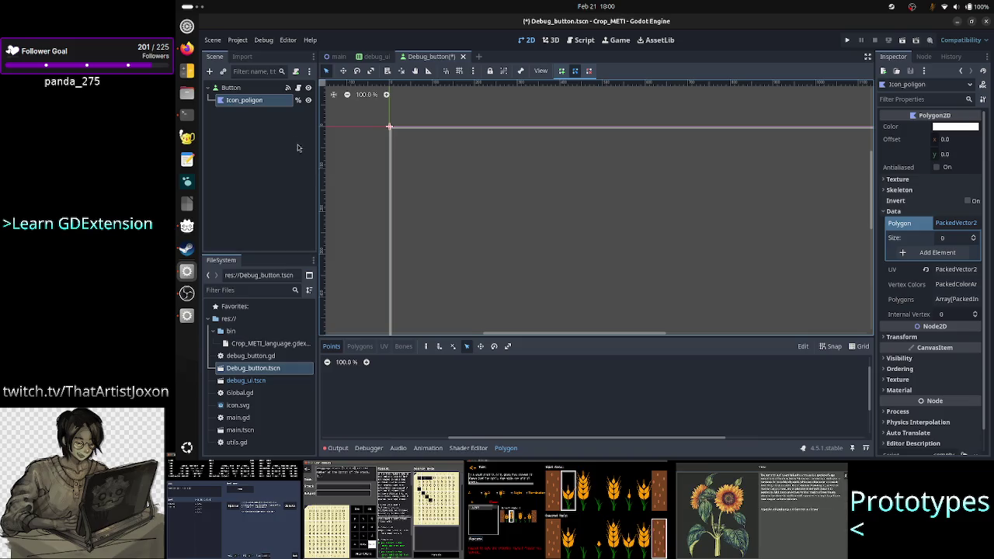
left_click(298, 88)
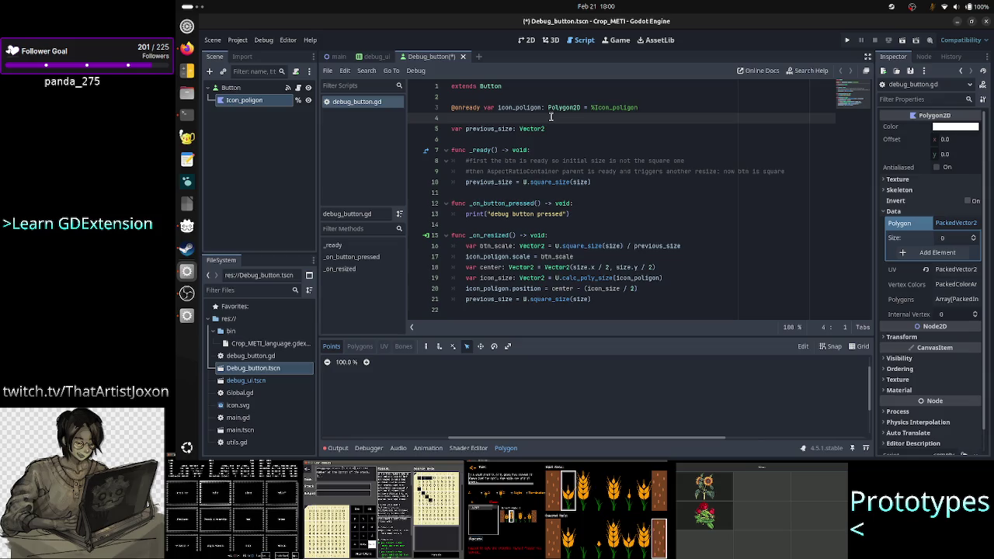
Insert a blank line 7 and begin typing enum BTN_TYPE {
key("Down")
key("Down")
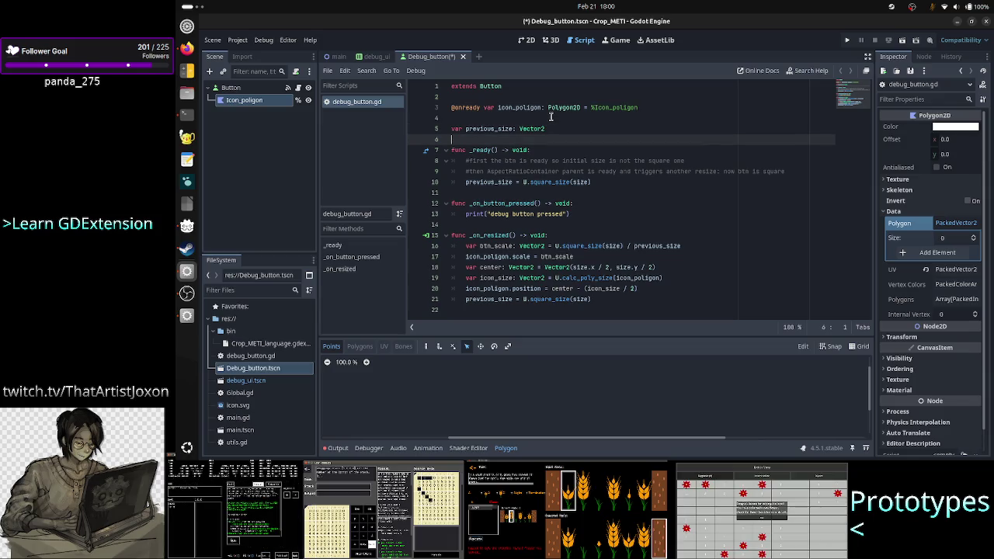
key("Return")
key("Return")
key("Up")
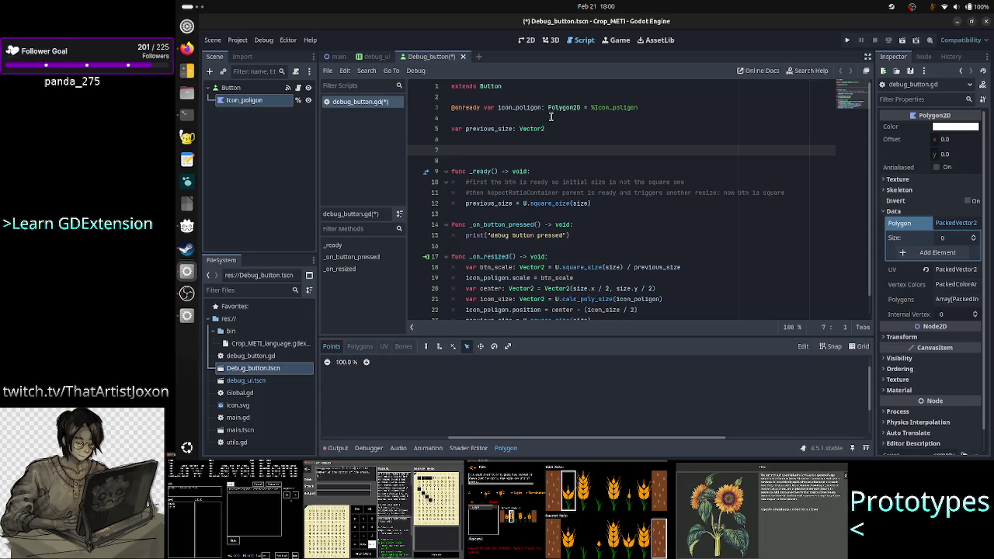
type("enum Ty")
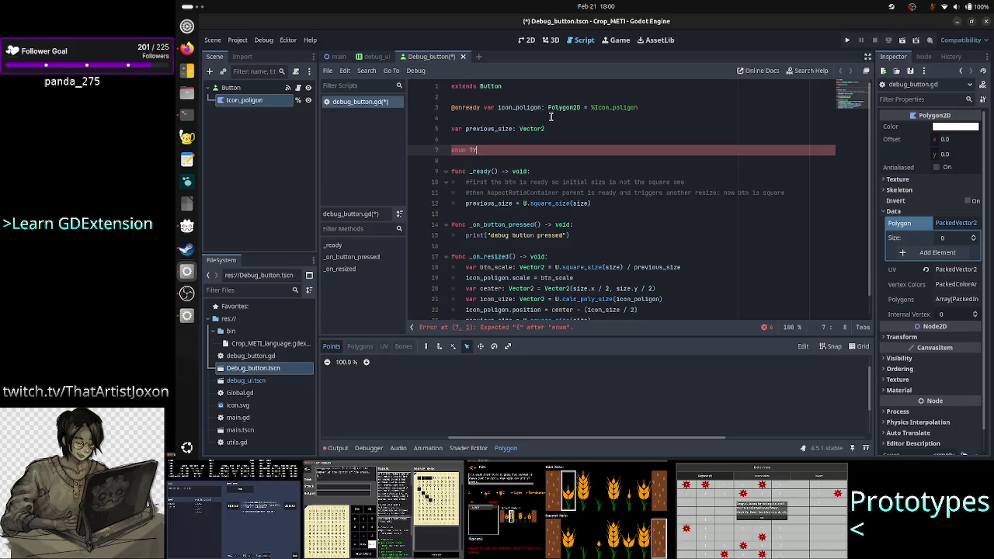
key("BackSpace")
key("BackSpace")
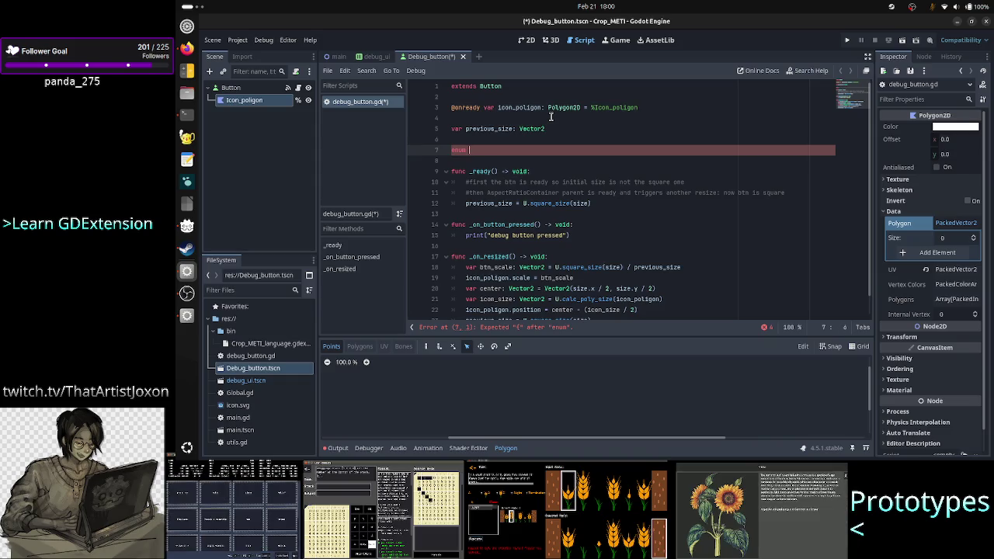
type("BTN_TY")
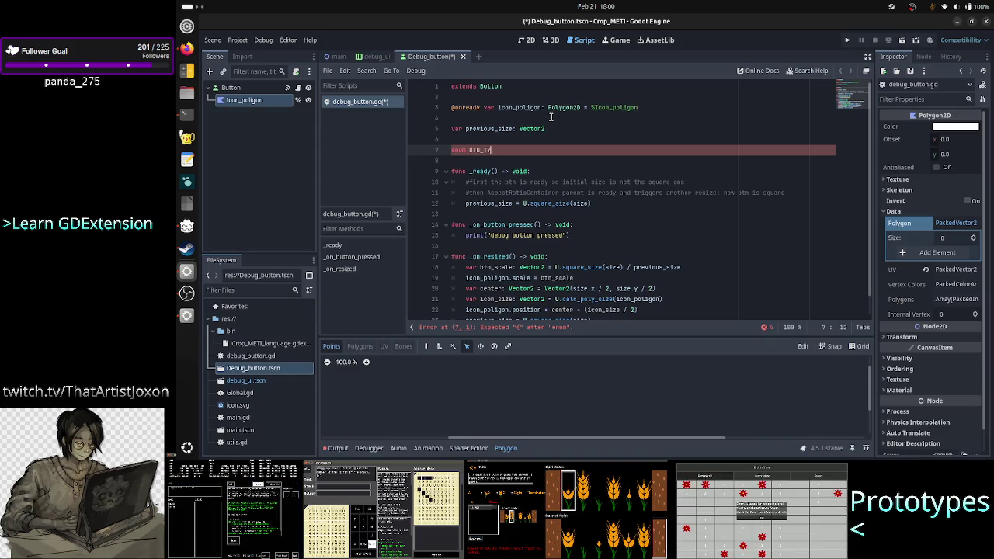
type("PE")
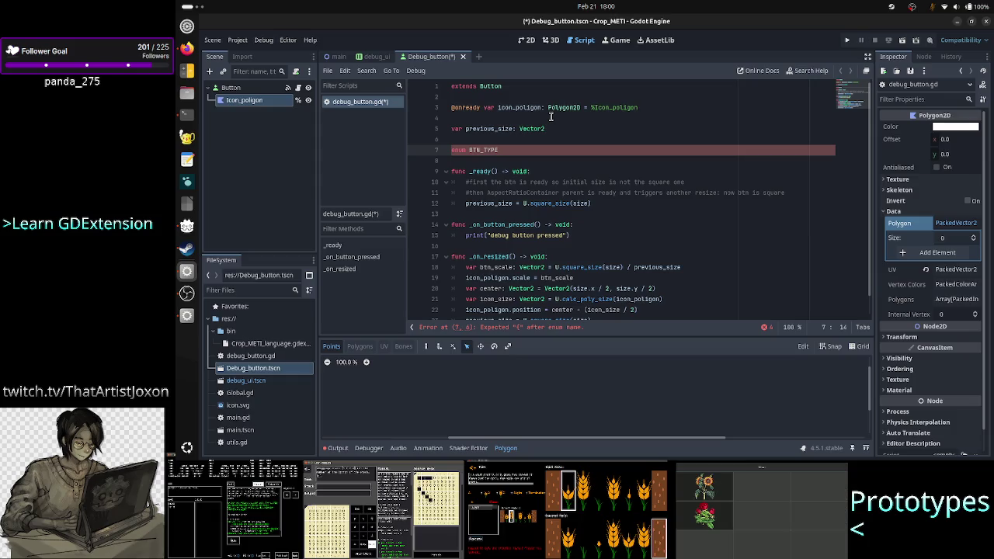
type(" { ")
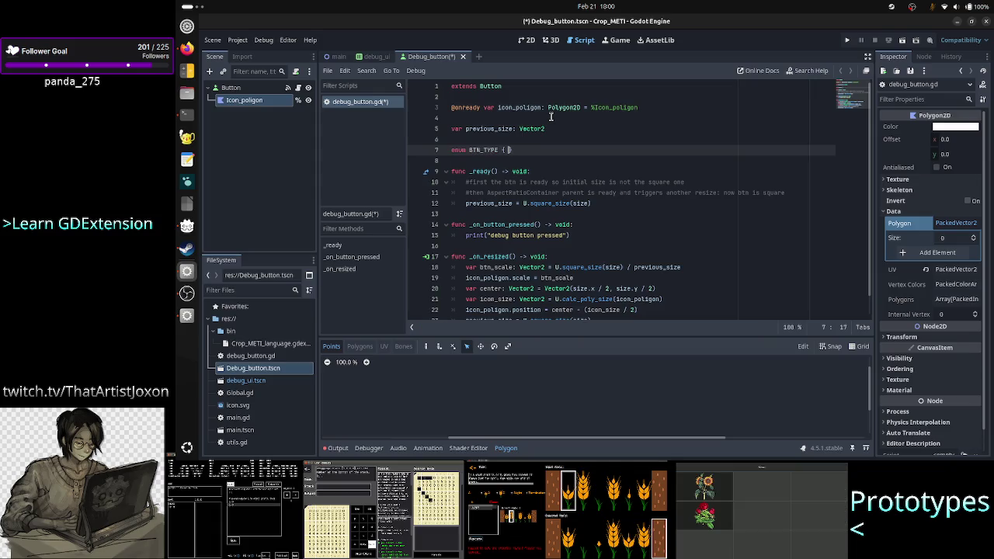
type("SQ")
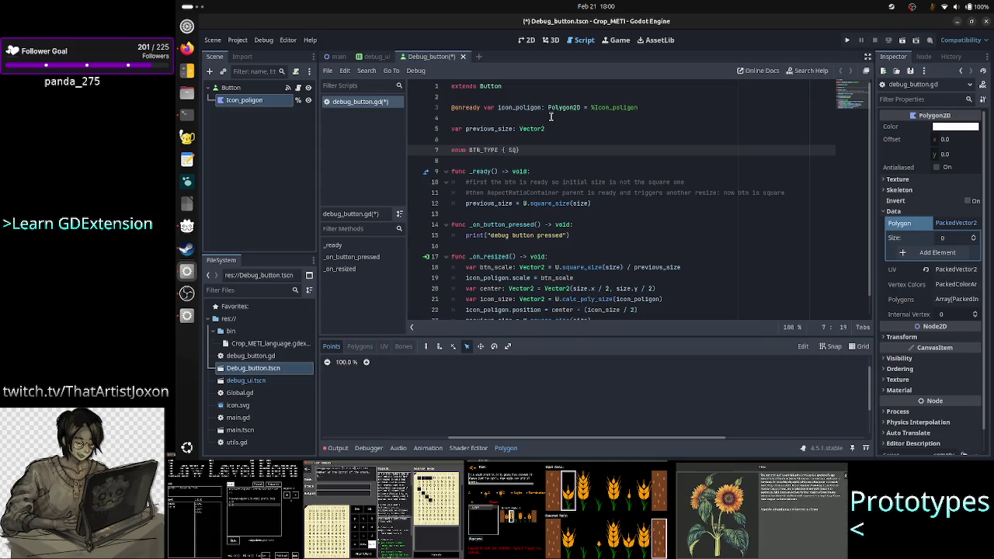
key("BackSpace")
key("BackSpace")
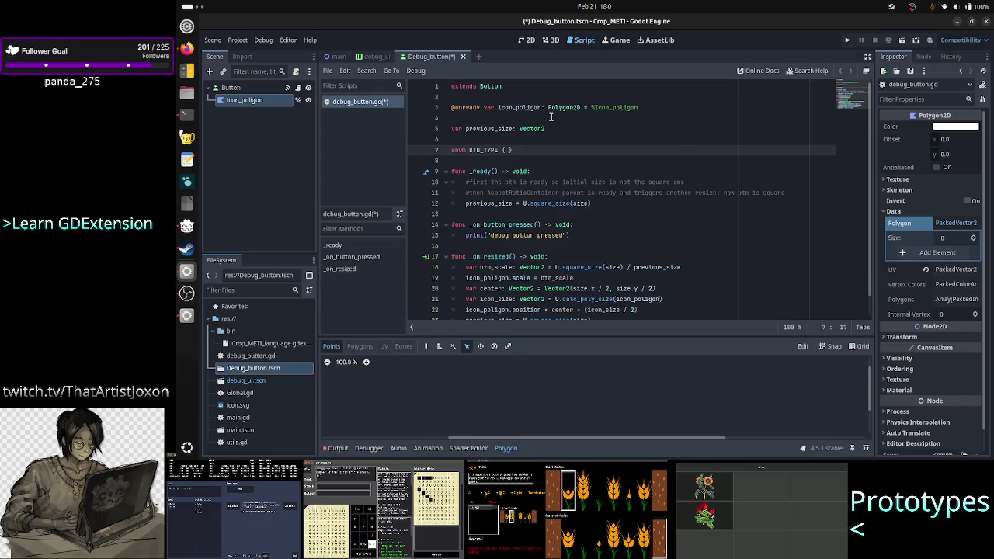
Add PLAY, STOP, RESUME and PAUSE to the enum, checking the puzzle screenshot for reference
key("alt+Tab")
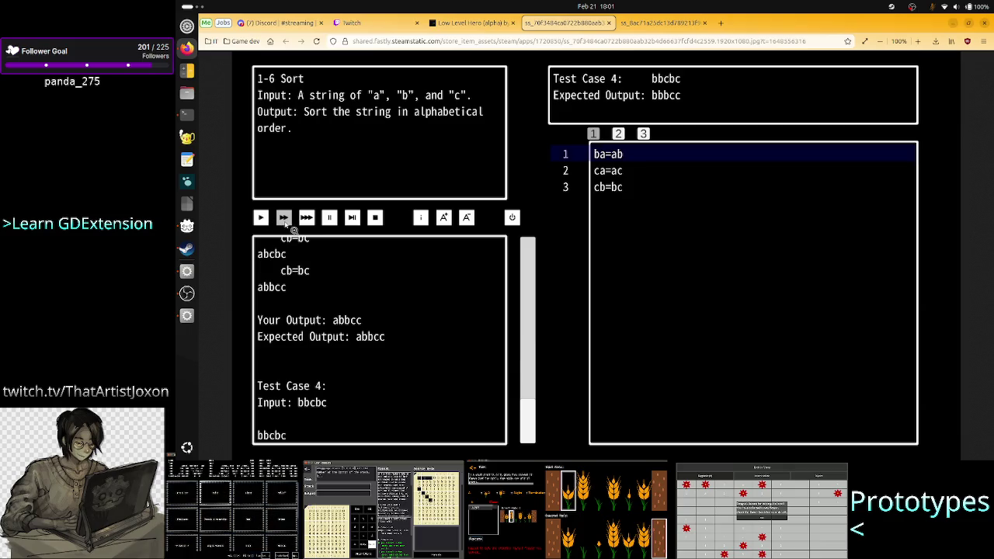
key("alt+Tab")
type("P")
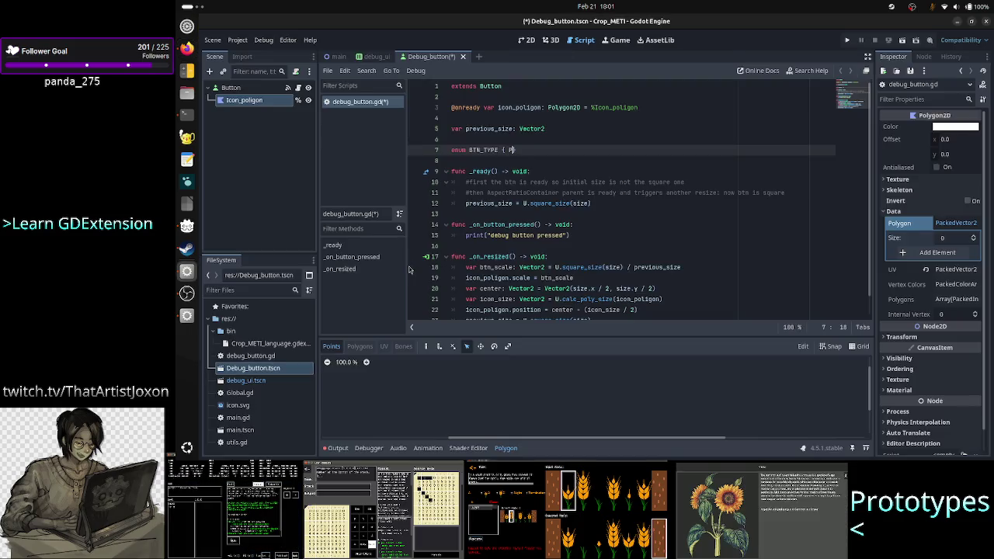
type("LAY, STOP,")
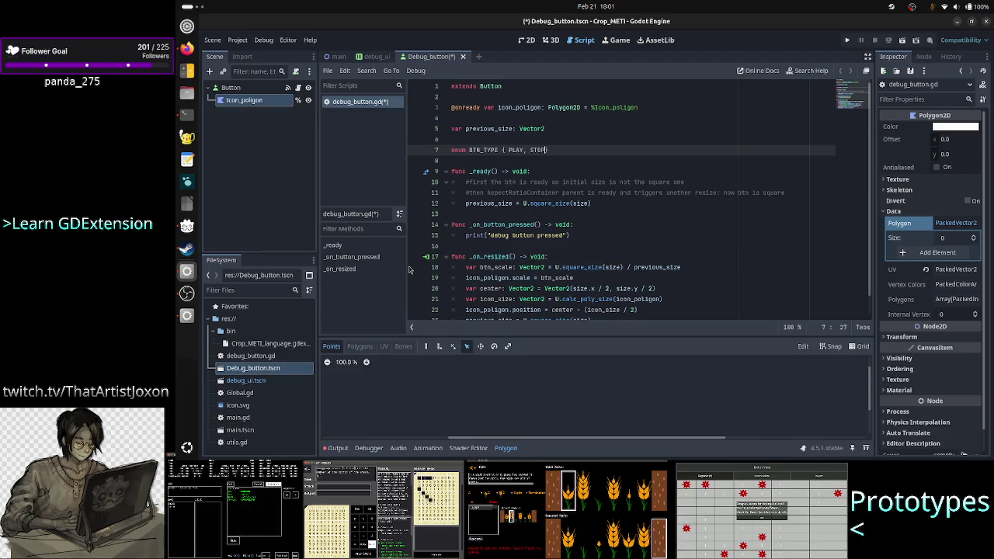
key("alt+Tab")
key("alt+Tab")
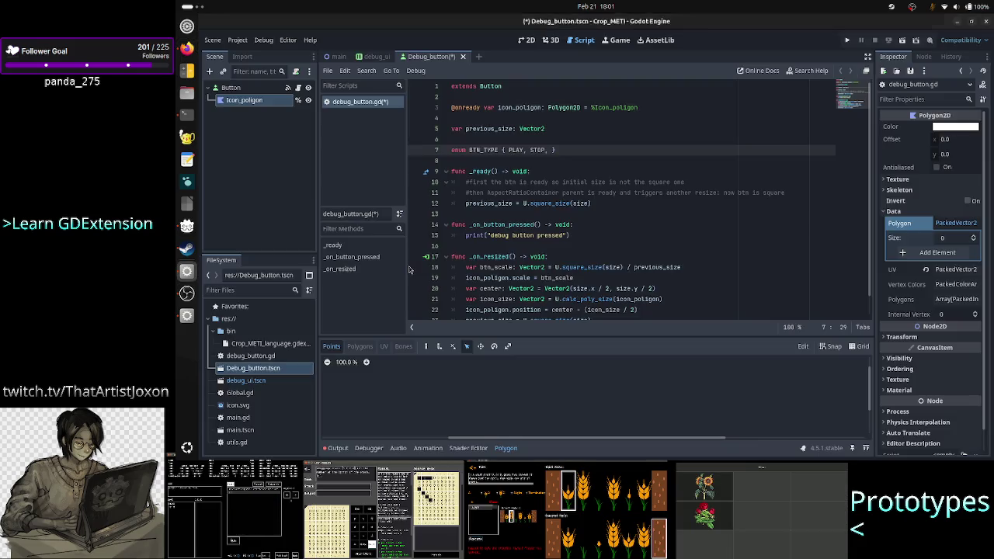
type("RESU")
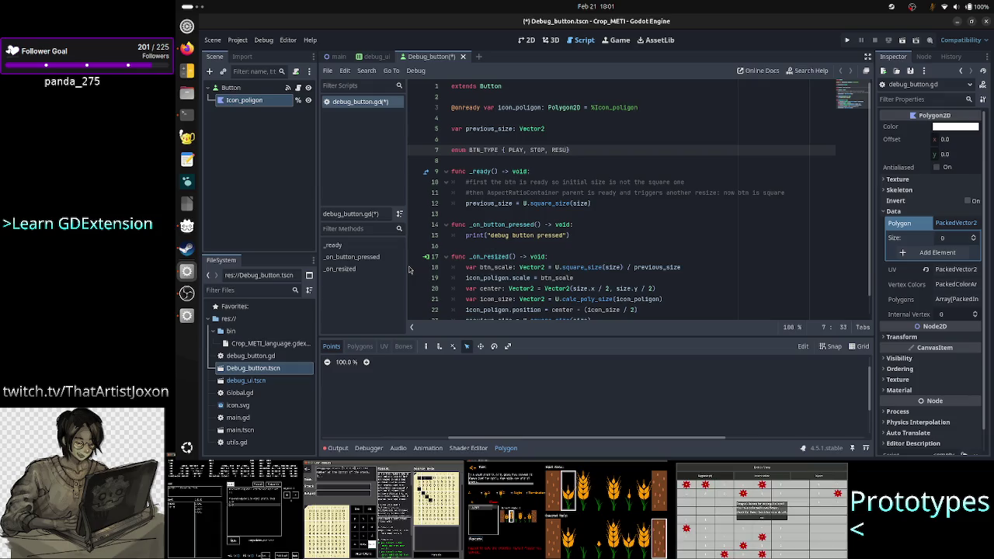
type("ME,")
key("alt+Tab")
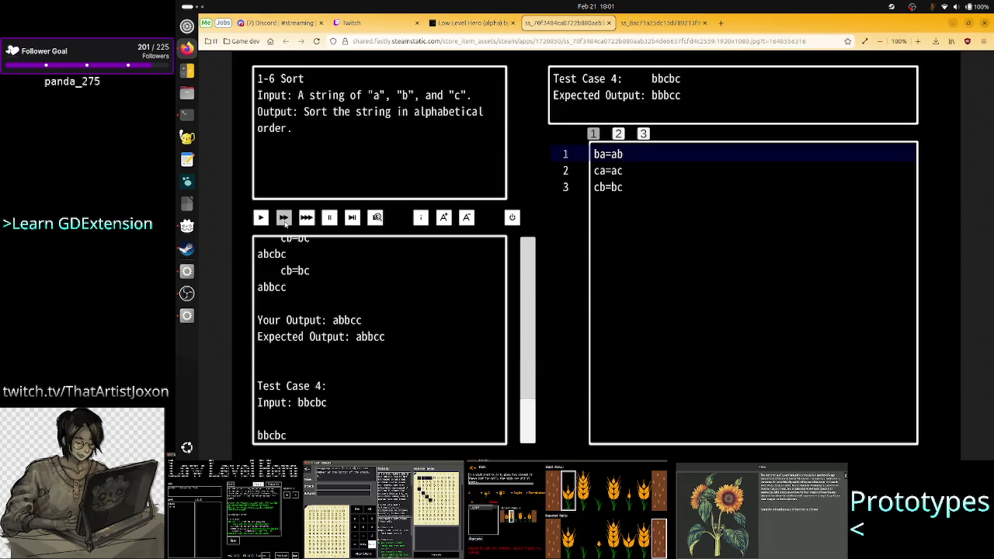
key("alt+Tab")
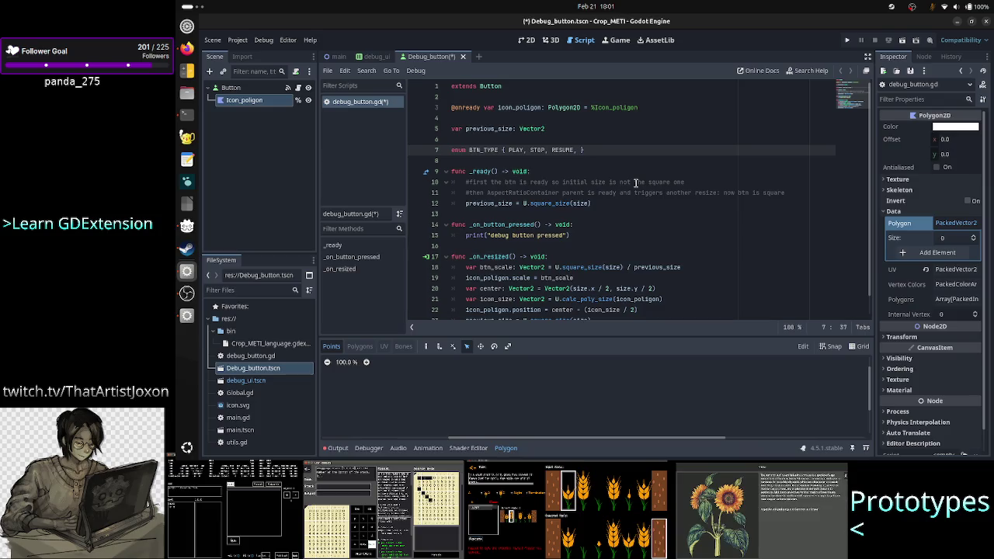
type("PA")
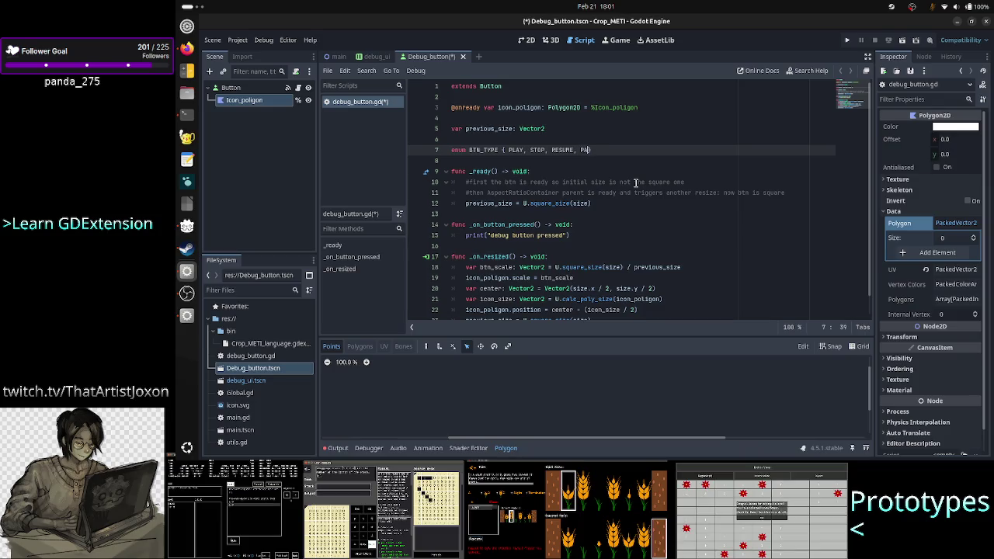
type("USE,")
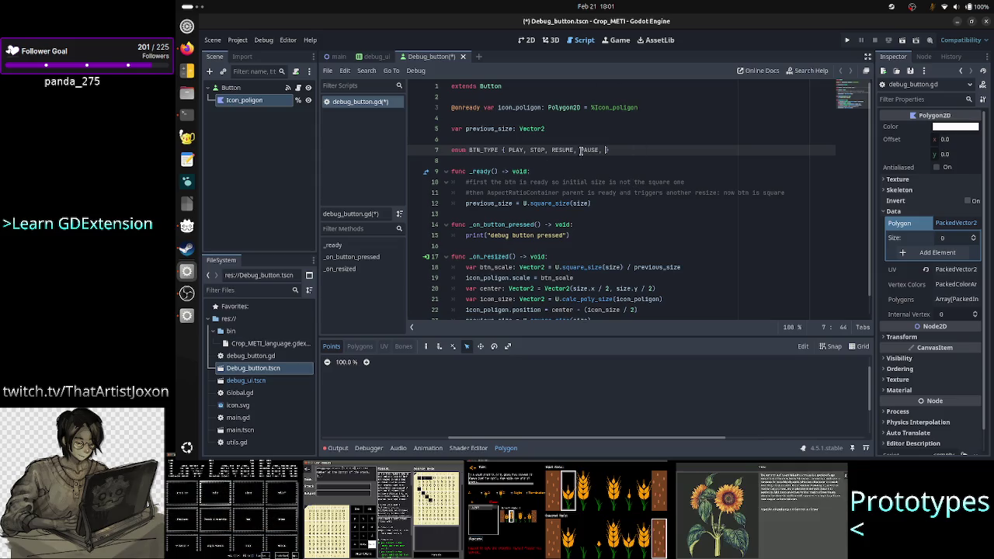
key("alt+Tab")
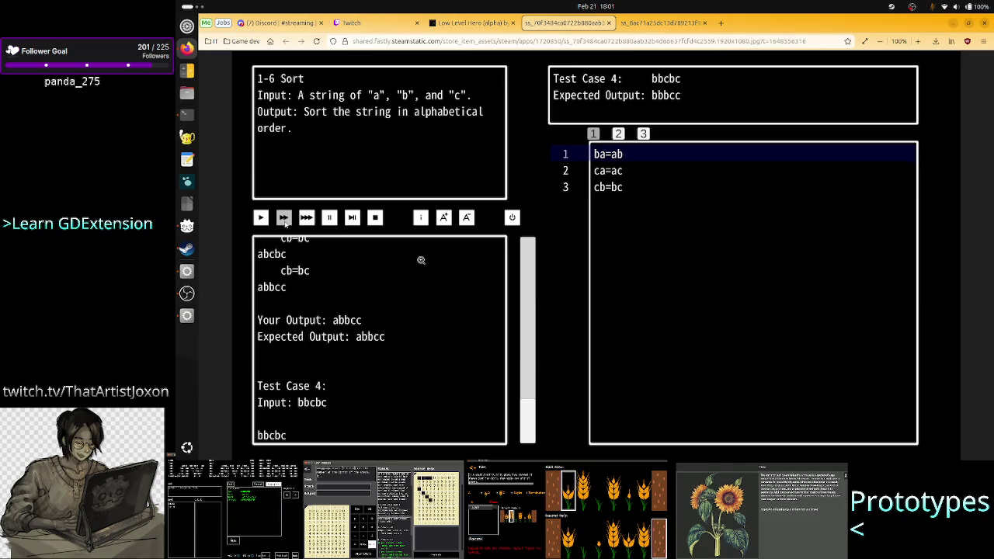
key("alt+Tab")
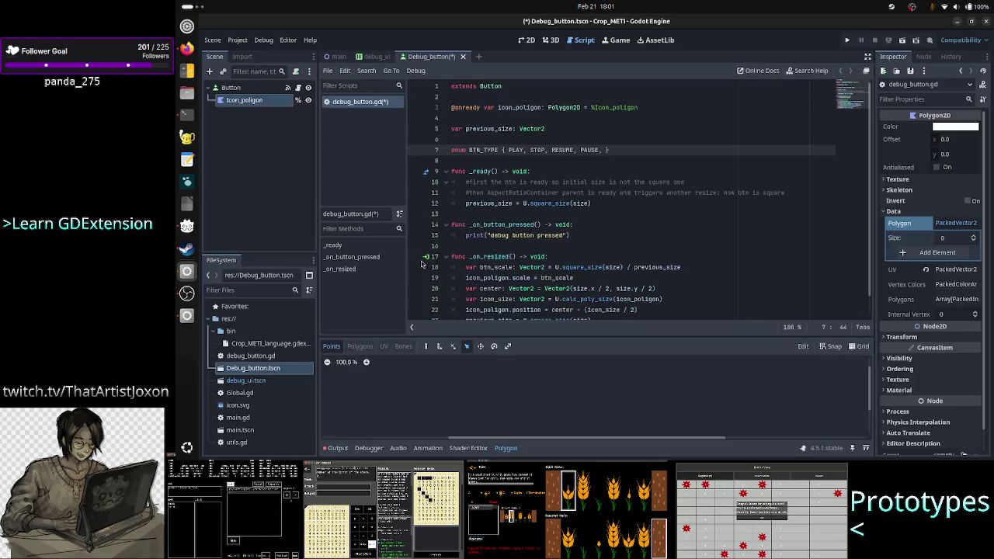
Finish the enum with STEPIN, FAST and FASTER, and add blank lines below it
type("STEPI")
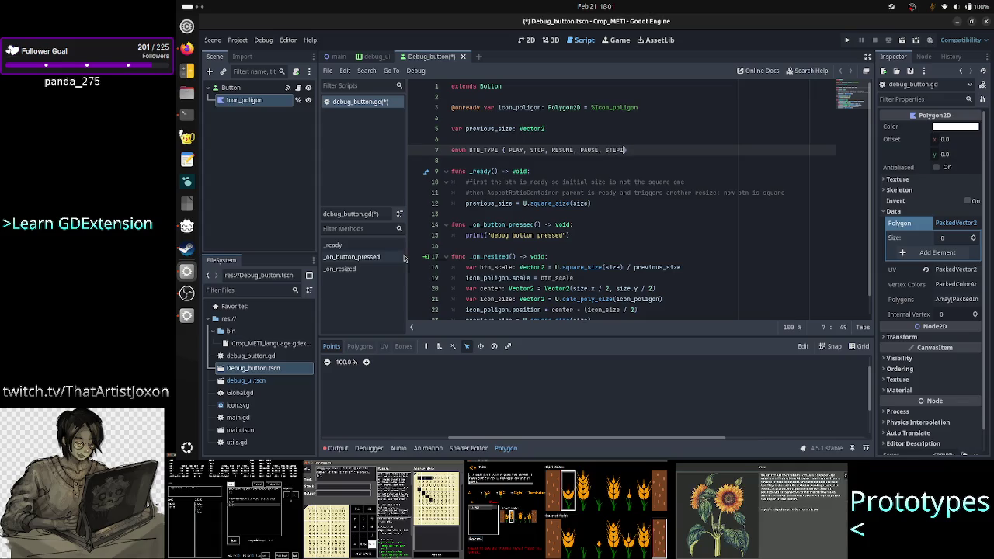
type("N, ")
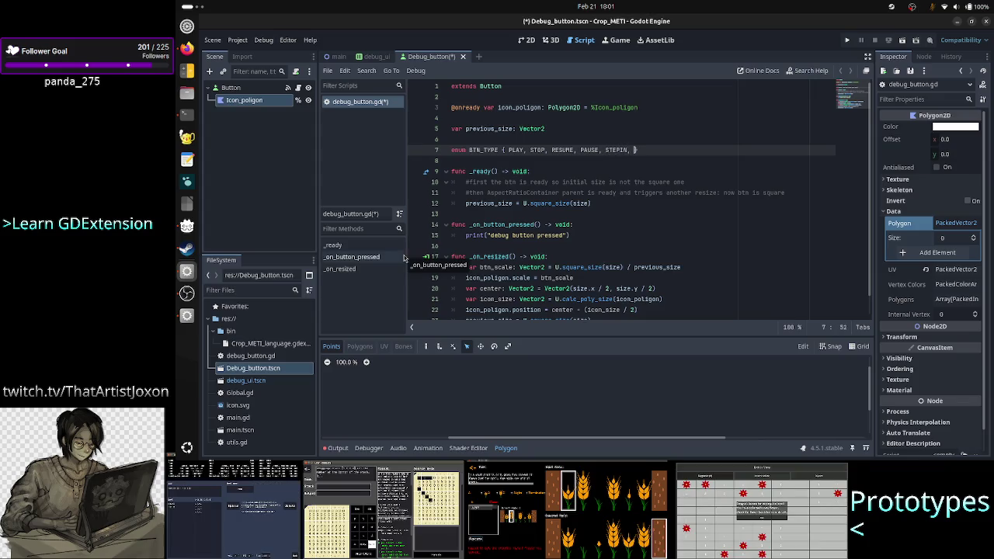
type("FA")
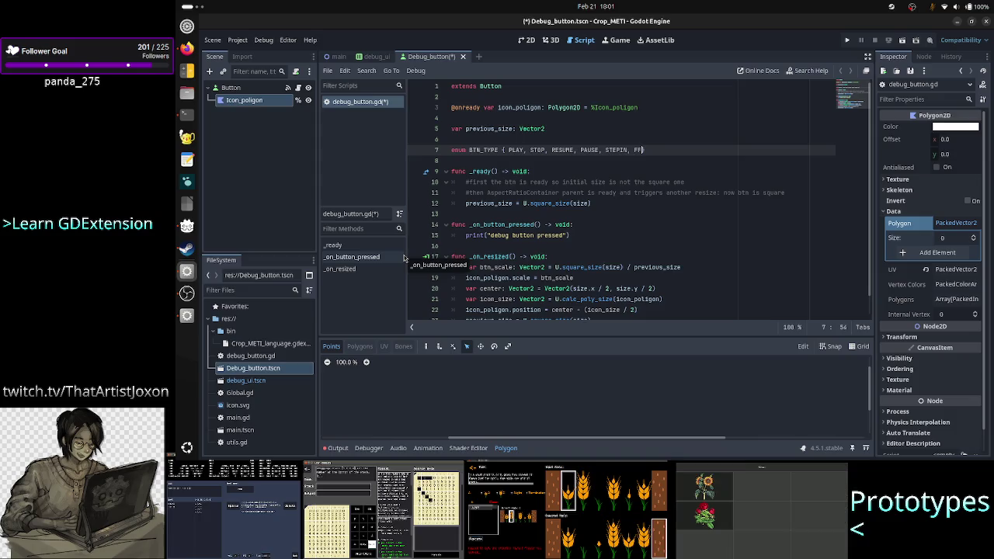
type("ST")
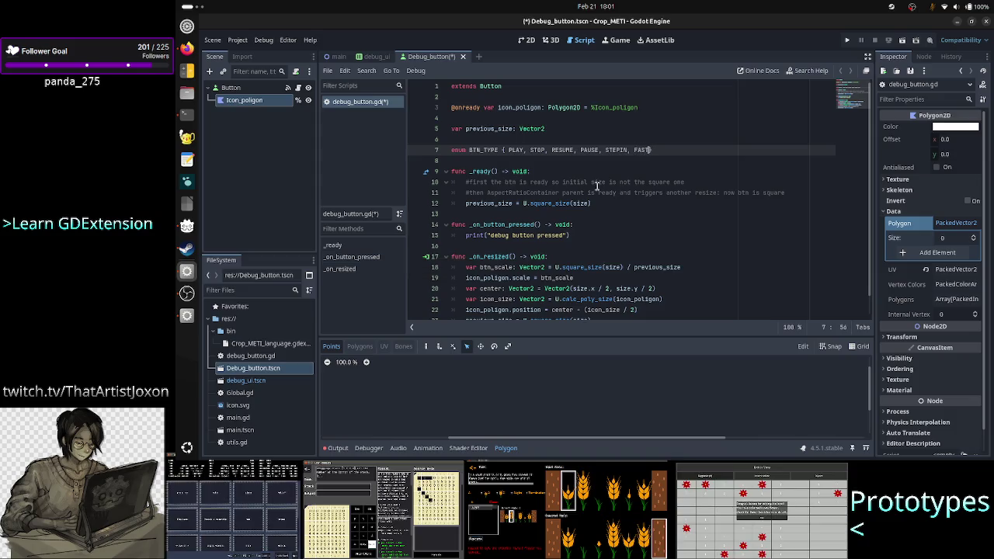
type("FORWARD")
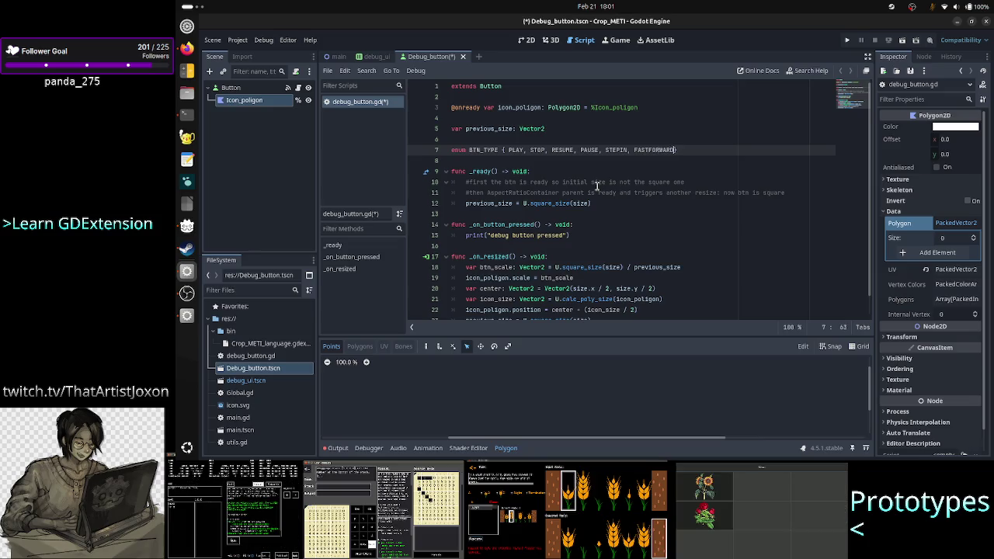
key("alt+Tab")
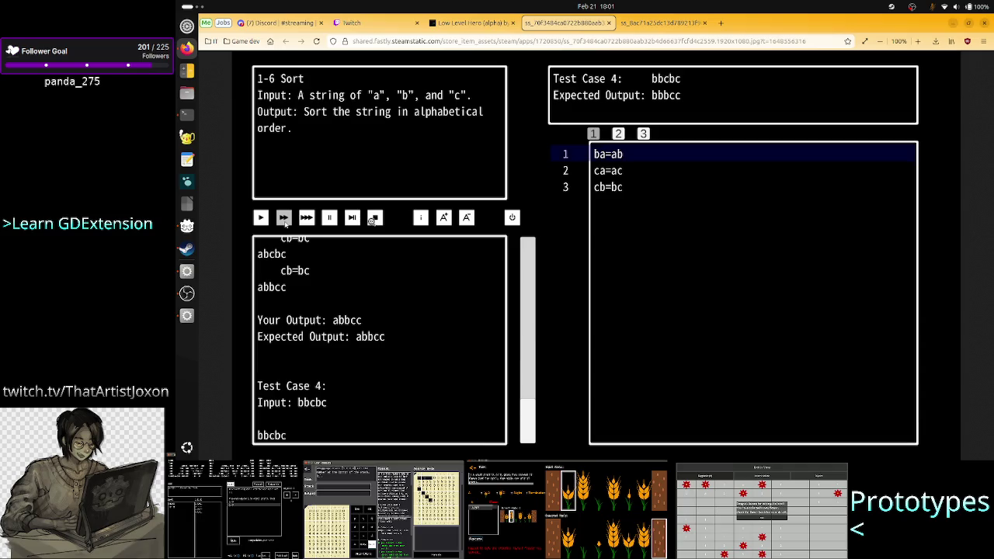
key("alt+Tab")
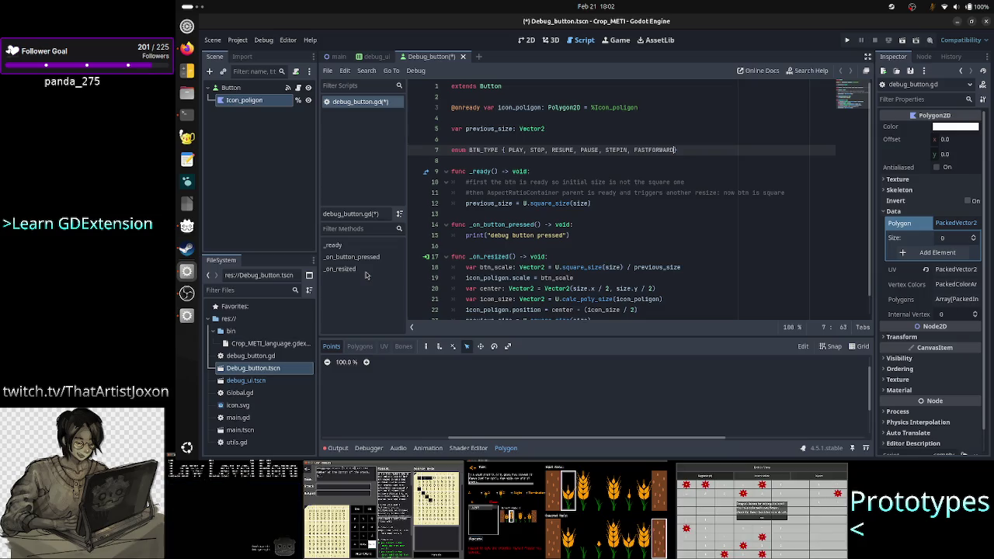
key("BackSpace")
key("BackSpace")
key("BackSpace")
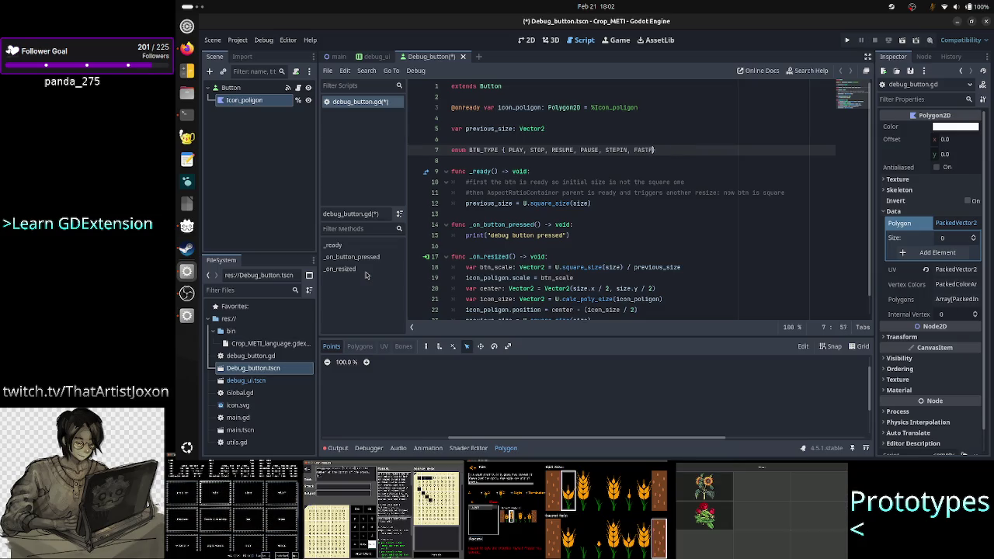
key("BackSpace")
type(", FASTER")
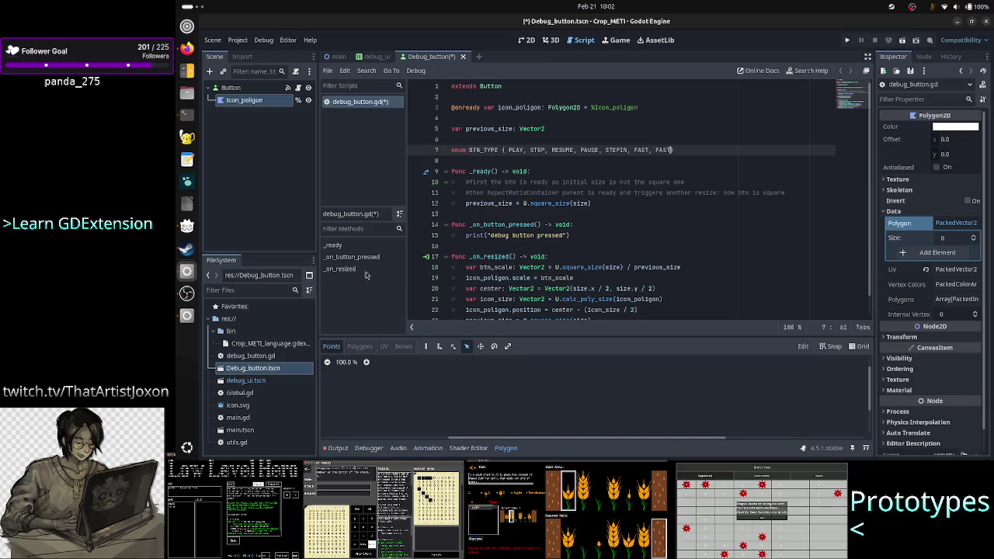
key("Down")
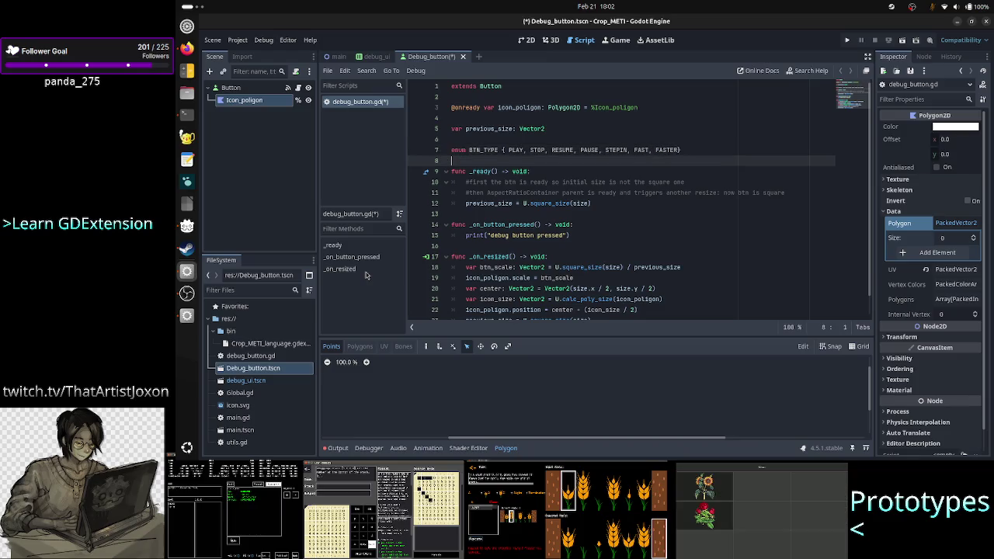
key("Return")
key("Return")
Begin a new line-9 variable btn_type_polygon_map typed as a Dictionary
key("Up")
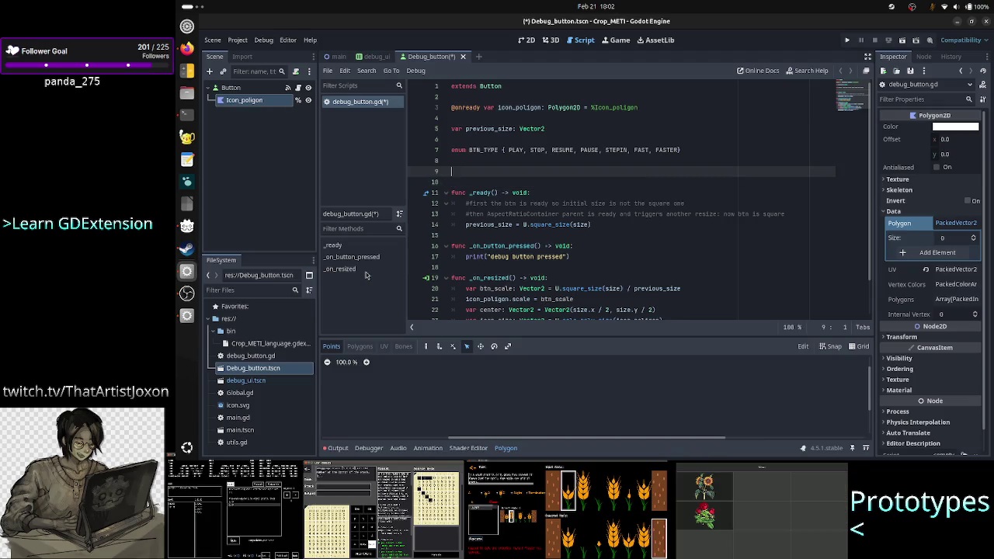
type("var")
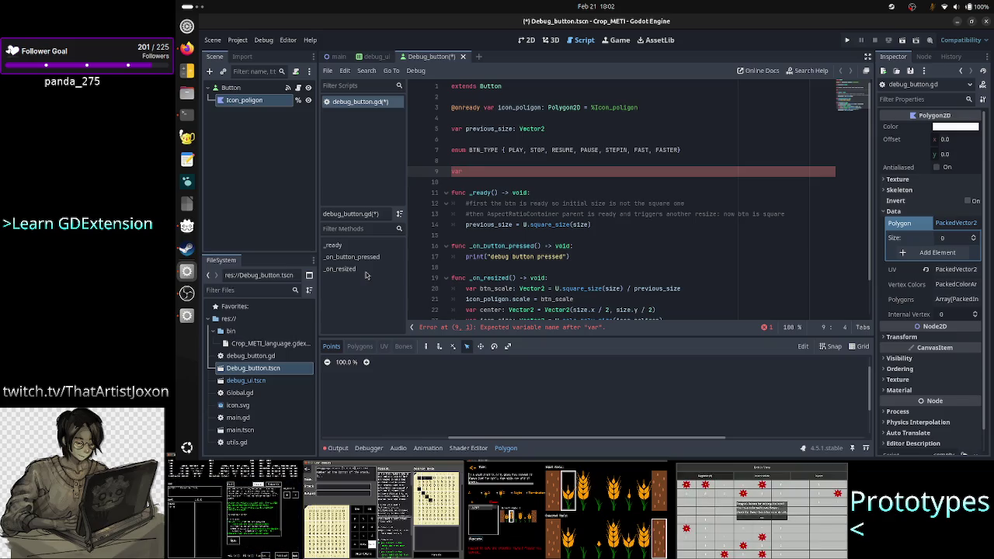
key("End")
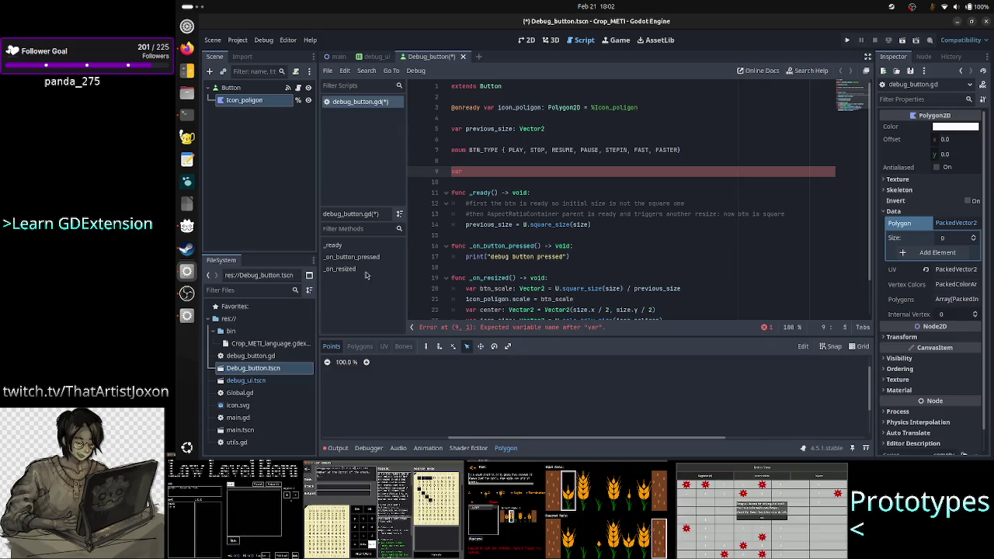
type("b")
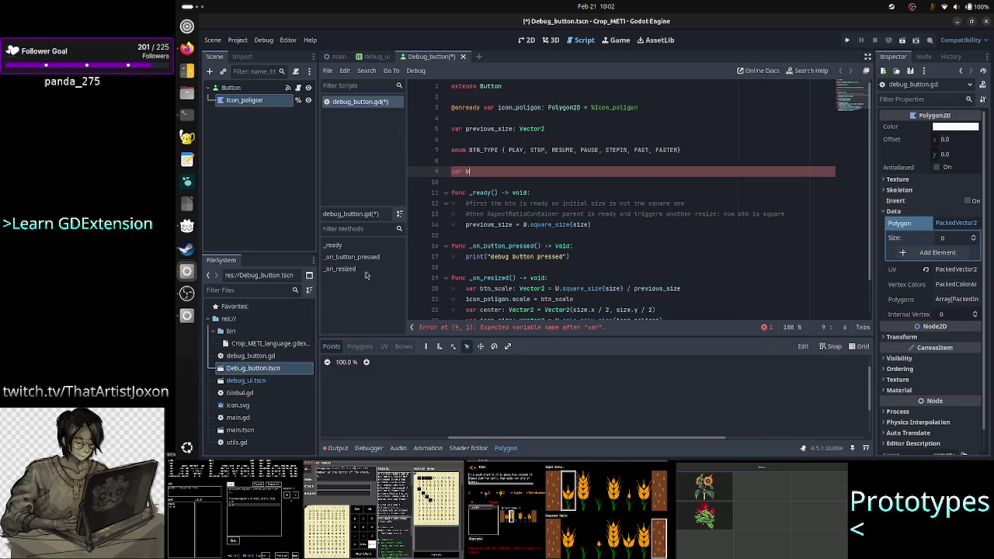
type("tn_type_poly")
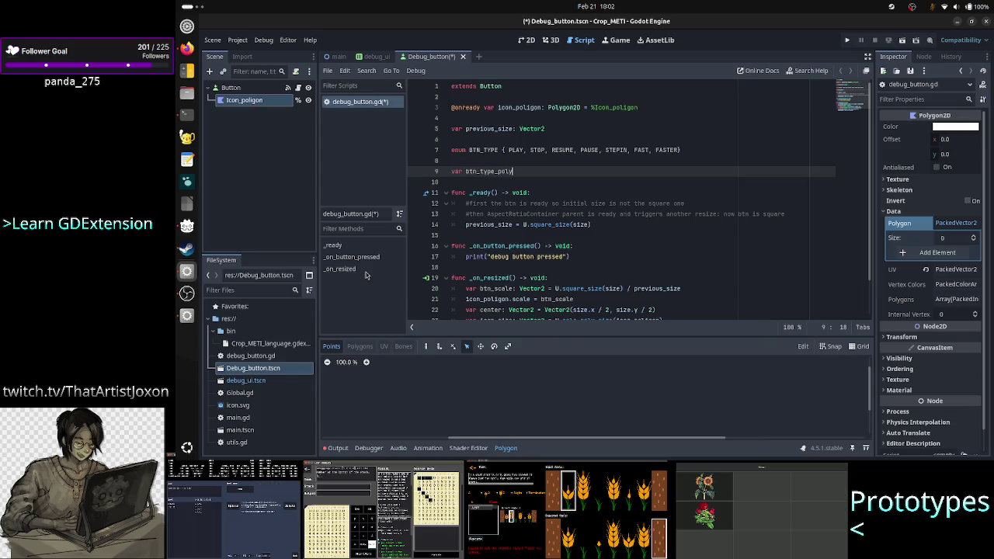
type("gon")
type("_map")
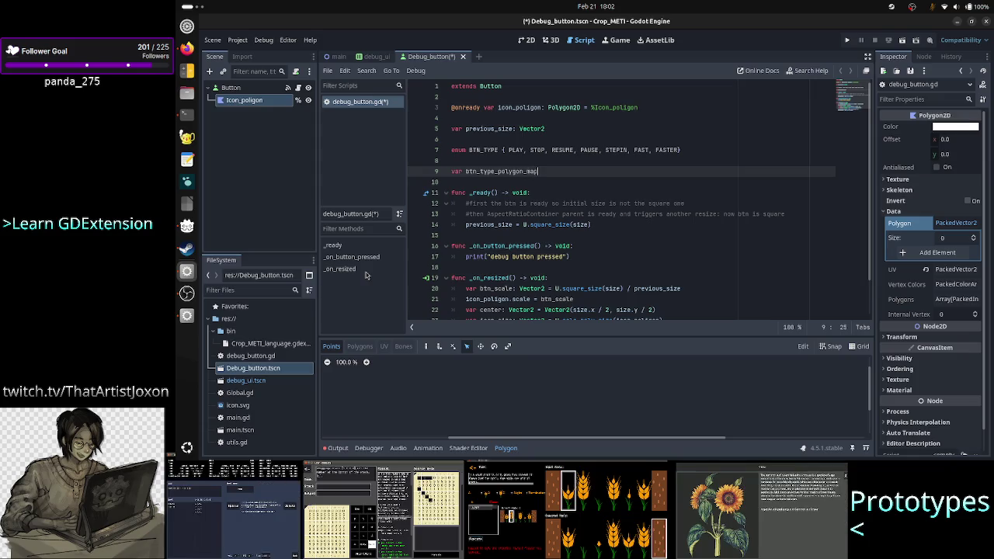
type(": Dic")
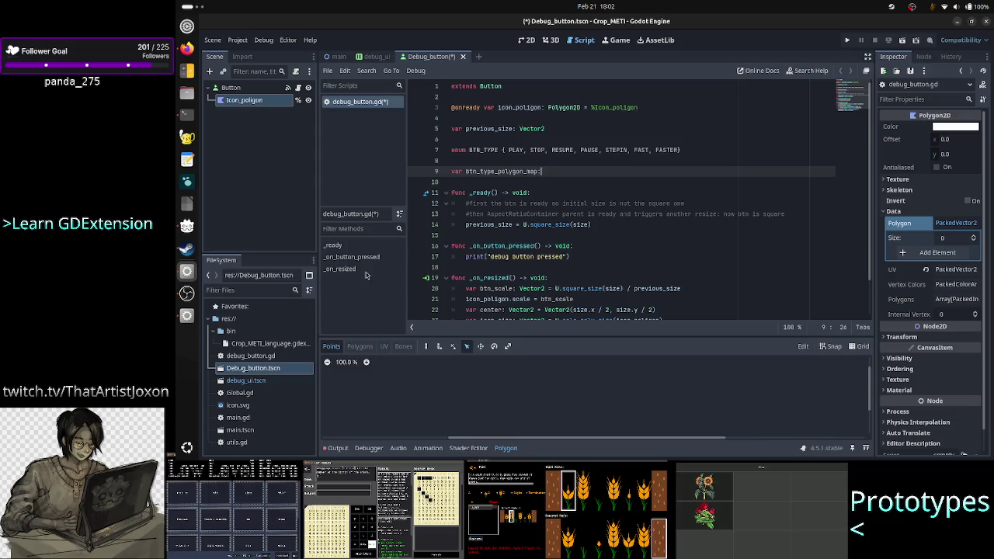
key("Return")
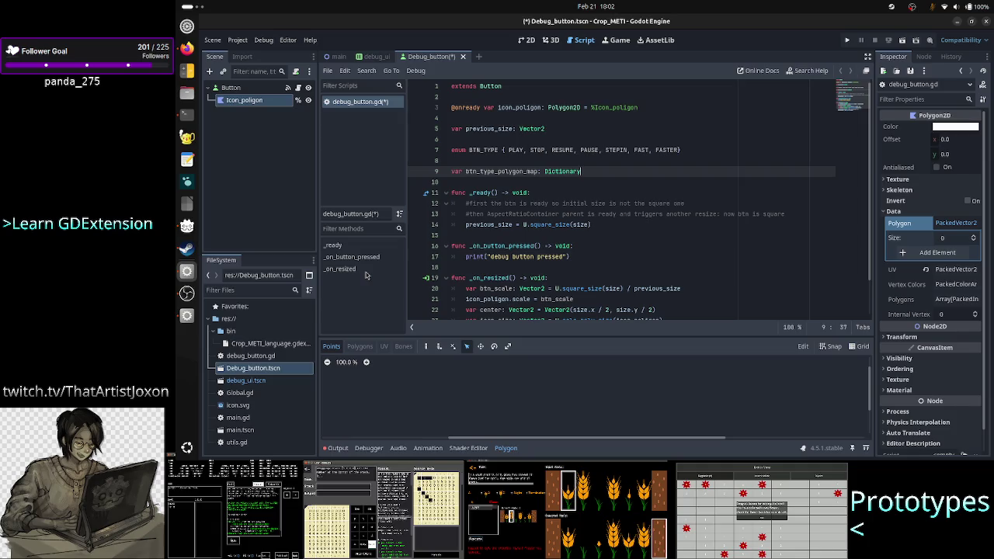
Give the dictionary an int key type, correcting the mistyped INT
type("[")
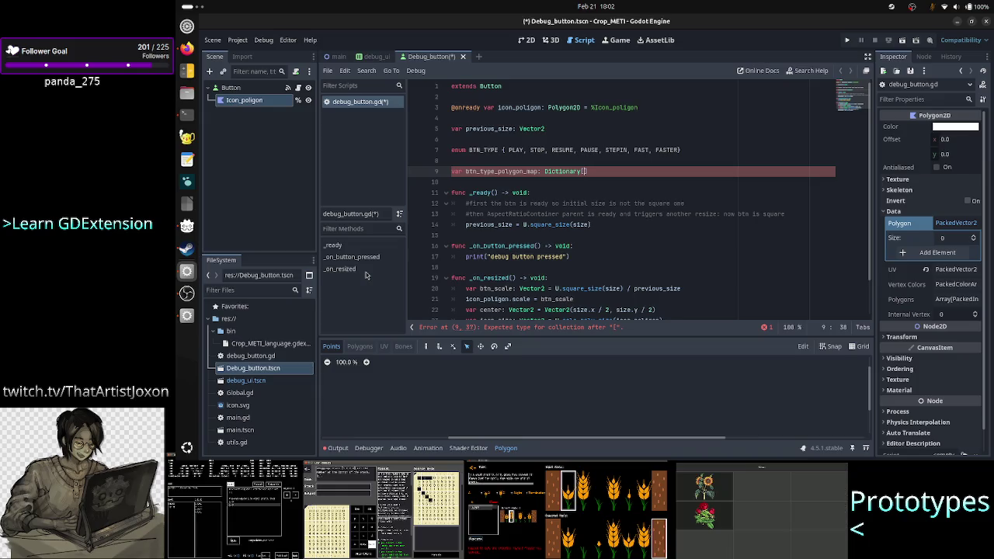
type("INT,")
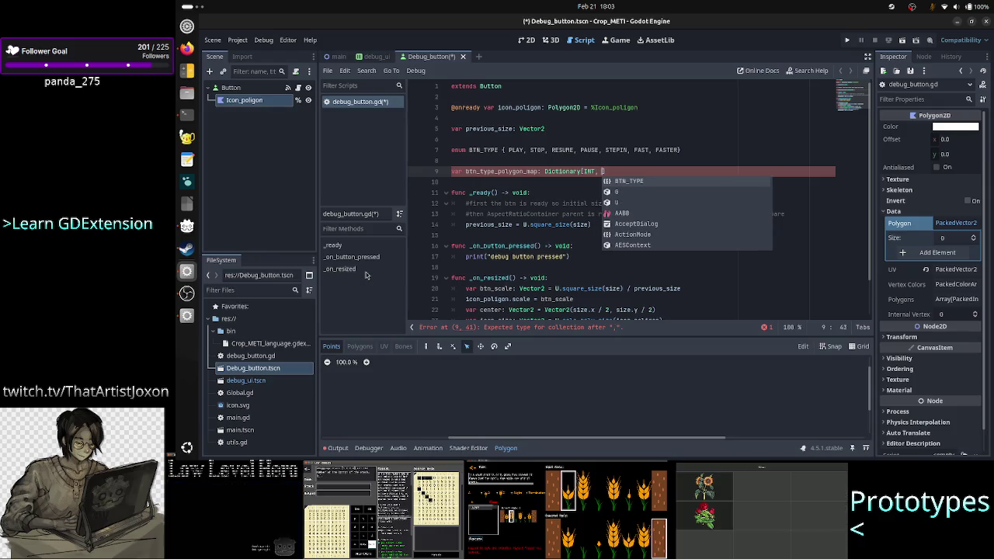
key("BackSpace")
key("BackSpace")
key("BackSpace")
type("In")
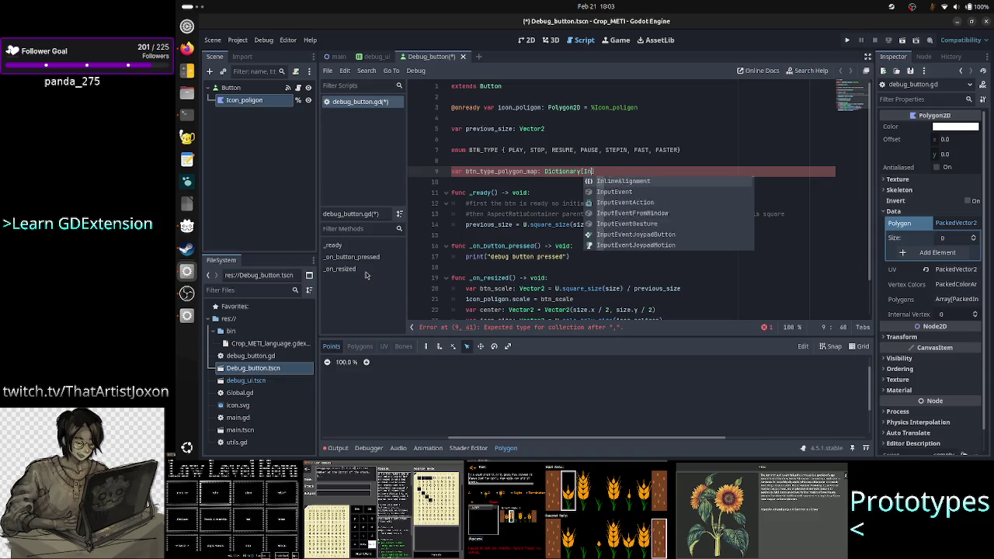
type("t")
key("Down")
key("Down")
key("Down")
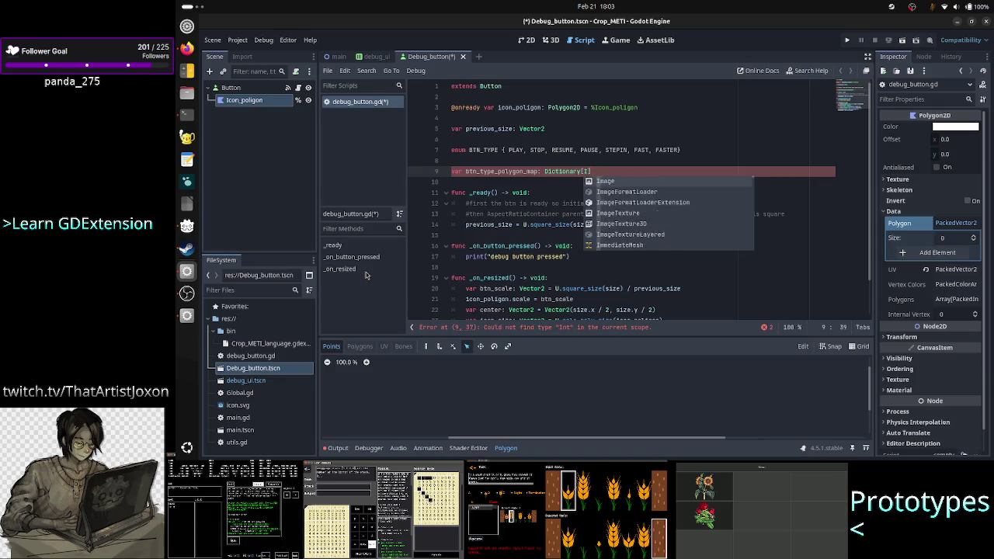
key("Return")
type(",")
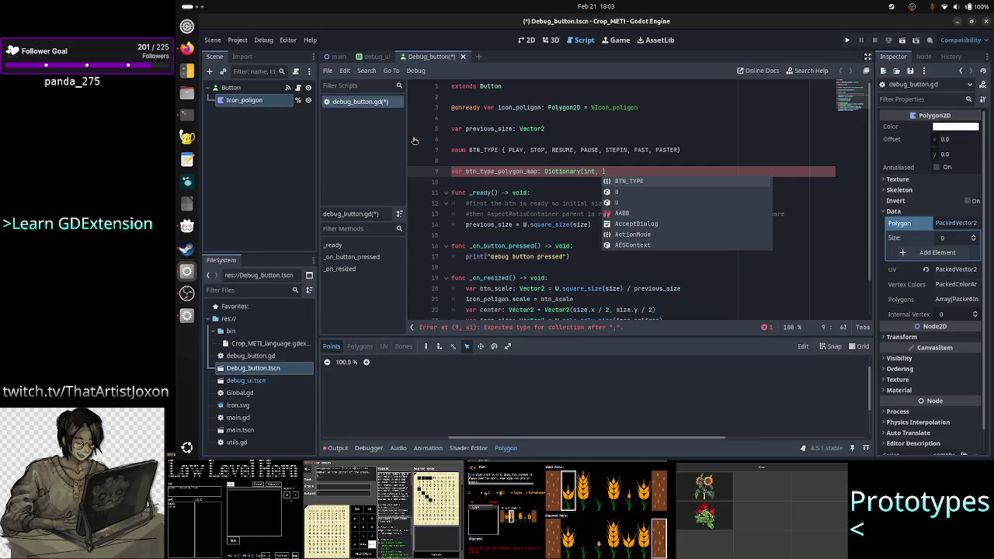
Open the Polygon2D class reference from Search Help, then return to debug_button.gd
left_click(811, 71)
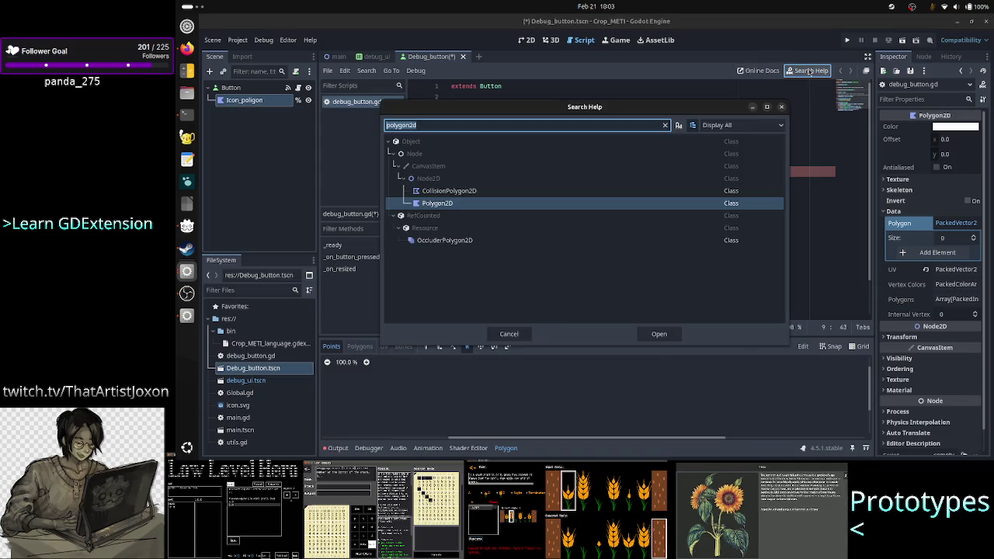
key("Return")
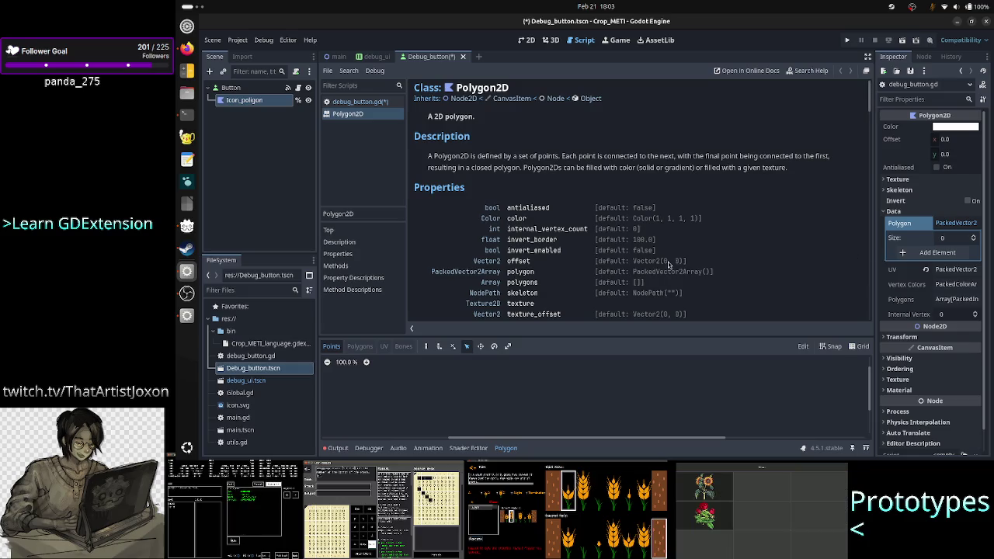
left_click(370, 102)
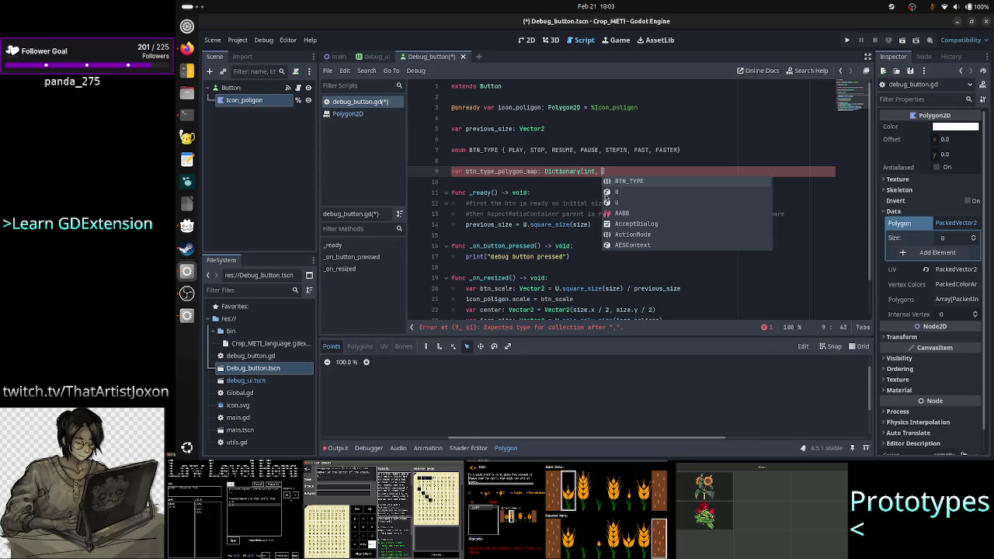
Set the map's value type to PackedVector2Array and open its braces with a PLAY: entry
type("PackedVec")
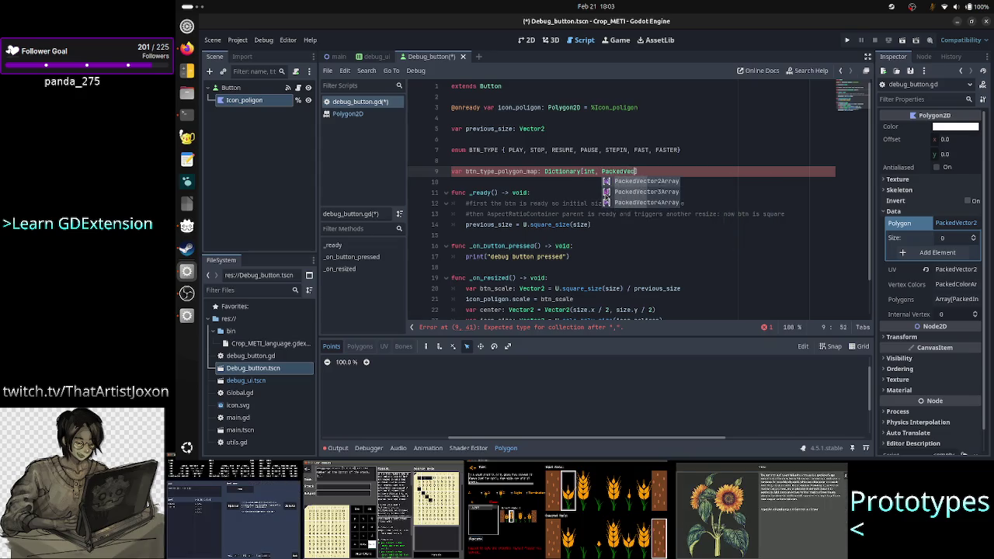
key("Return")
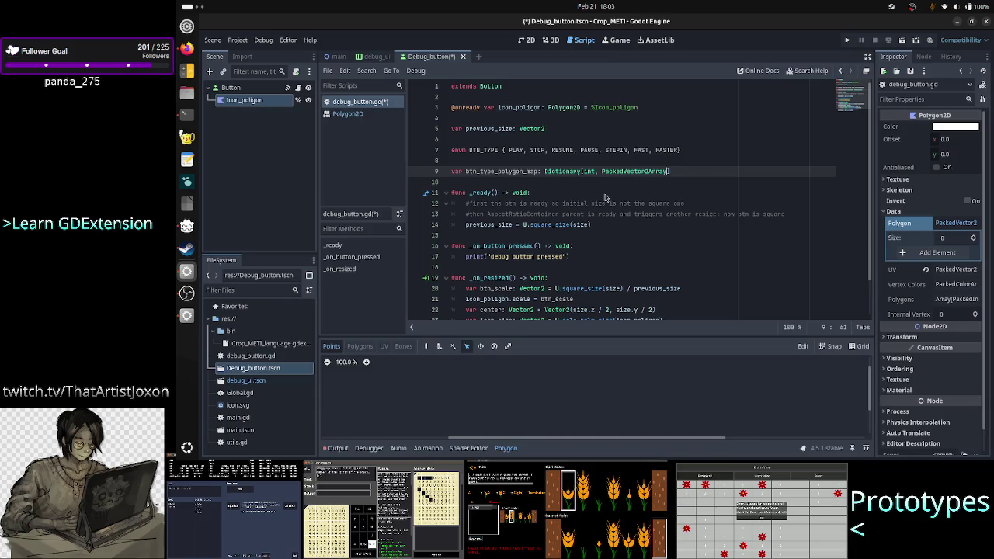
type(" = {")
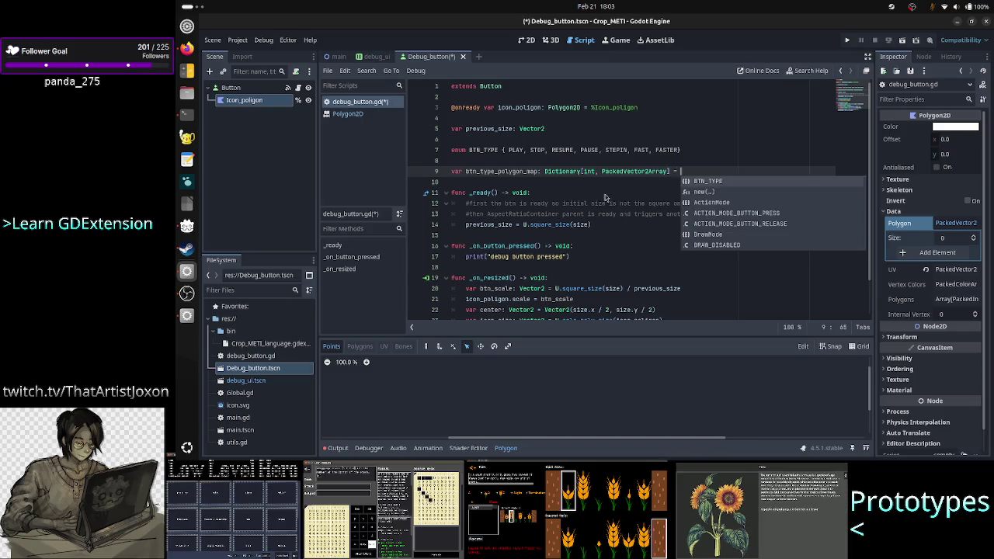
key("Return")
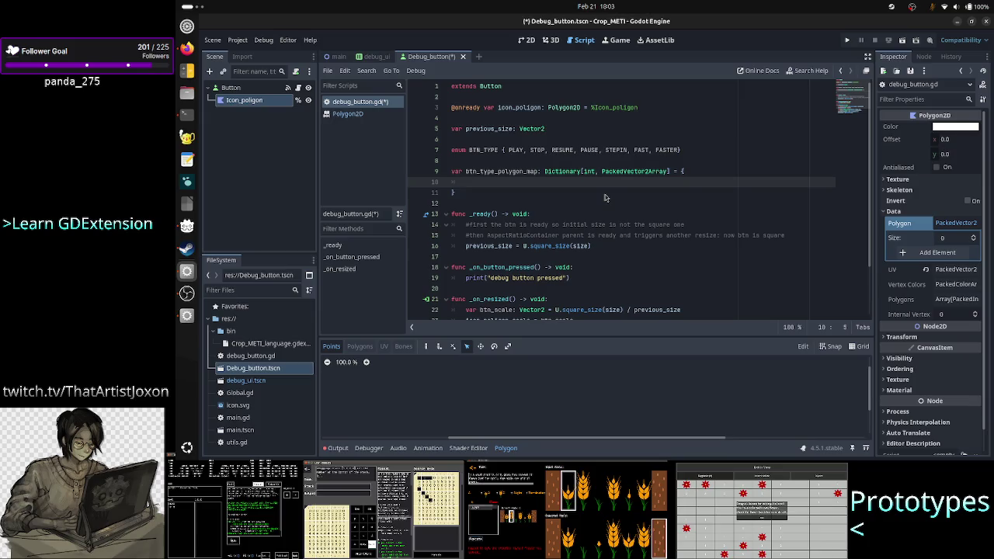
type("\"\"")
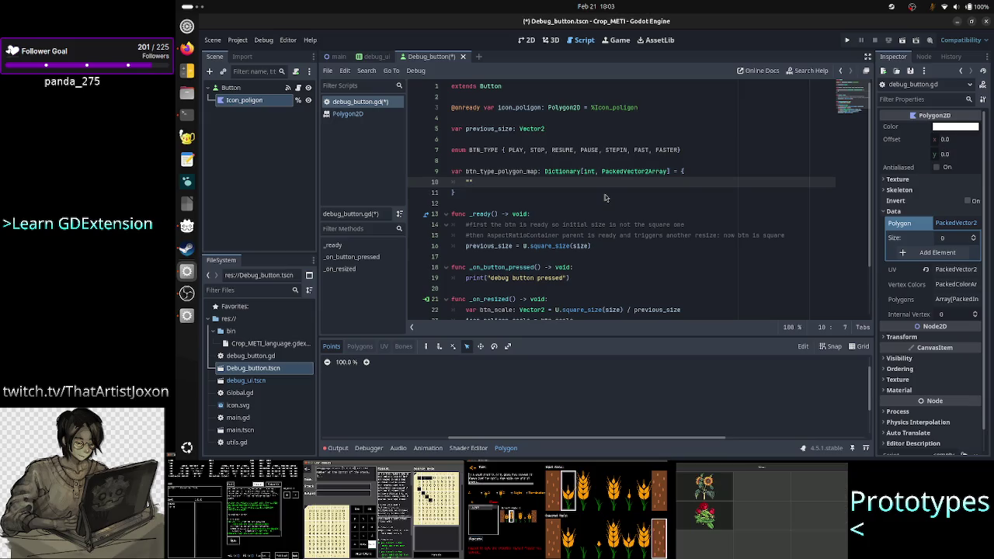
key("BackSpace")
type("\"")
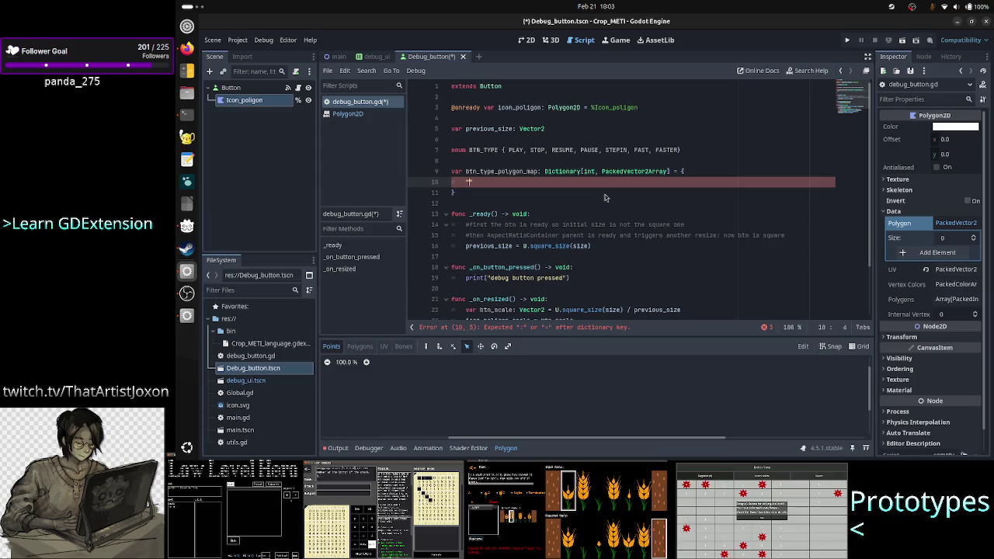
type("\"")
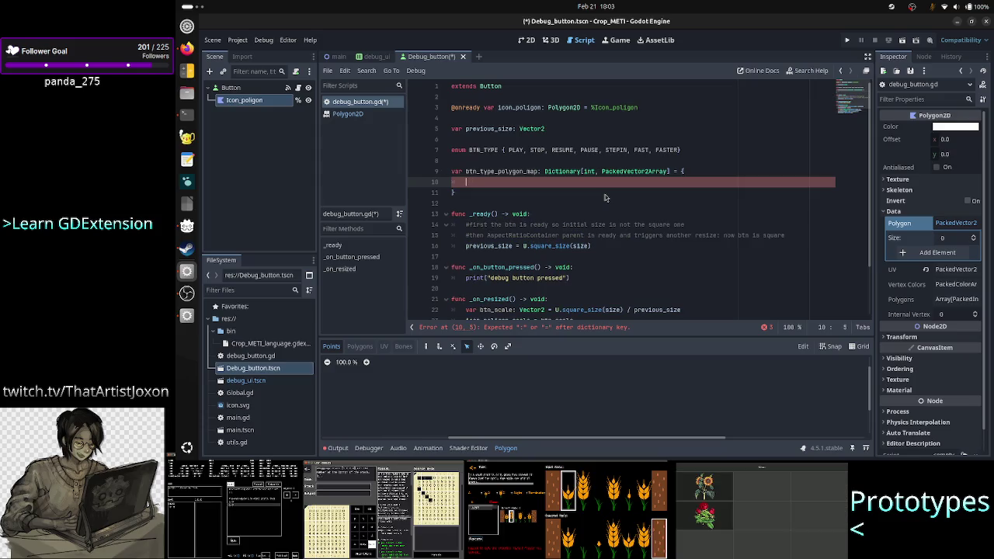
type("PLAY")
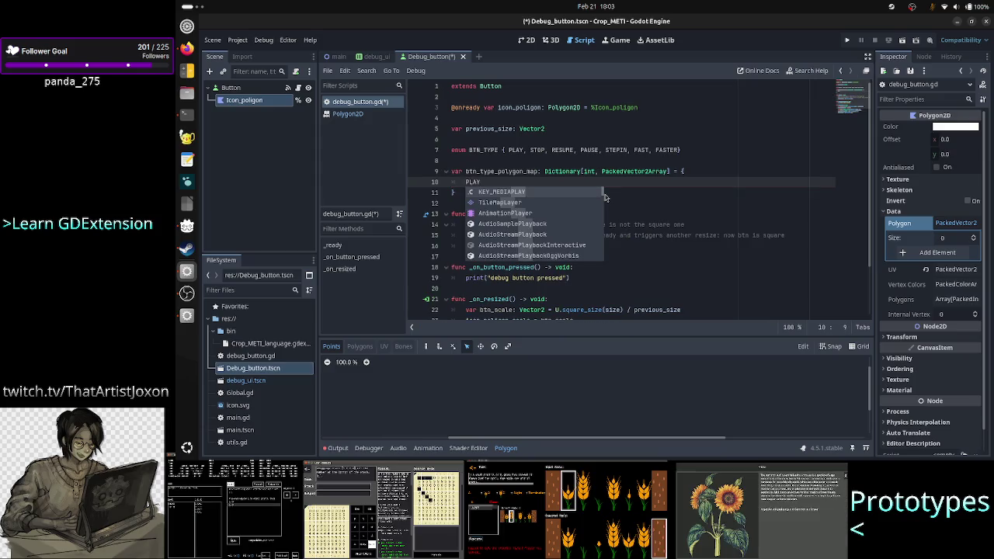
type(":")
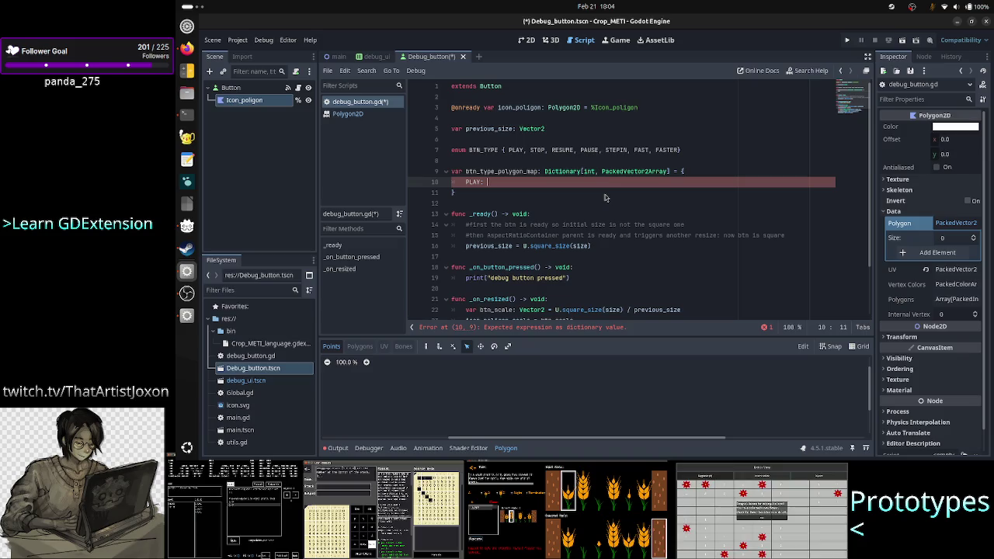
Map the PLAY entry to get_triangle_poly(), replacing the initial get_square name
type("get_")
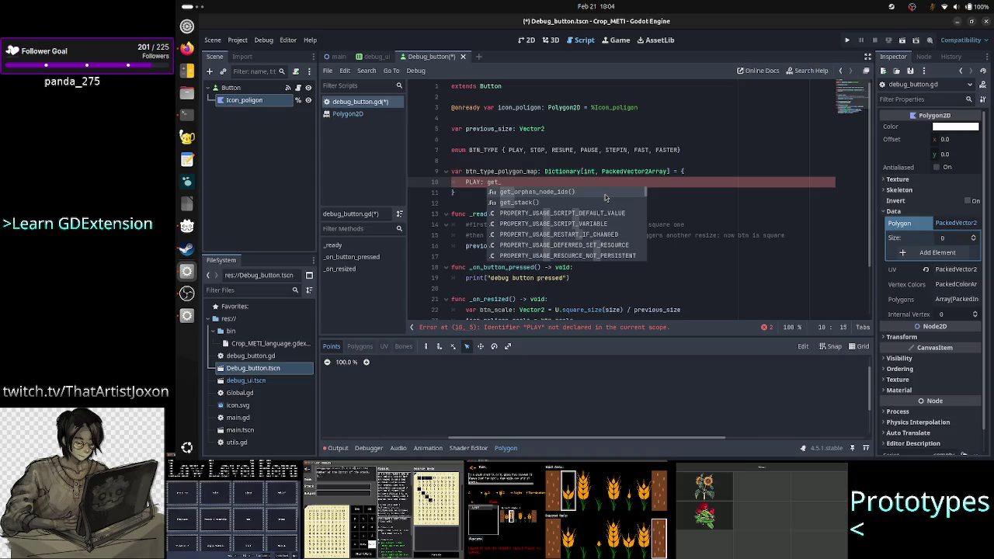
type("s")
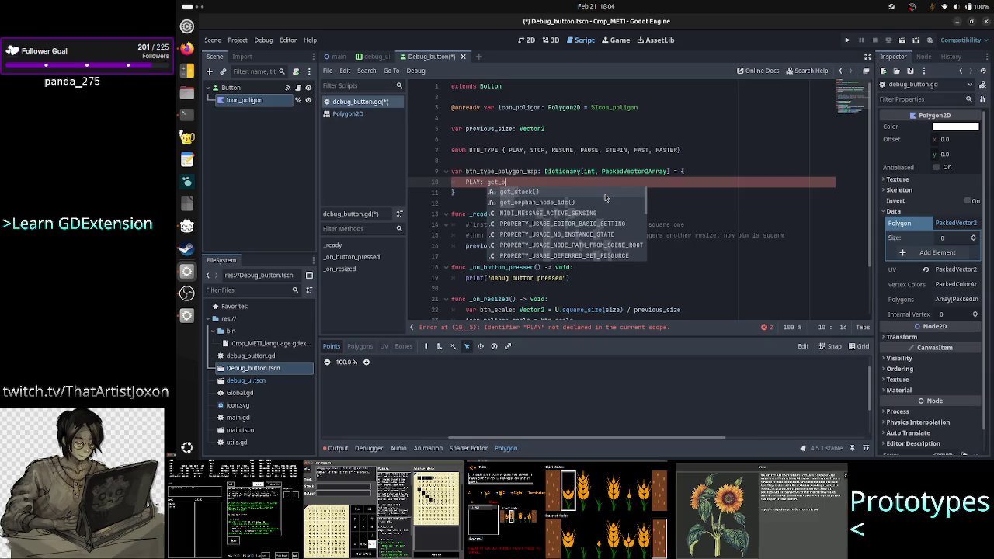
type("quare")
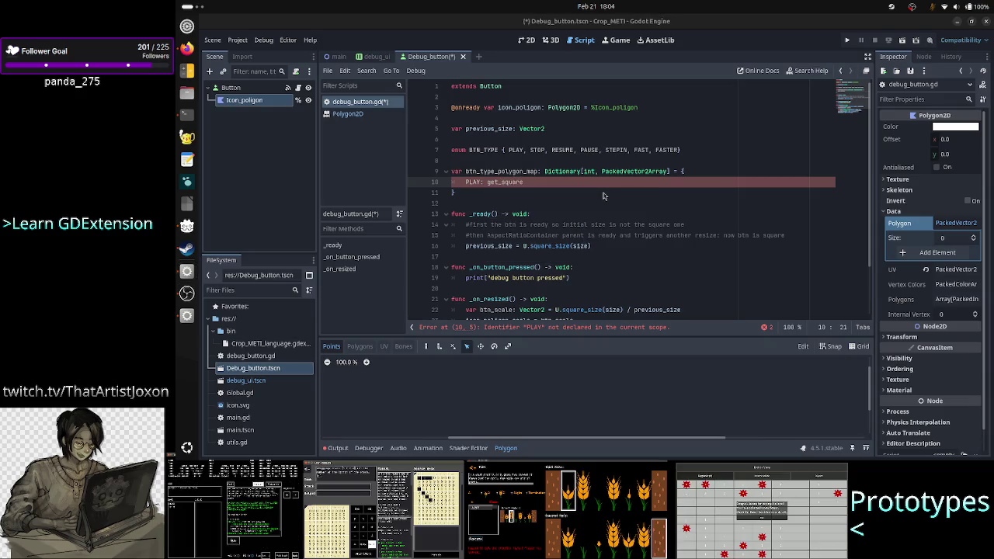
key("alt+Tab")
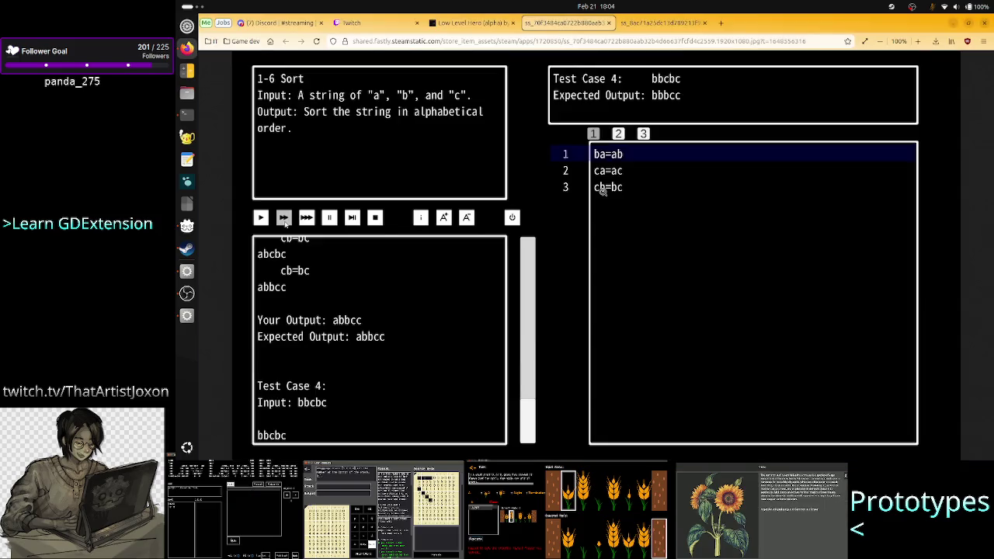
key("alt+Tab")
key("BackSpace")
key("BackSpace")
key("BackSpace")
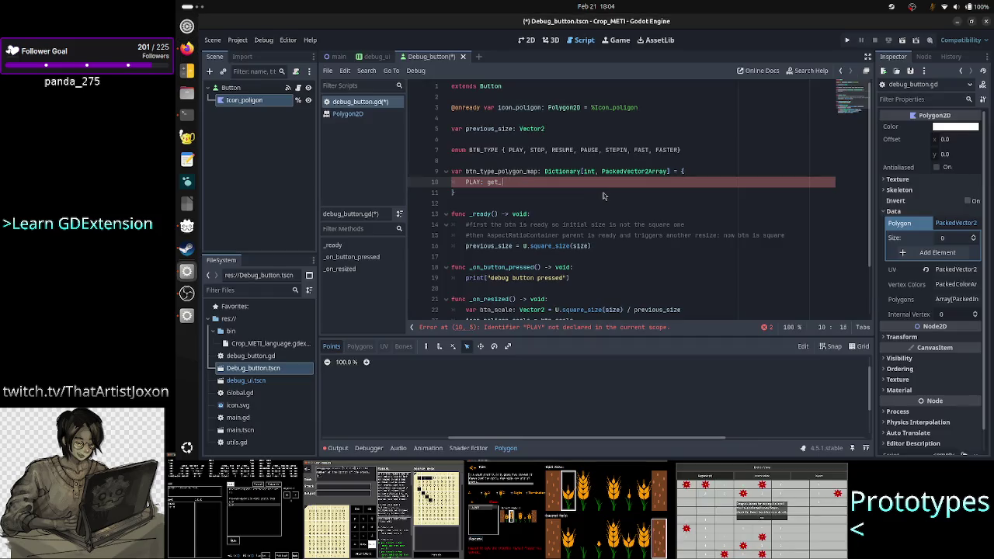
type("triangle")
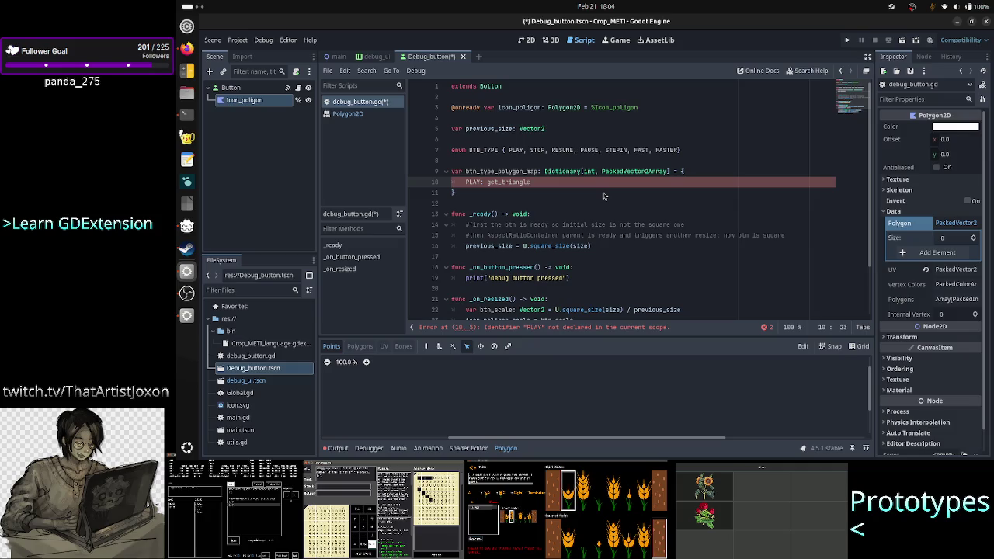
type("_poly")
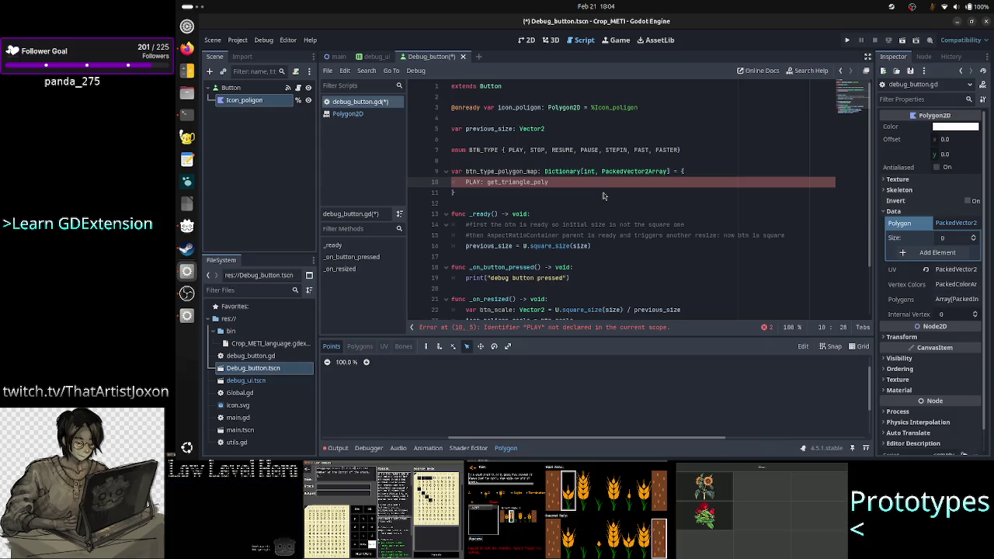
double_click(630, 171)
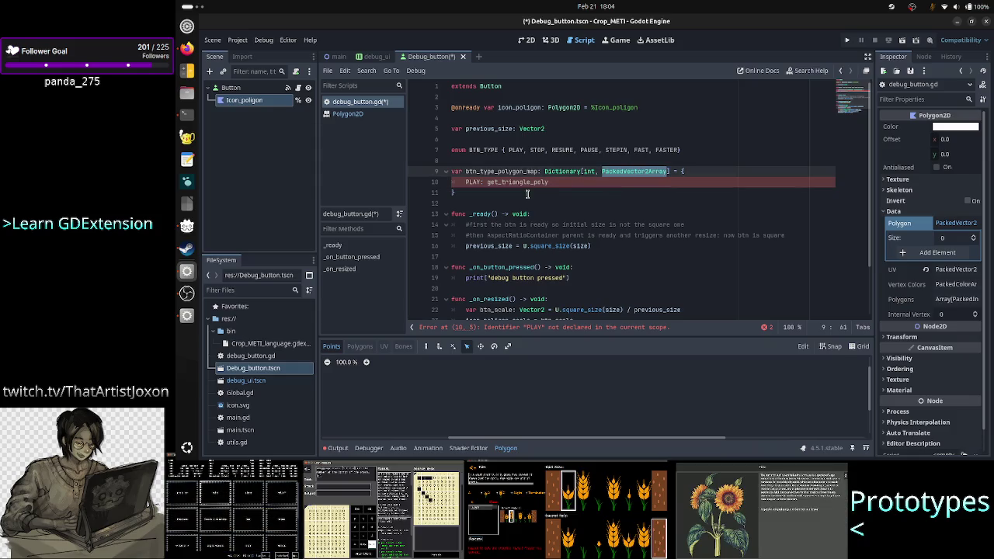
left_click(557, 182)
type("()")
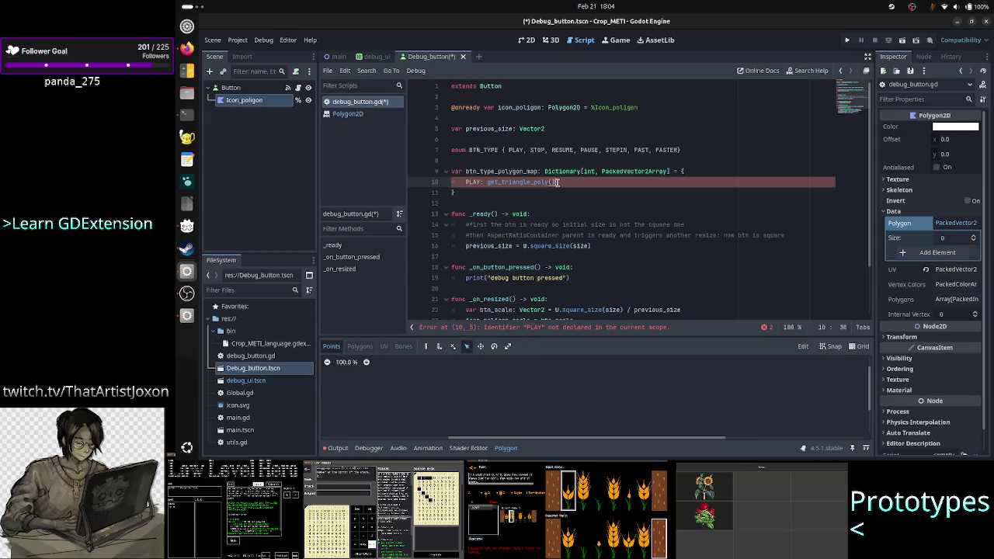
type(",")
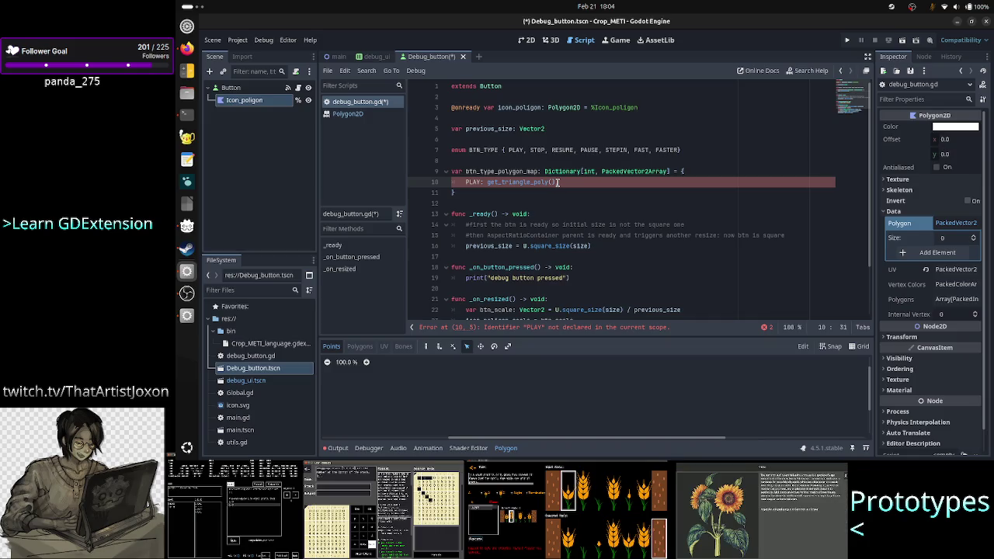
Prefix the PLAY key with BTN_TYPE. and add a trailing comma
key("Home")
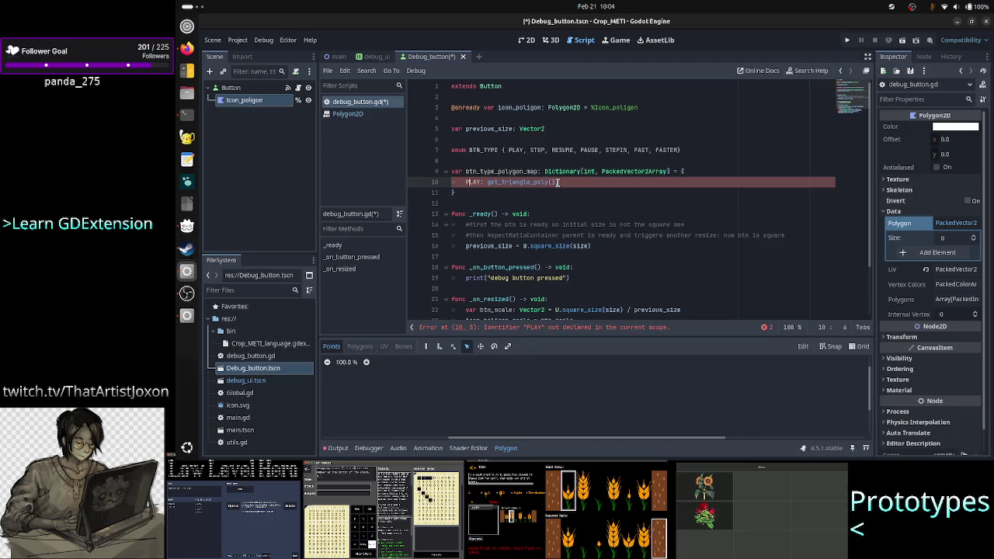
key("Left")
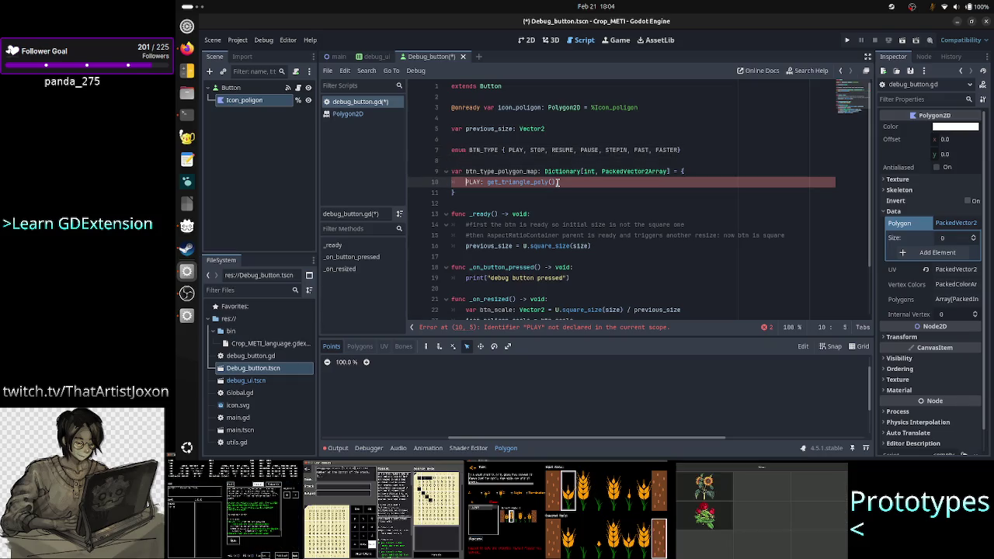
type("BTN_TYPE.")
key("End")
type(",")
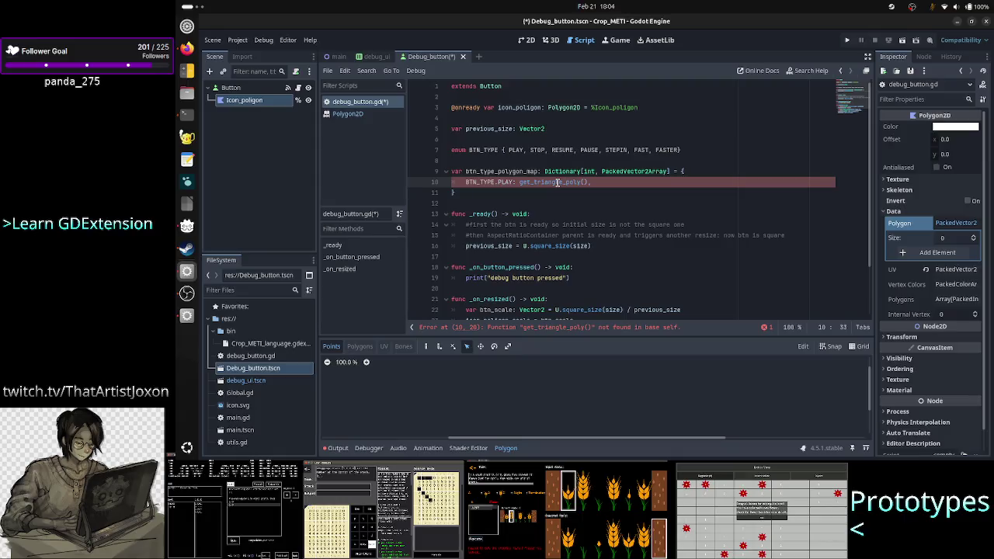
left_click(557, 182)
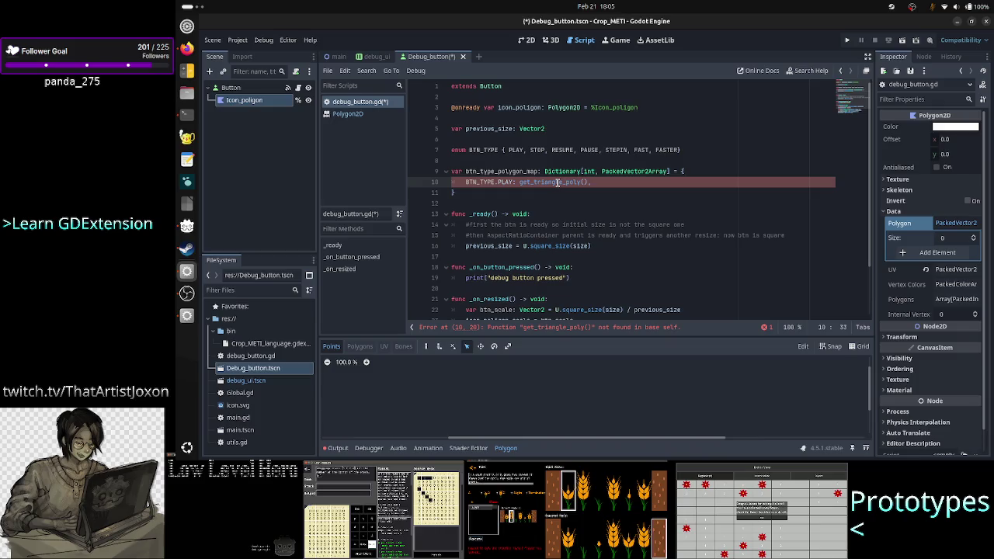
key("Down")
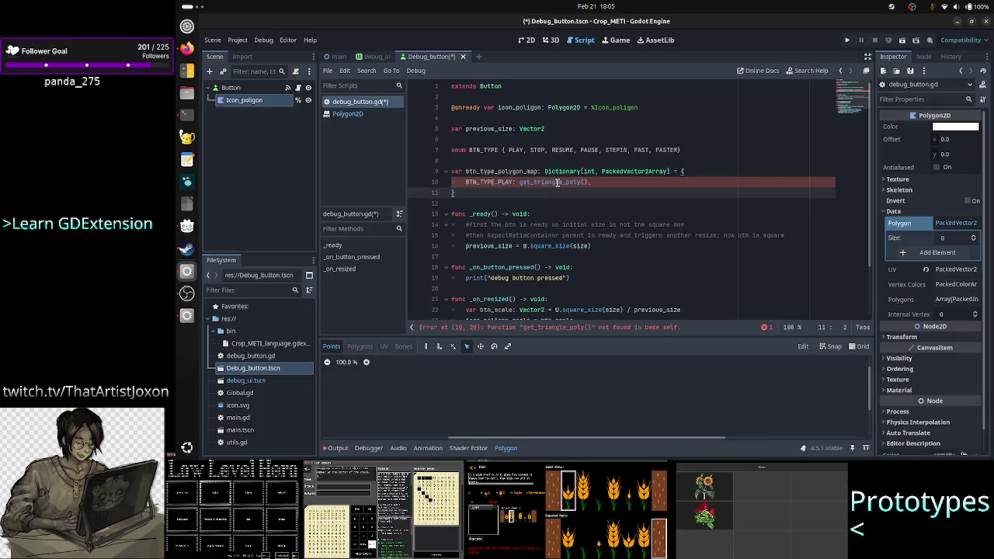
key("Right")
left_click(557, 181)
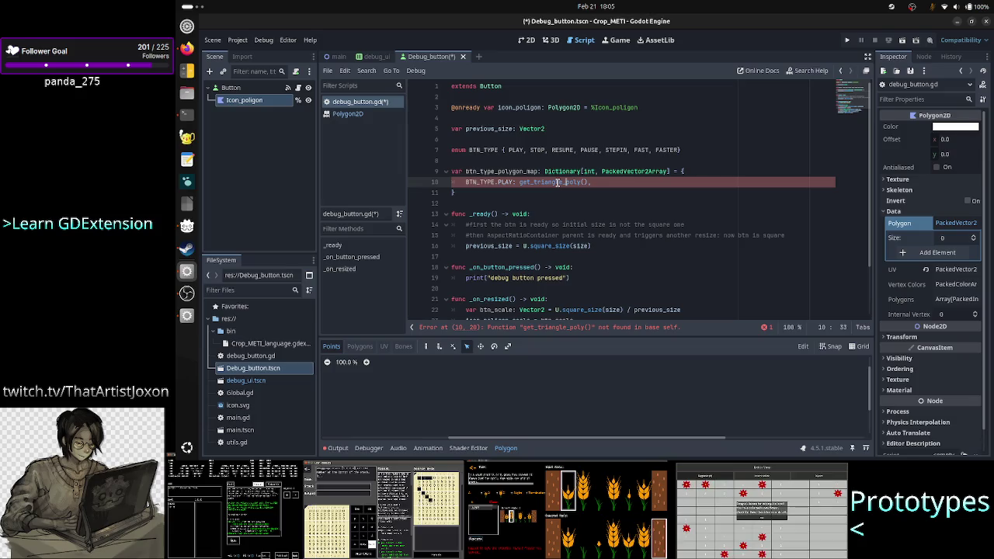
key("ctrl+Left")
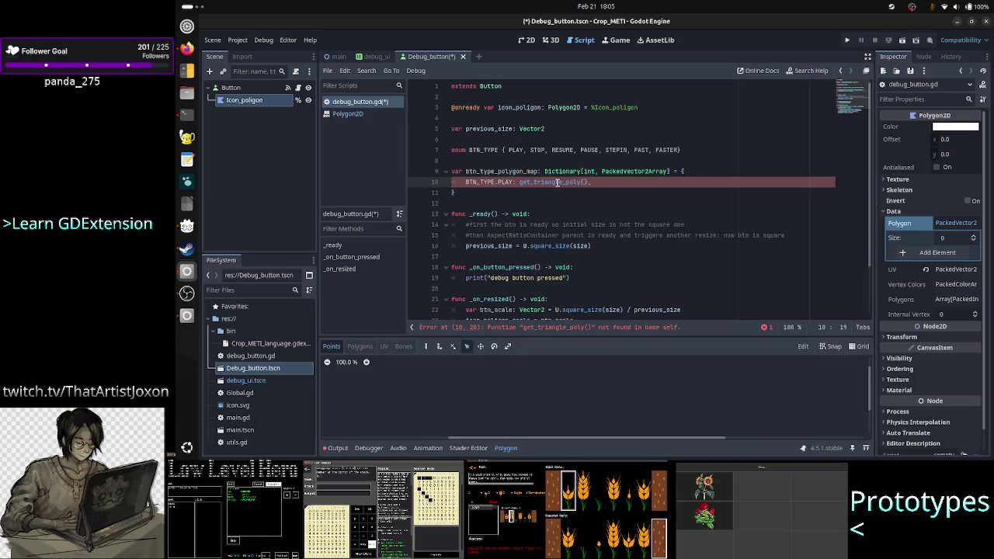
key("Right")
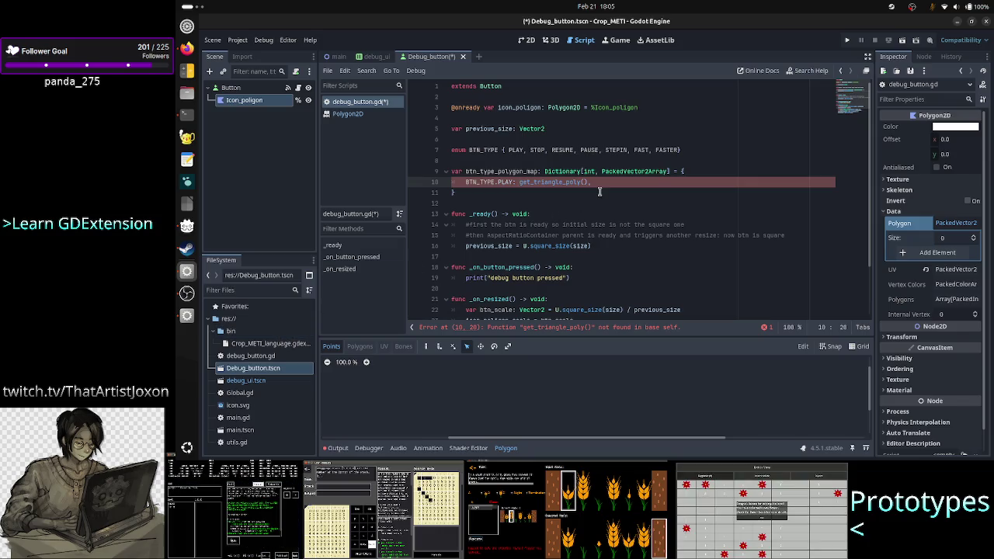
Start a func get_triangle_ declaration at the end of the script
left_click(536, 214)
key("Down")
key("Down")
key("Down")
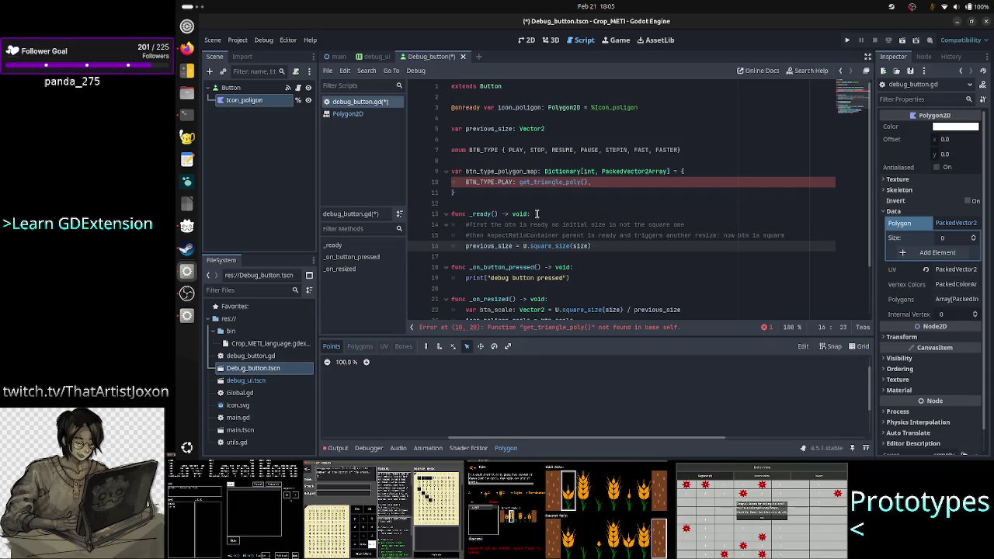
key("Down")
key("Down")
key("Down")
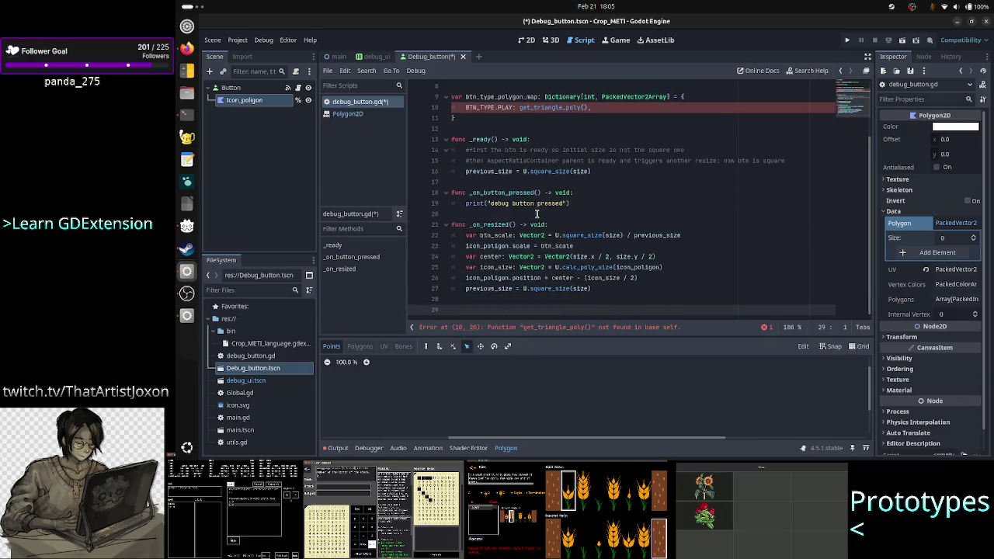
type("func get_")
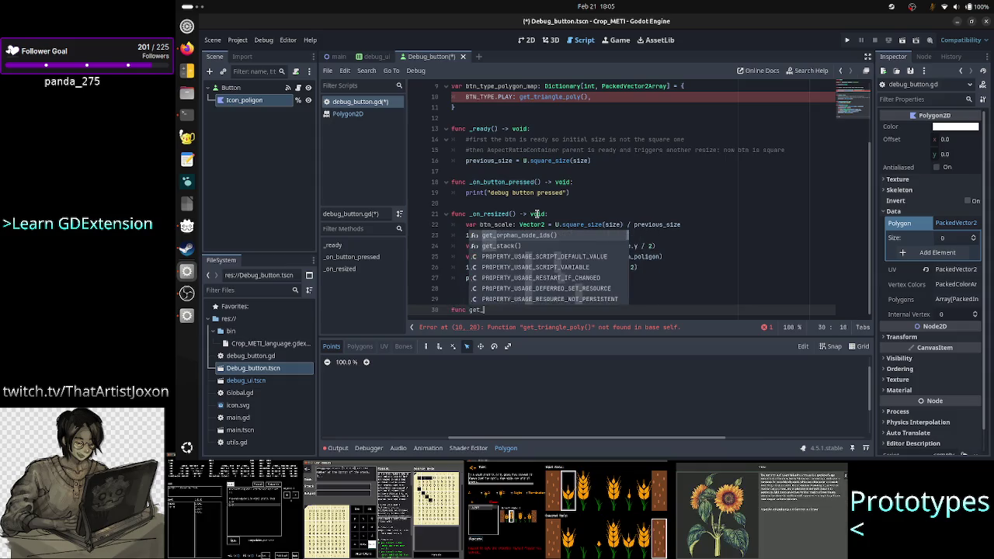
type("triangle_")
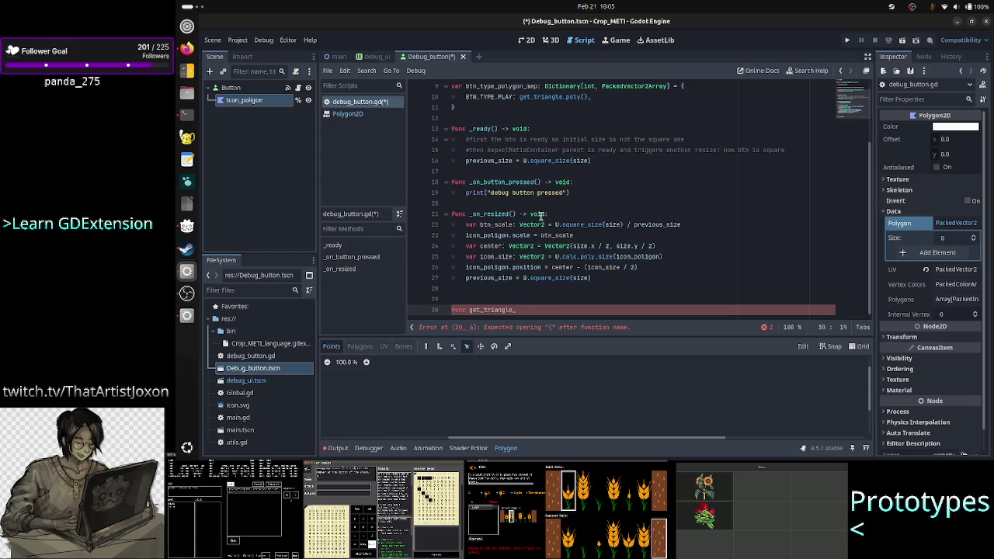
key("alt+Tab")
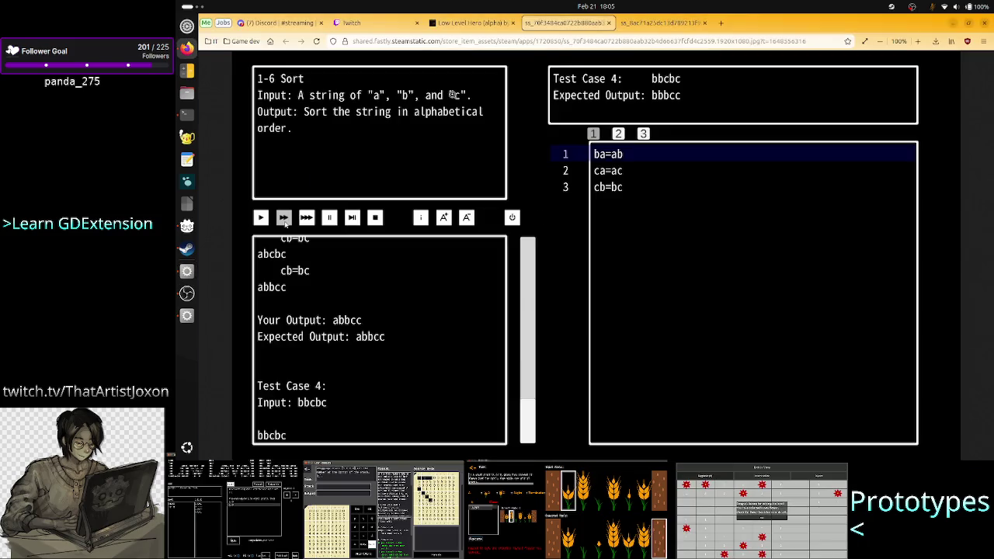
Look over the Twitch dashboard and Low Level Hero itch.io page in Firefox, then return to Godot
left_click(385, 26)
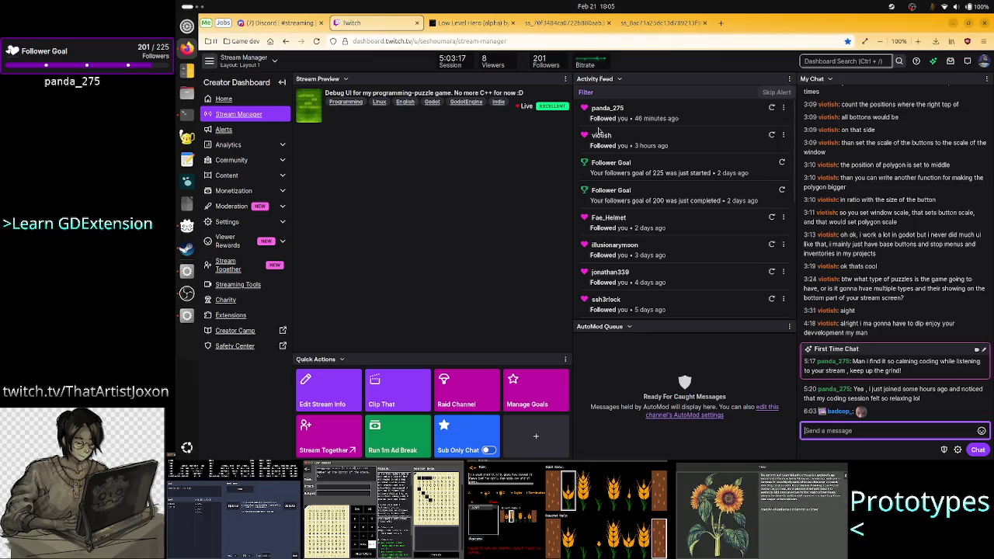
left_click(478, 29)
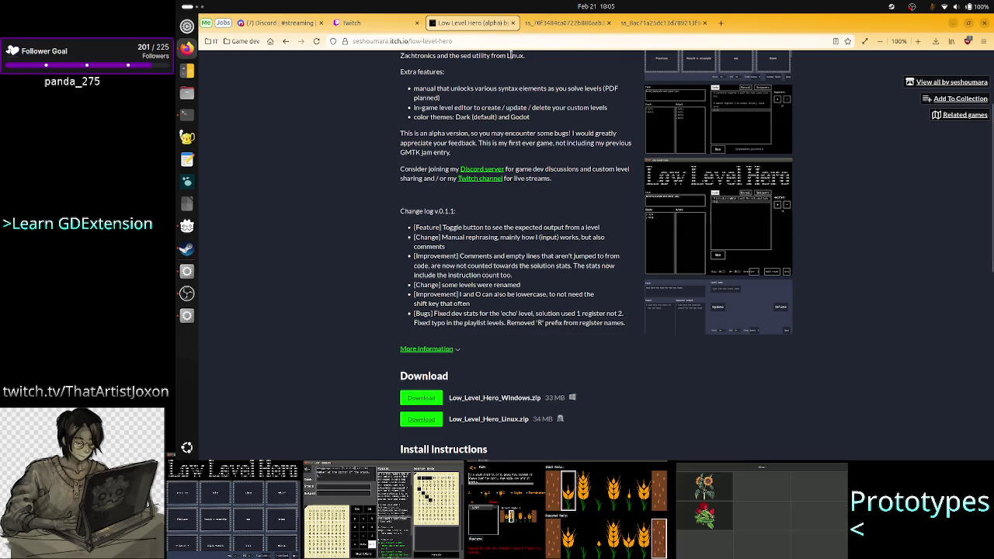
left_click(394, 29)
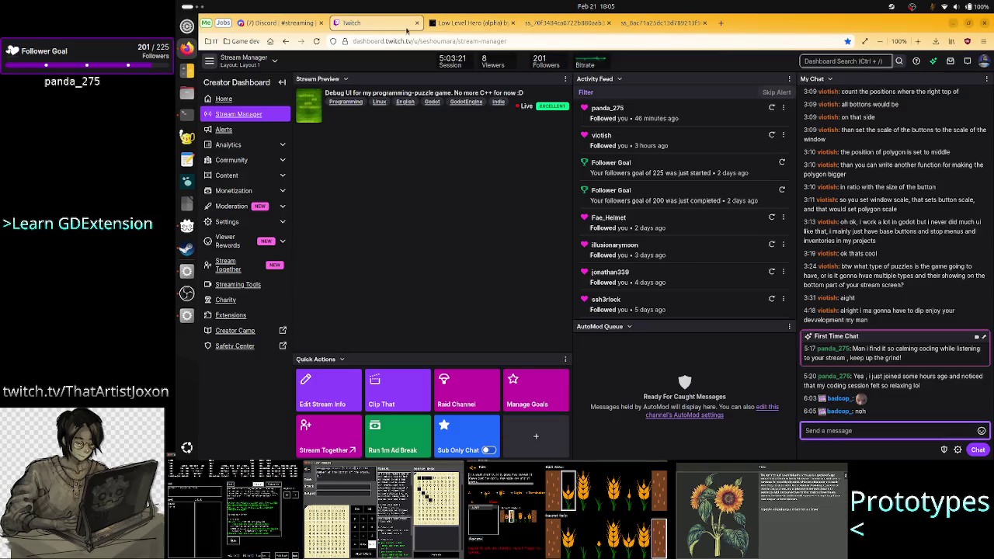
left_click(466, 23)
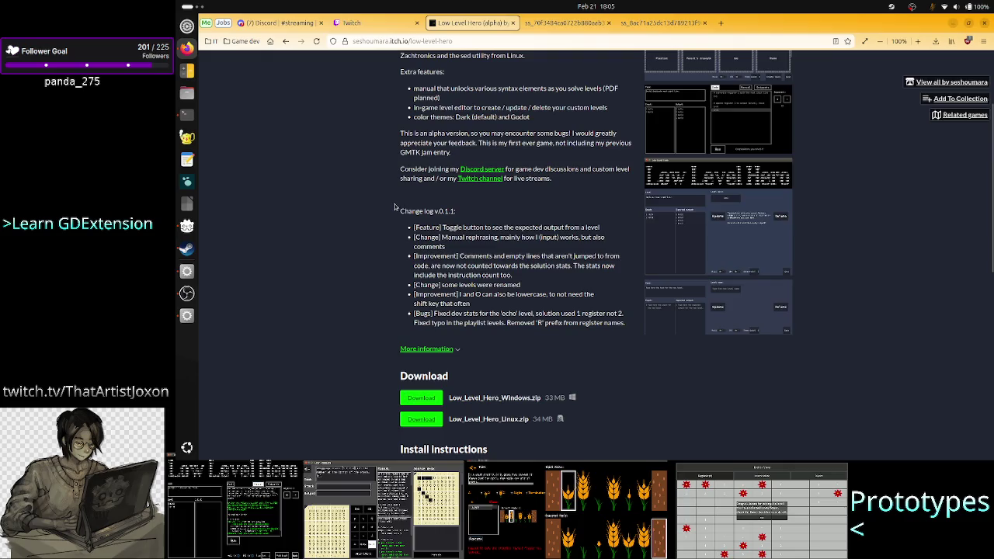
key("alt+Tab")
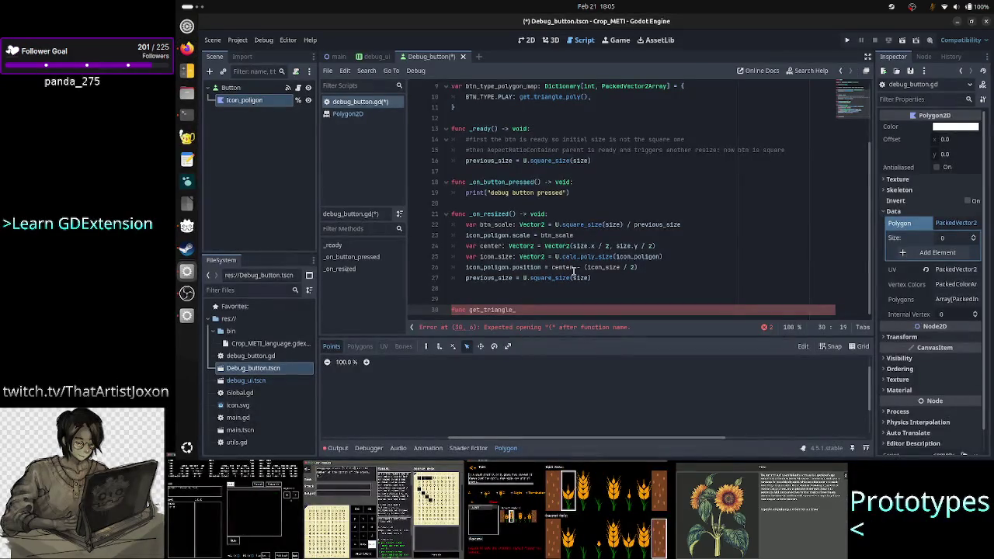
Finish line 30 as func get_triangle_poly() -> PackedVector2Array: and start a var in its body
scroll(546, 298, "up", 3)
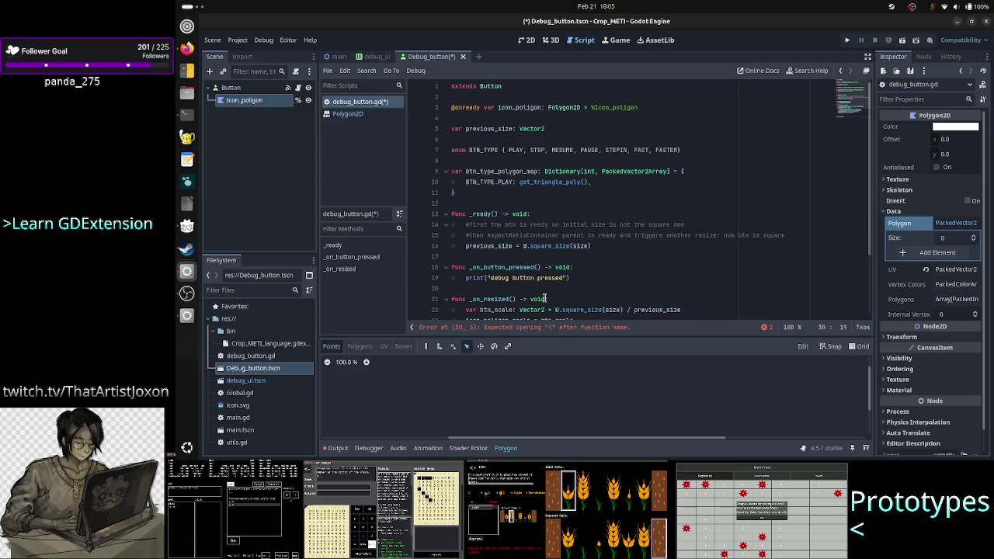
scroll(545, 298, "down", 3)
type("poly()")
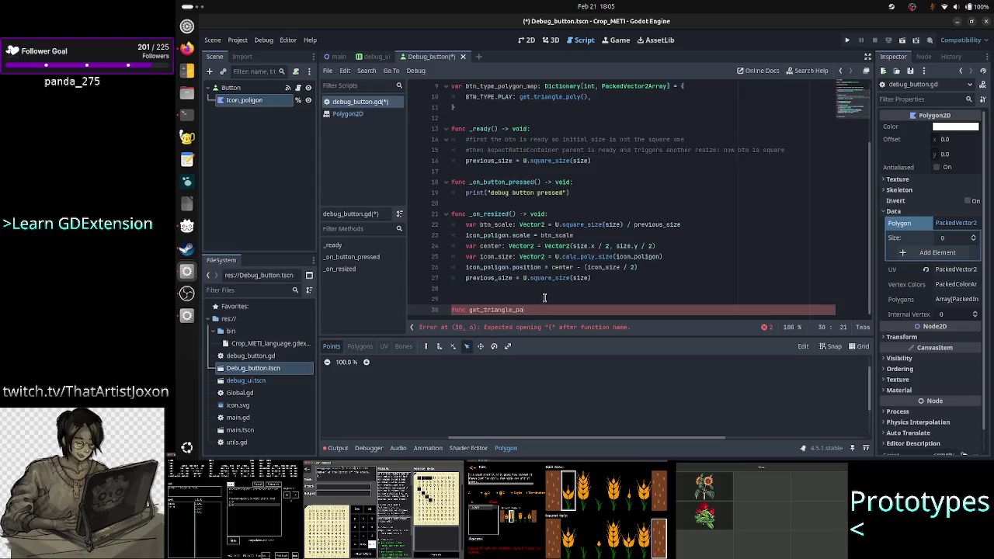
key("Home")
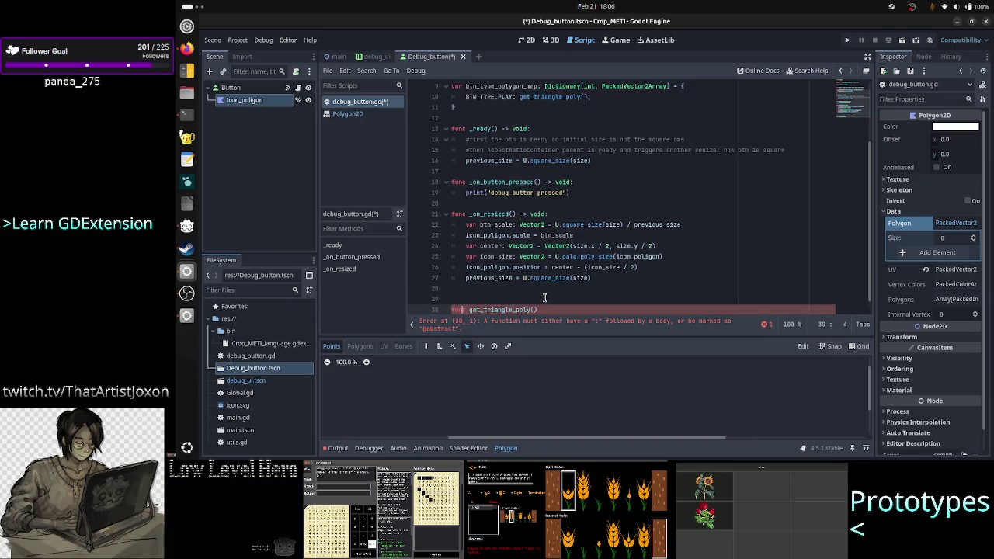
key("End")
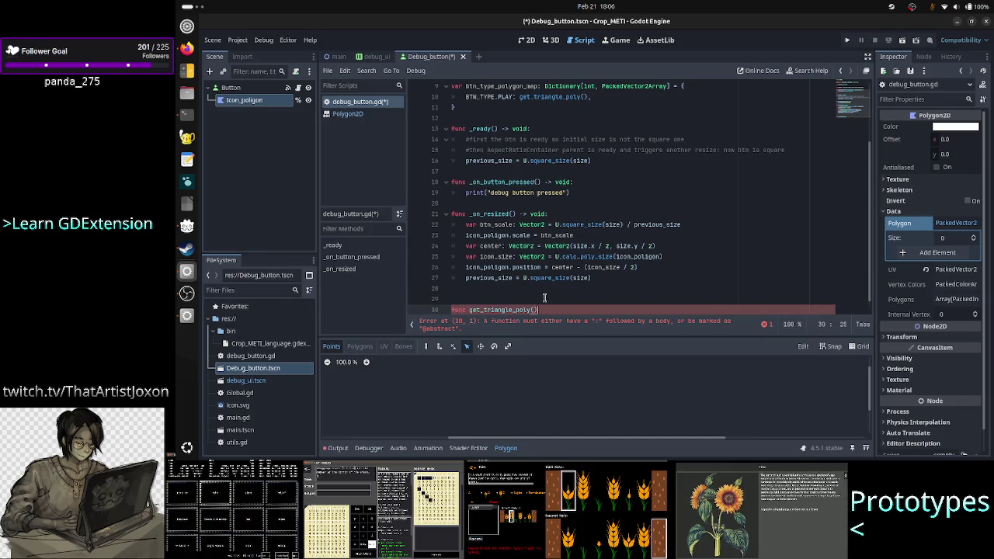
type(" -> ")
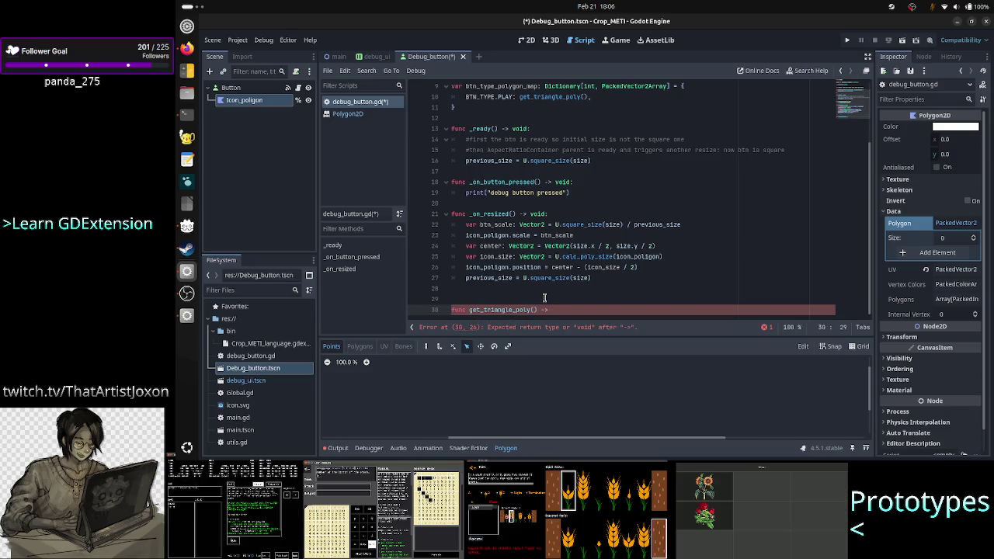
type("PackedVec")
key("Return")
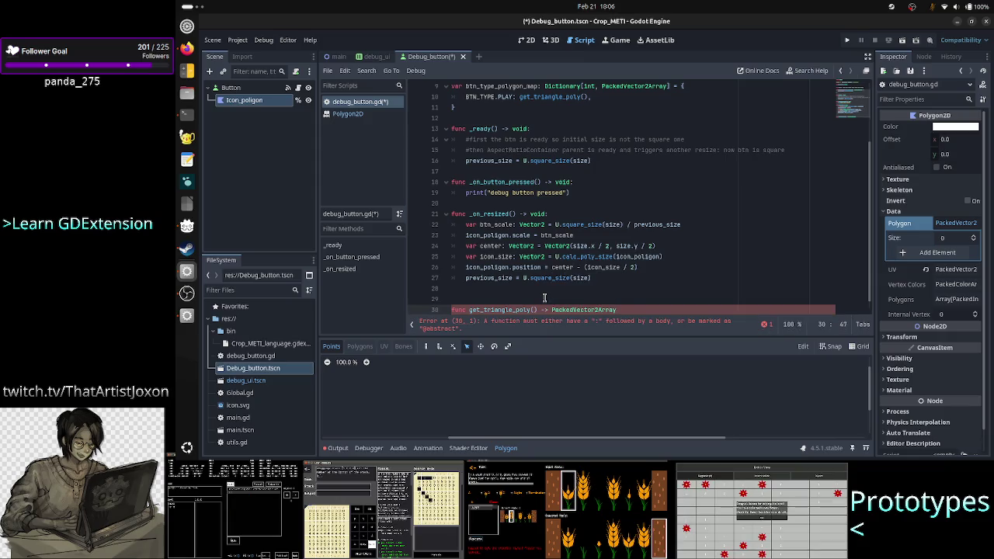
type(":")
key("Return")
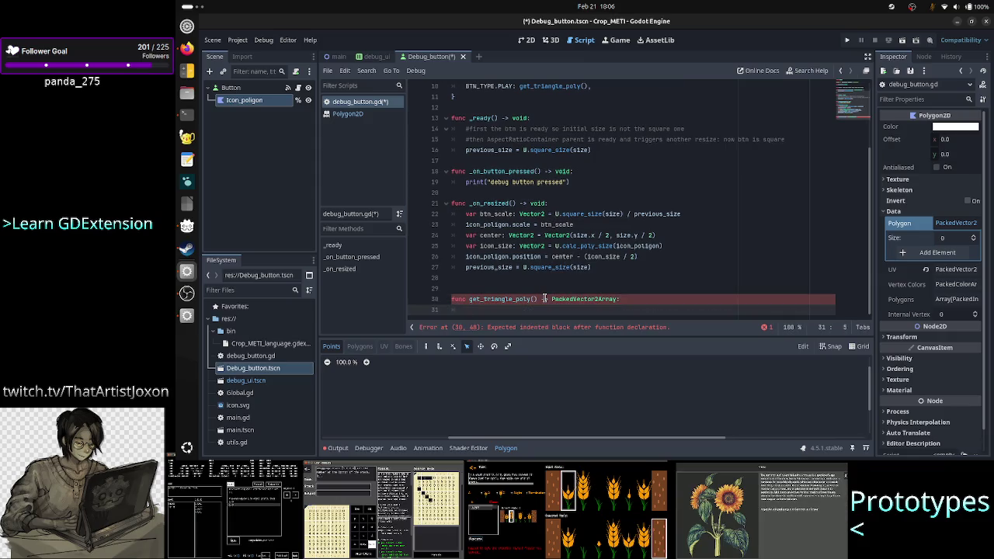
type("var")
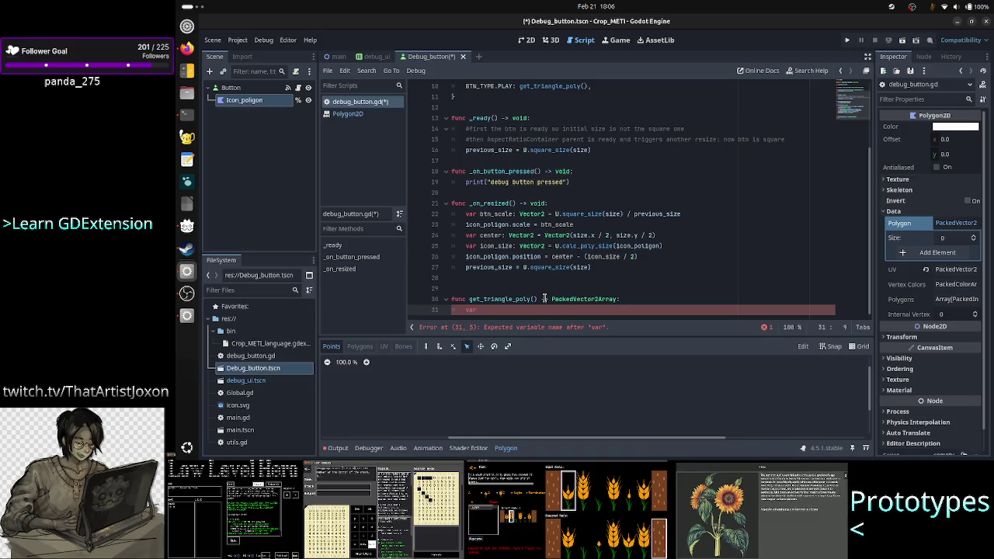
scroll(590, 204, "up", 3)
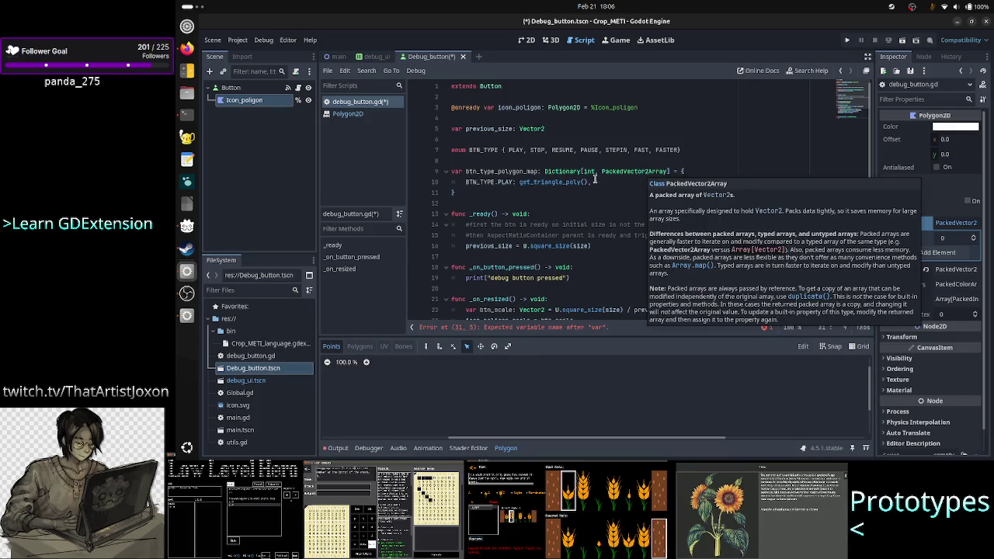
double_click(628, 171)
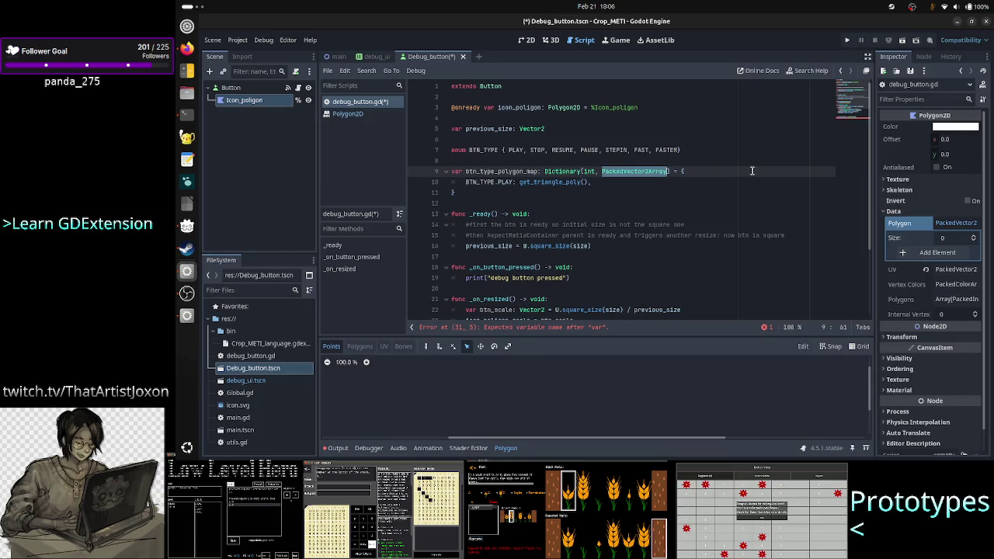
Retype line 9's dictionary value type as PackedVector2Array
key("BackSpace")
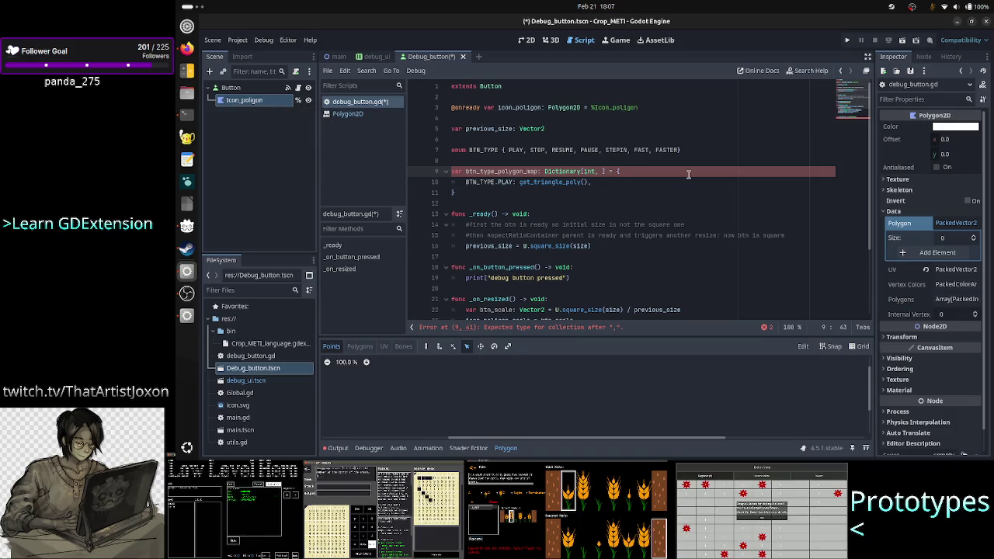
type("PackedVector2Array")
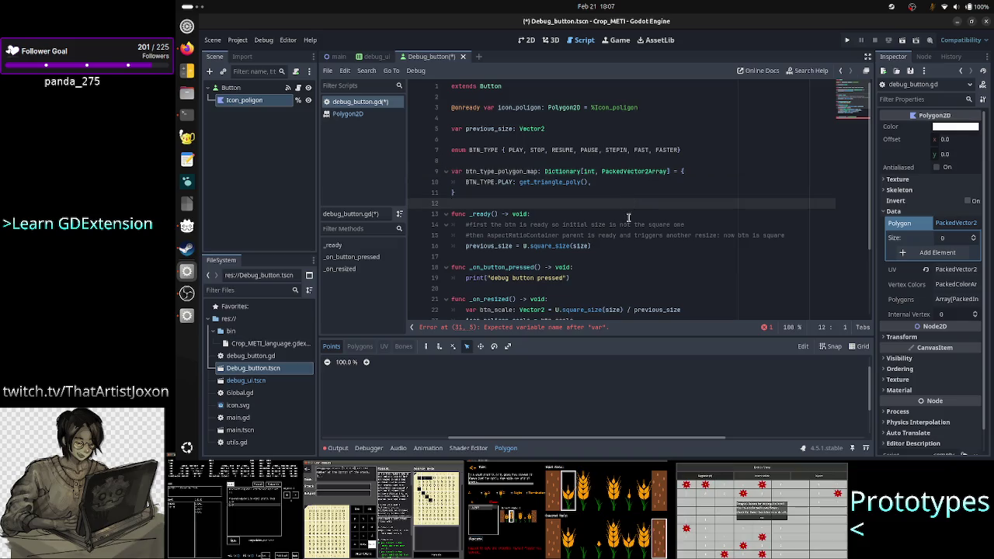
scroll(632, 204, "down", 3)
left_click(629, 302)
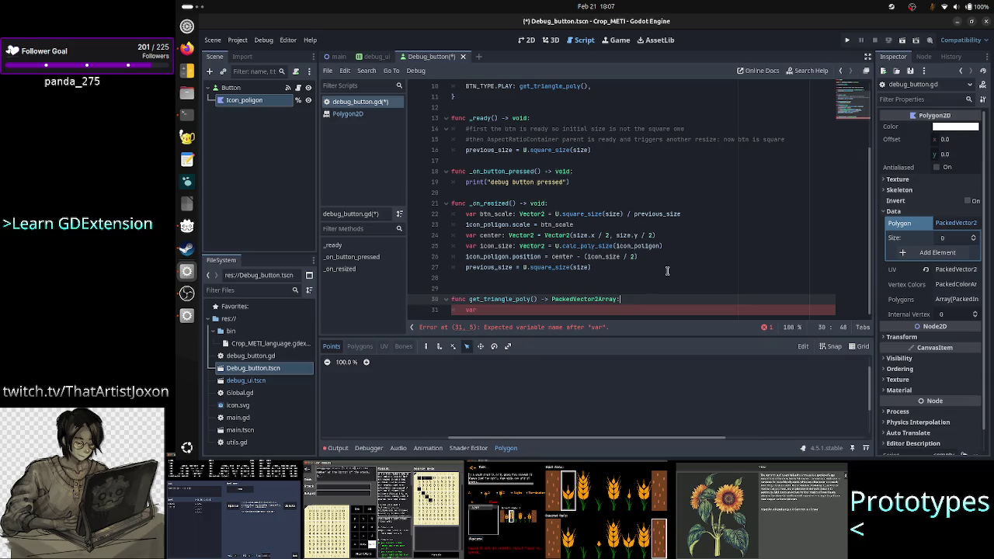
Declare var poly_data: PackedVector2Array and start a poly_data.push_back line
key("Down")
type("poly_data")
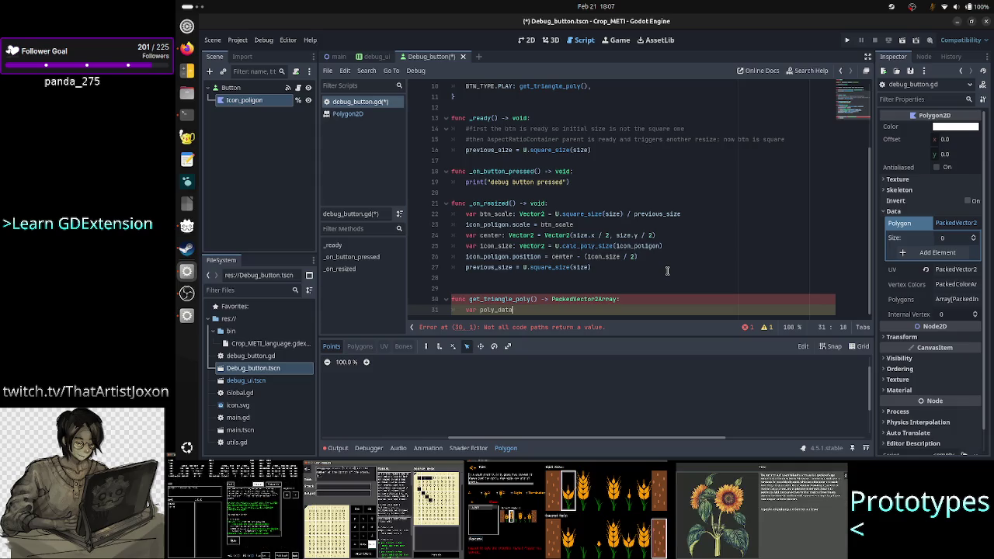
type(": Pac")
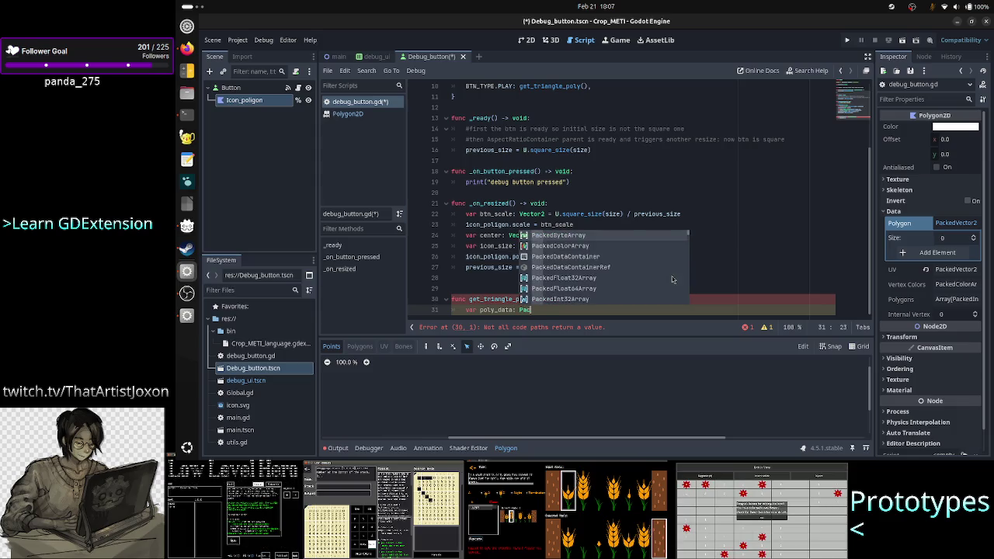
type("kedVec")
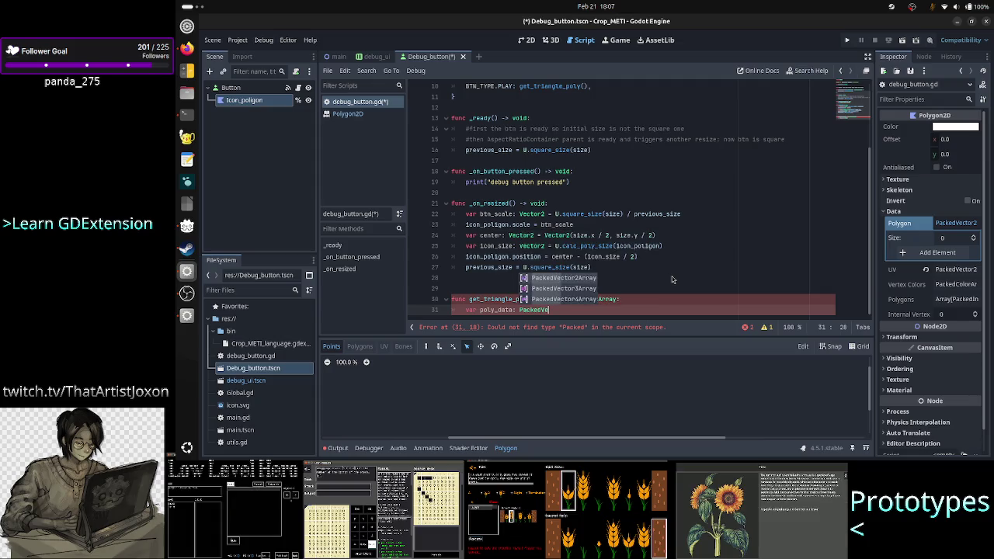
key("Return")
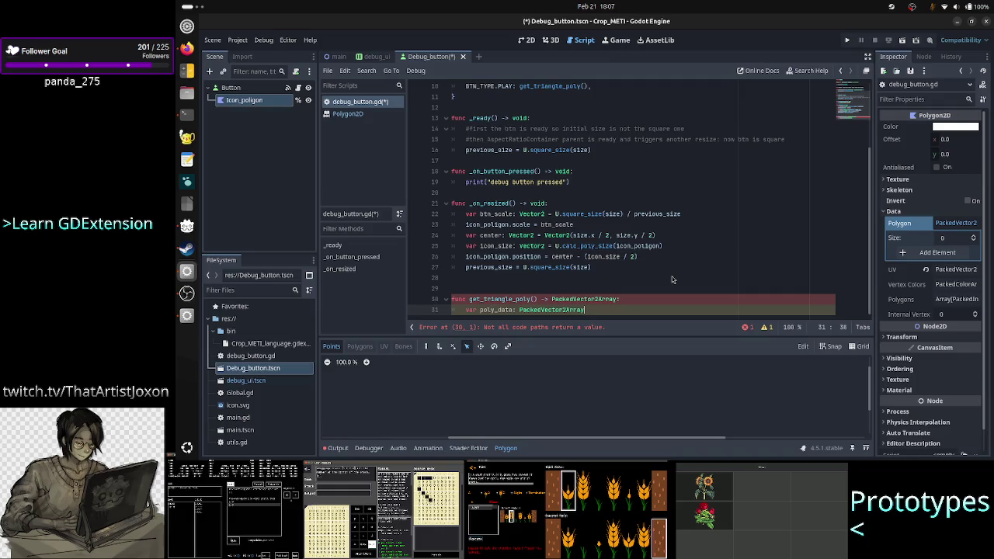
key("Return")
type("poly")
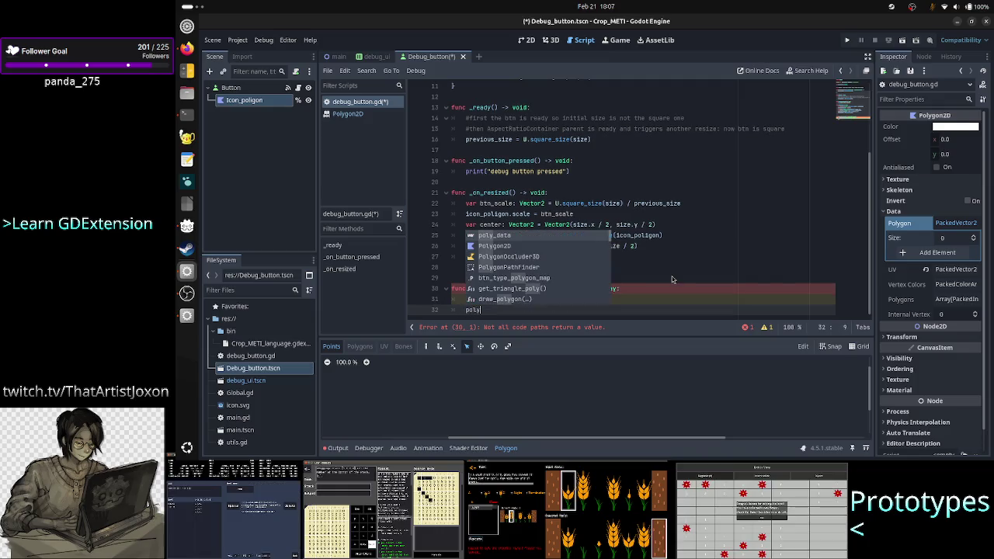
type("_data.push")
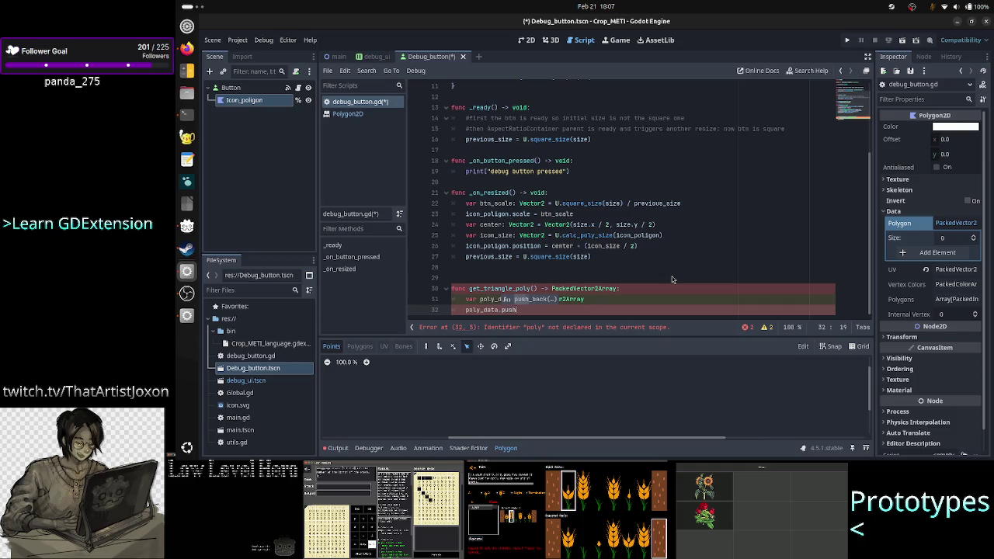
key("Return")
Temporarily comment out the push_back line and add return poly_data below it
scroll(672, 280, "up", 1)
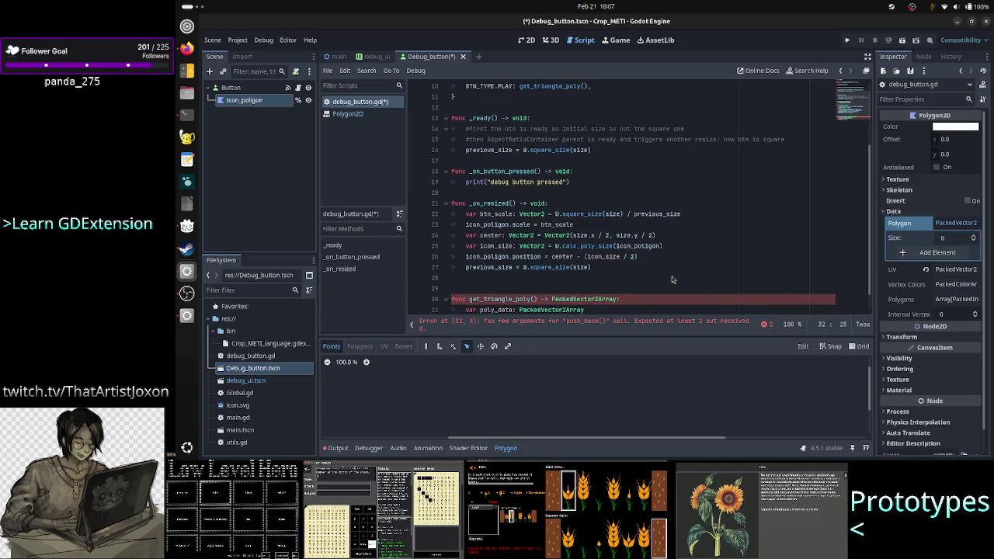
scroll(660, 223, "down", 1)
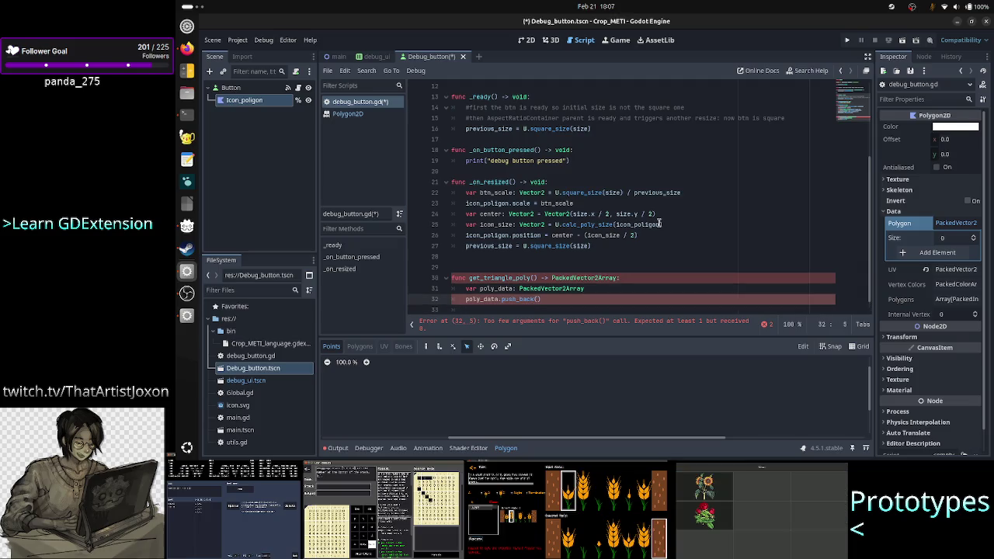
key("ctrl+k")
key("End")
key("Return")
type("retu")
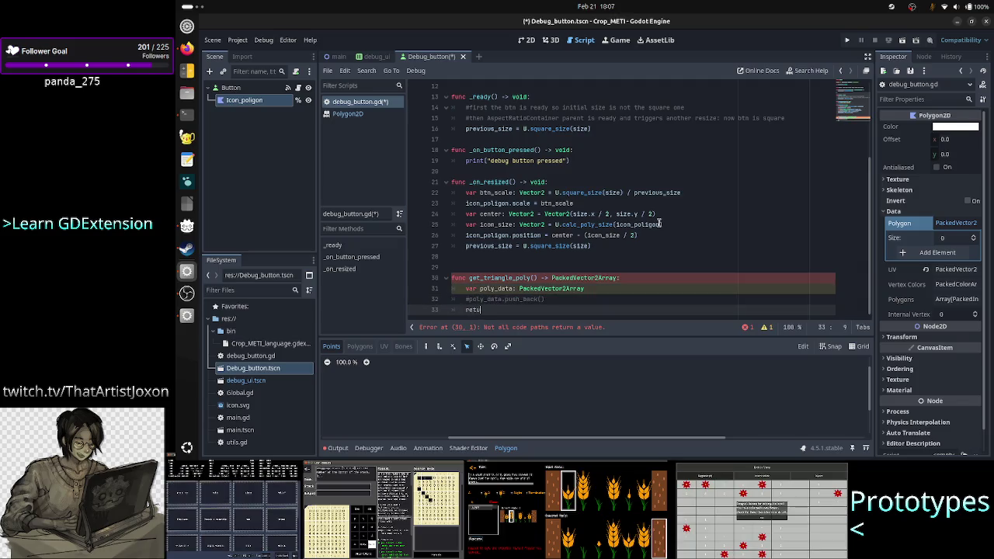
type("rn pol")
key("Return")
Uncomment push_back and make it push Vector2(0, 0), with a blank line before return
key("Up")
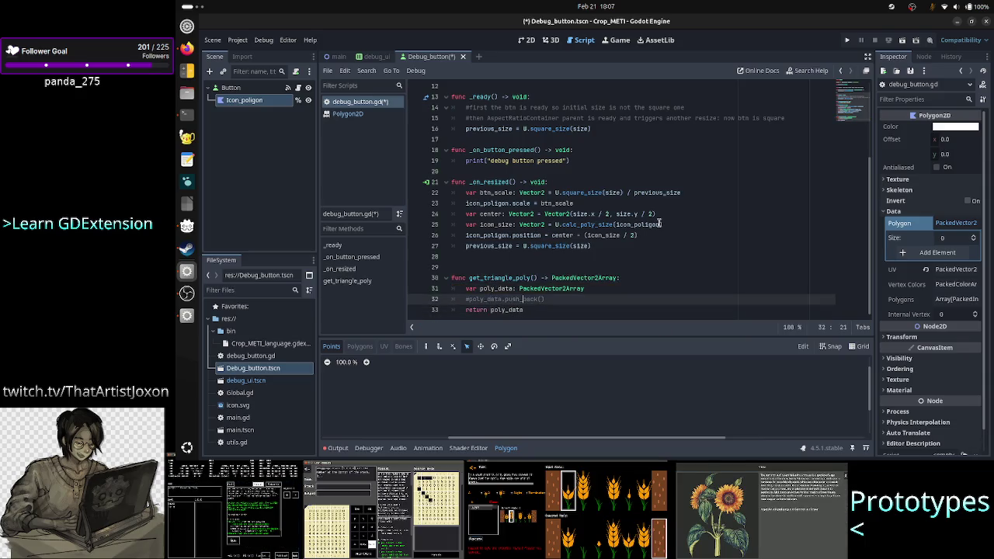
key("Home")
key("Delete")
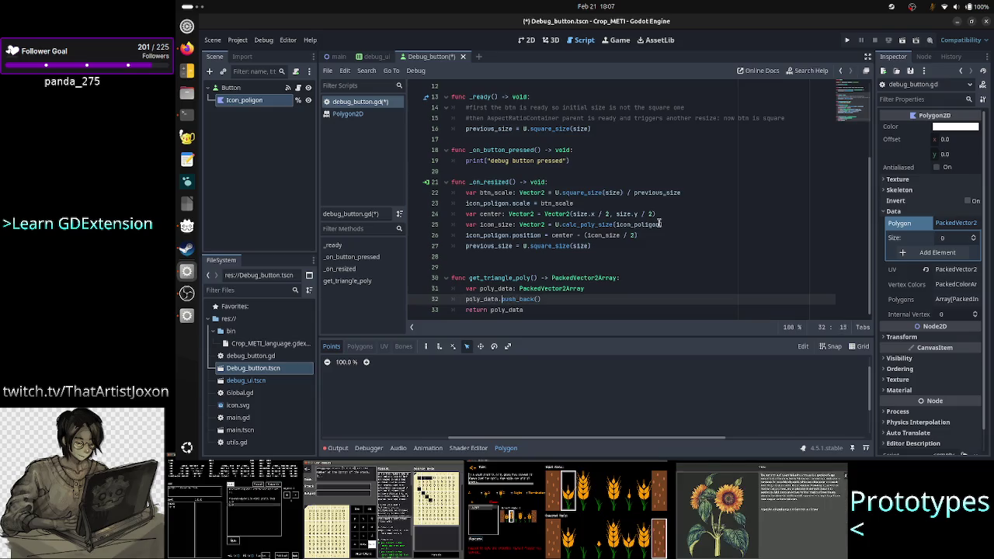
key("Right")
key("Right")
key("Right")
type("Vec")
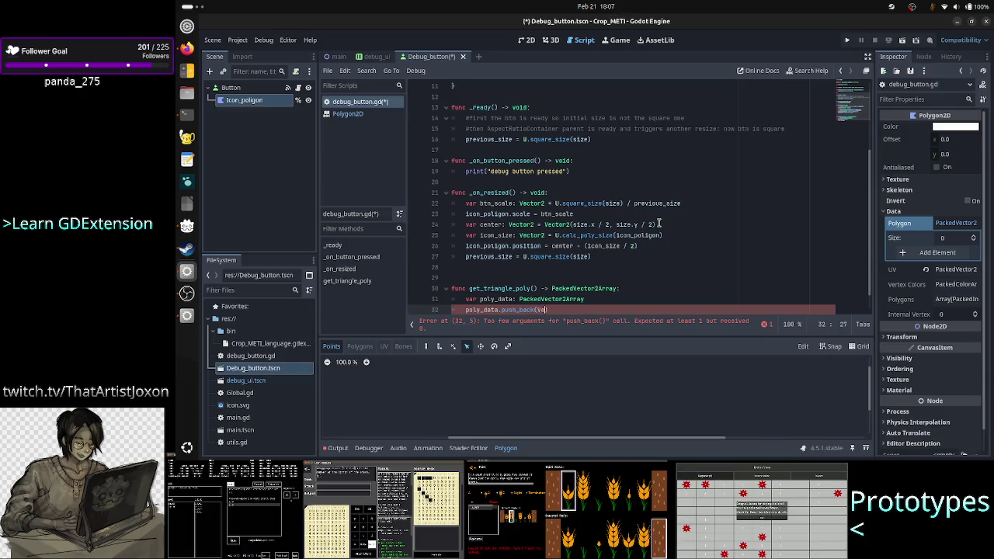
key("Return")
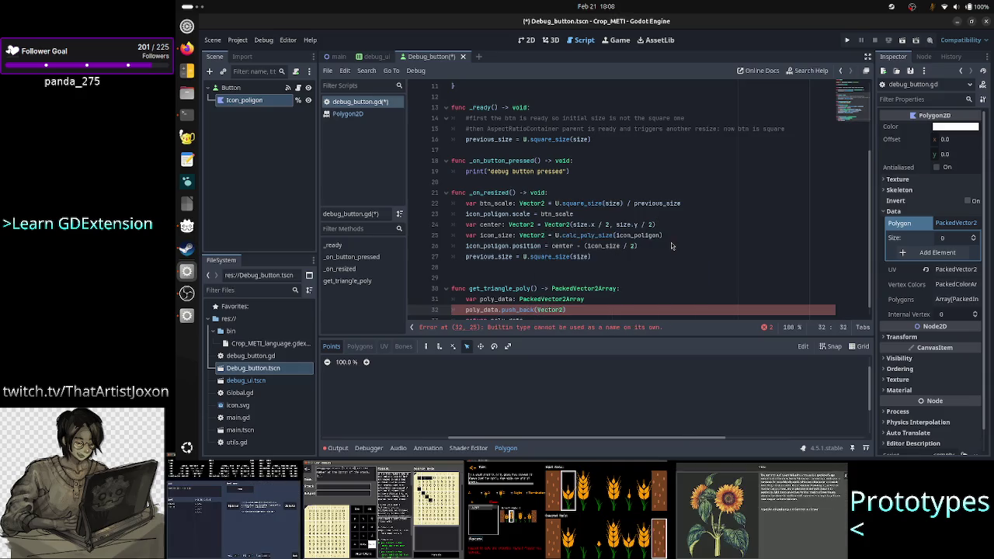
type("()")
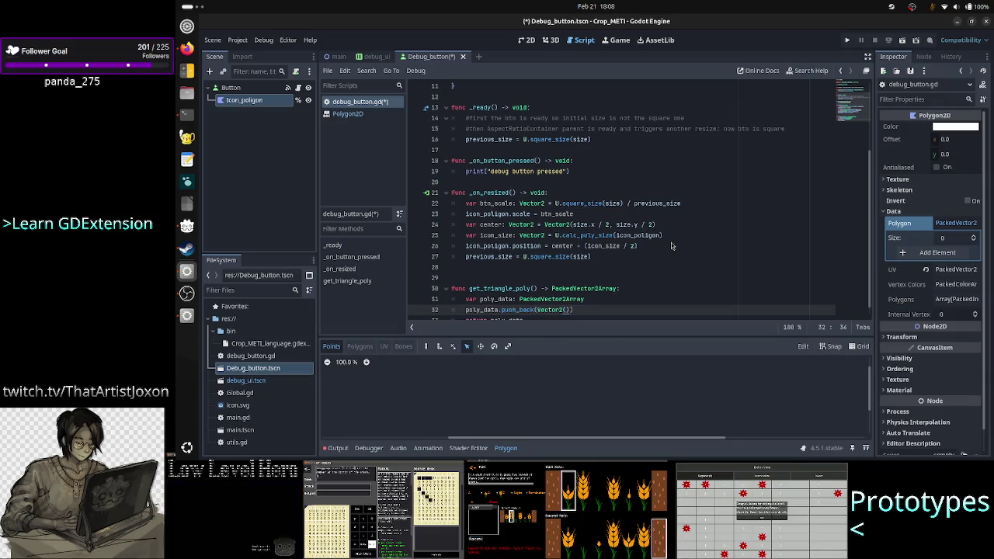
key("Down")
key("Up")
key("Right")
key("Right")
key("Right")
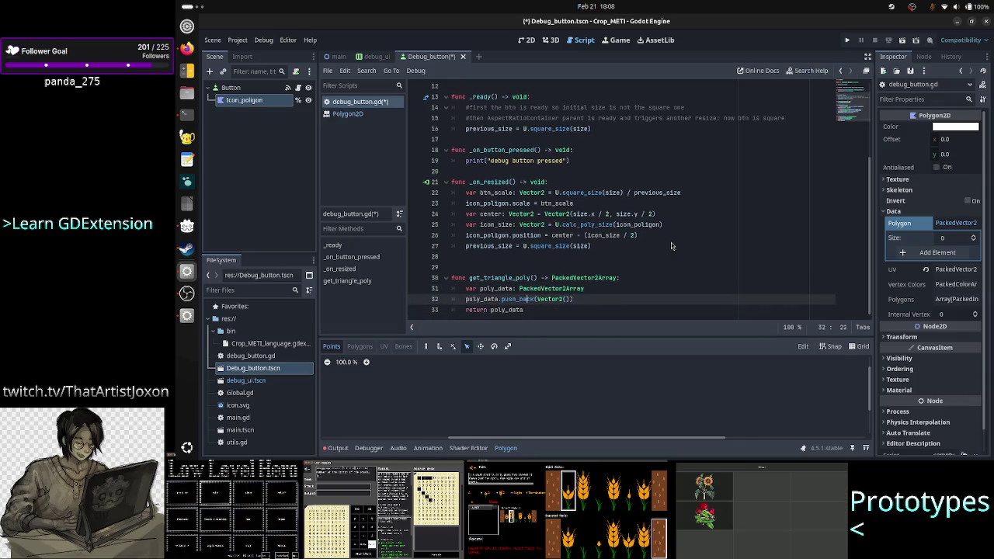
key("Right")
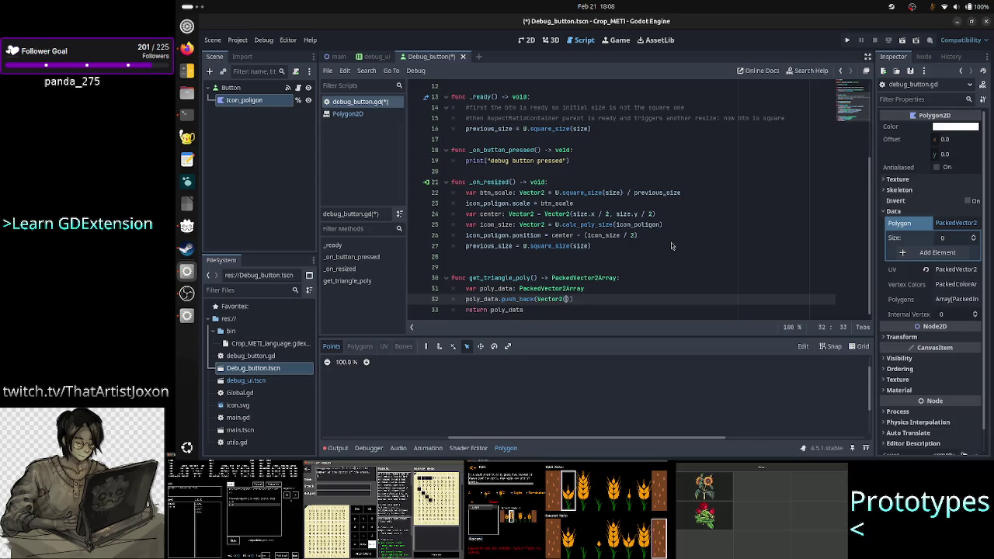
type("0, 0")
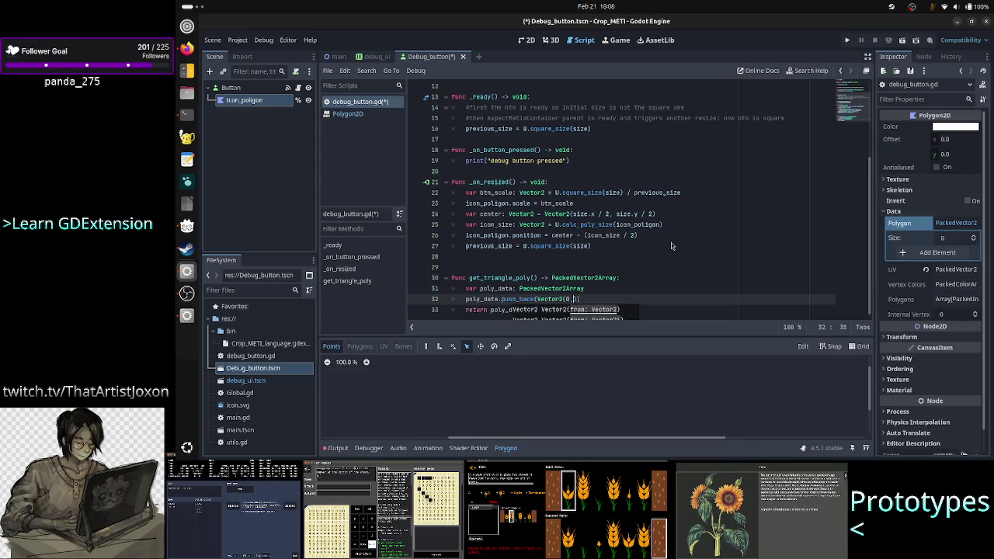
type(")")
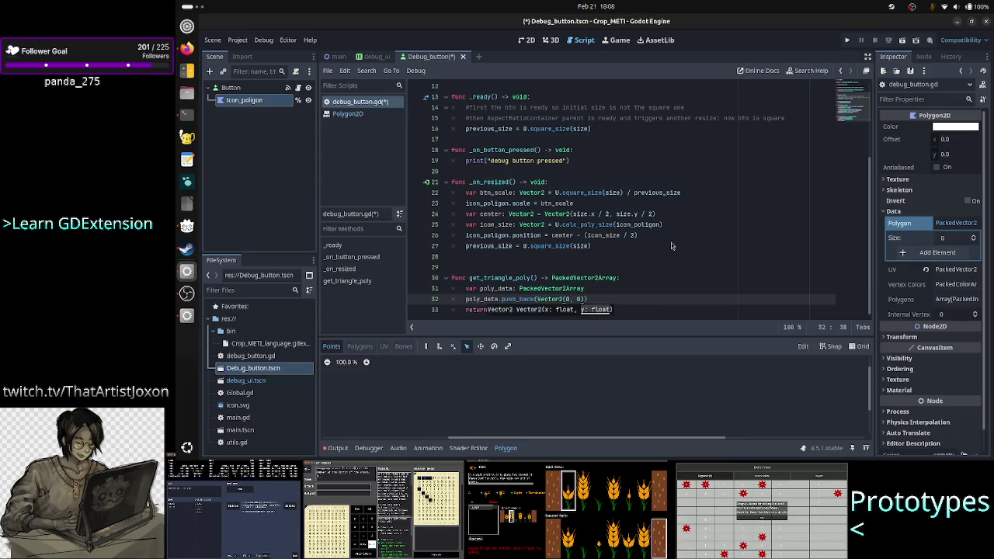
type(")")
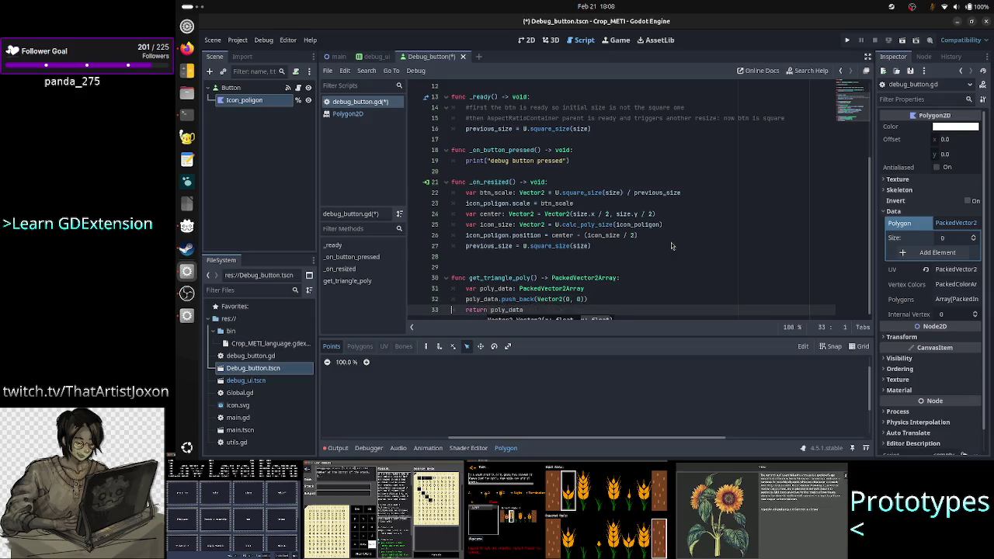
key("Return")
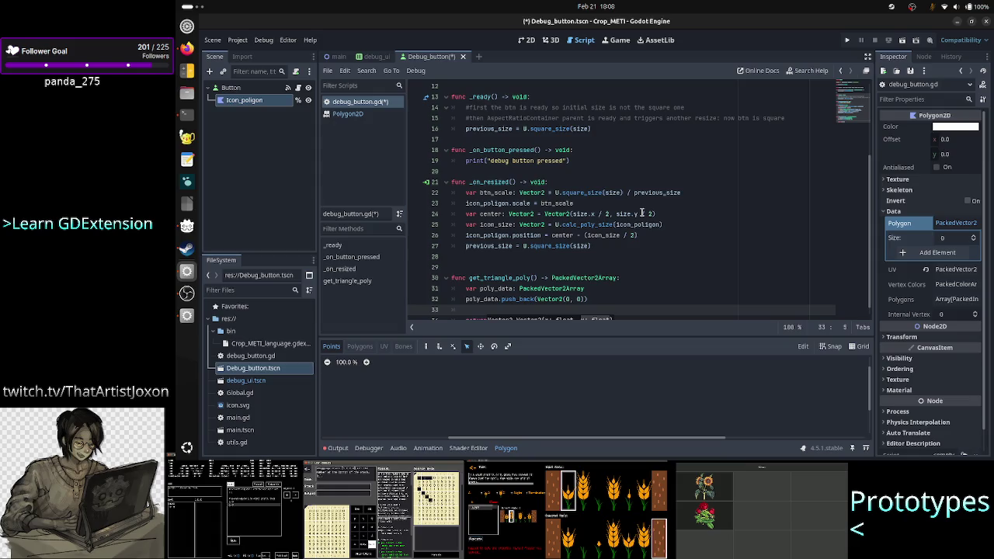
scroll(598, 195, "up", 4)
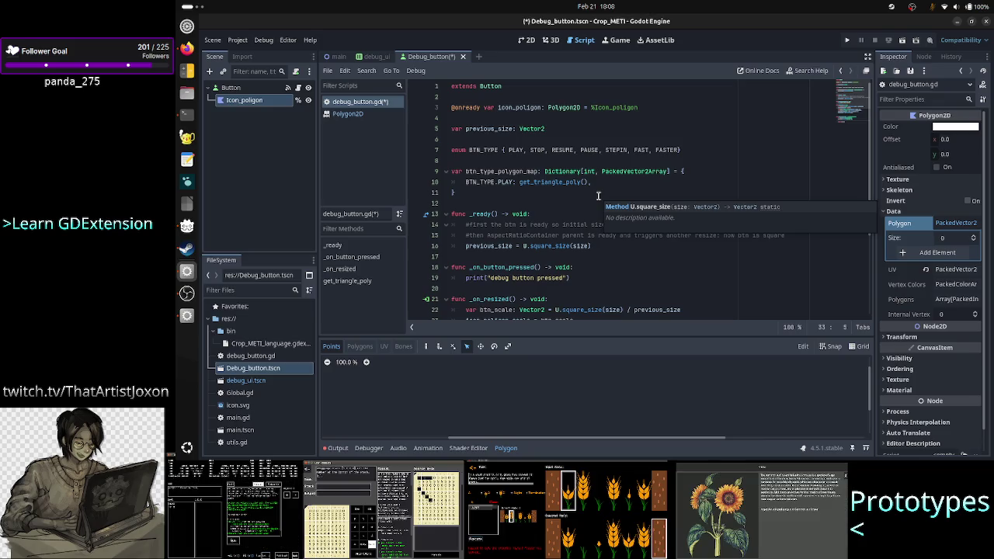
Add const POLYGON_SIZE: Vector2 = Vector2(64, 64) above the BTN_TYPE enum
left_click(523, 139)
key("Return")
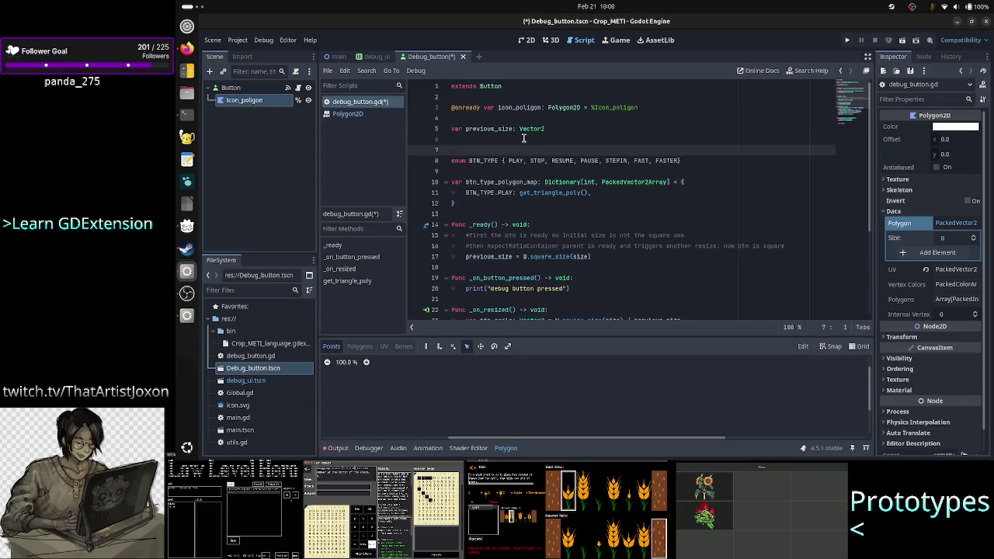
type("const ")
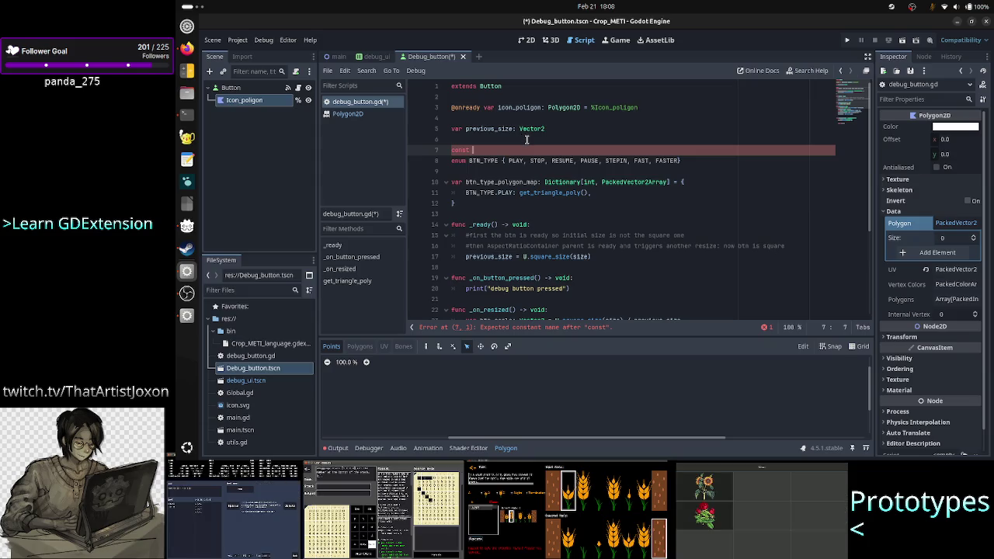
type("POLY")
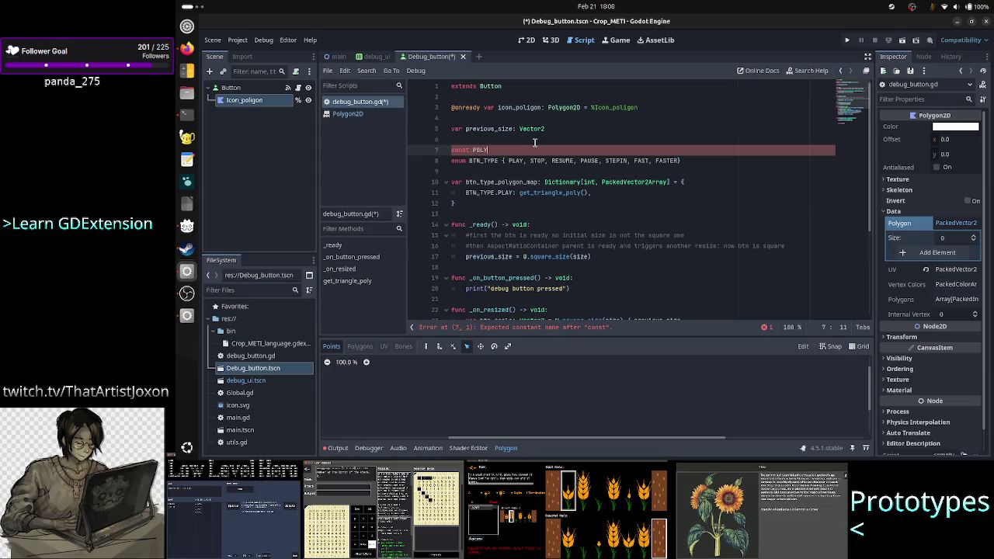
type("GON_SIZE")
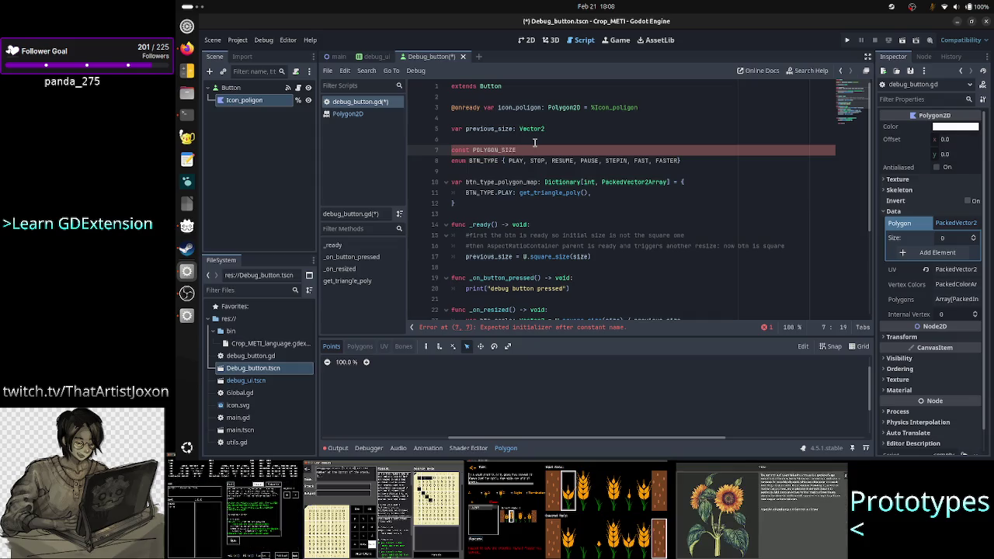
key("Right")
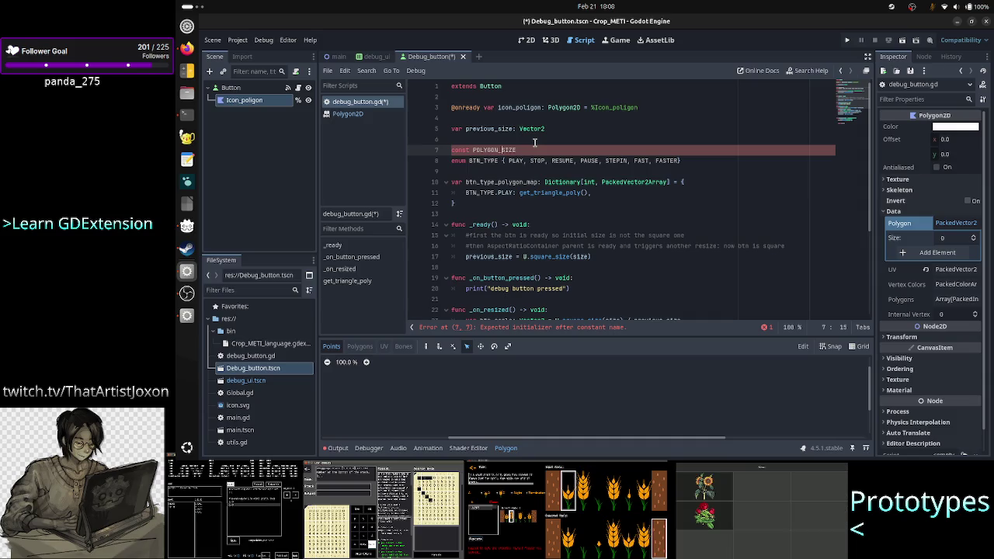
key("Right")
key("Right")
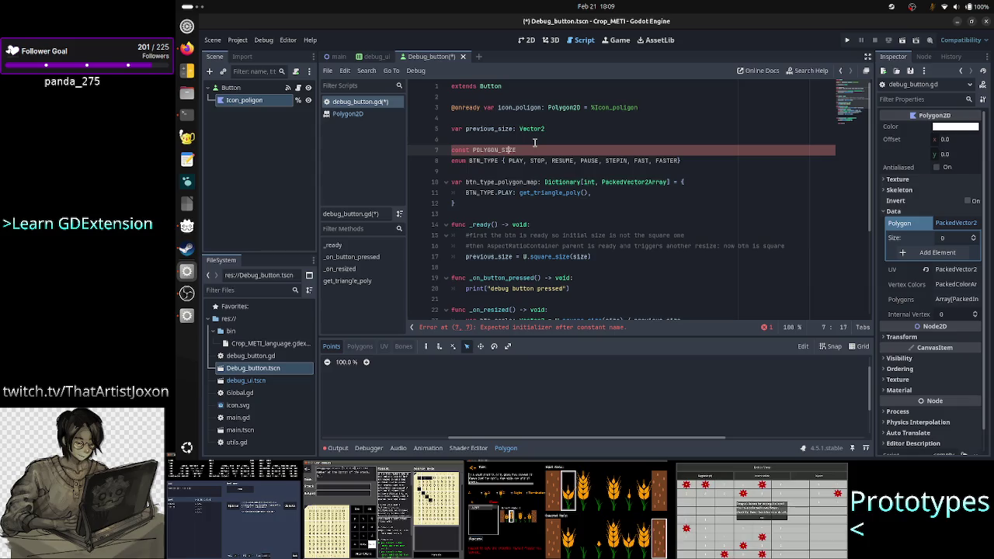
type(": ")
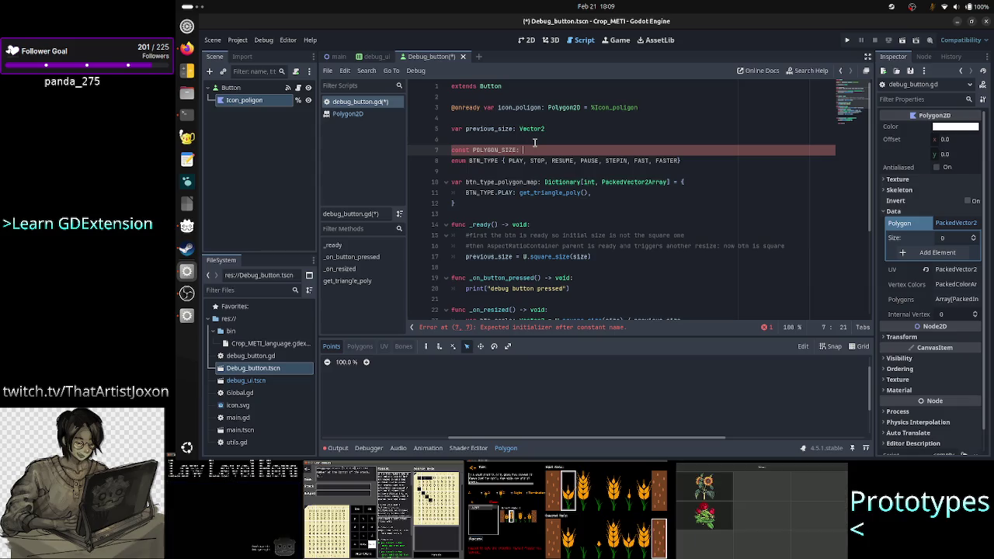
type("Vector2")
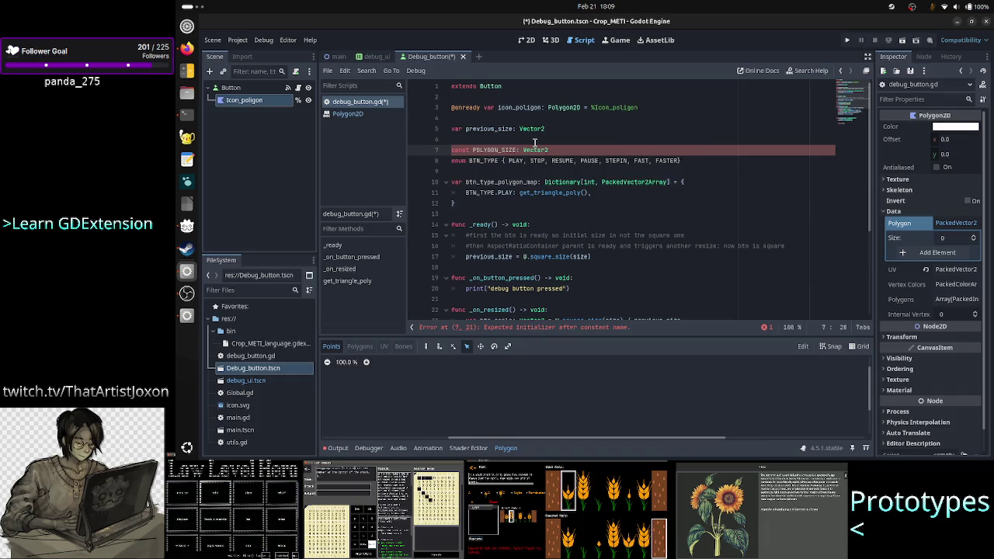
type(" = Vec")
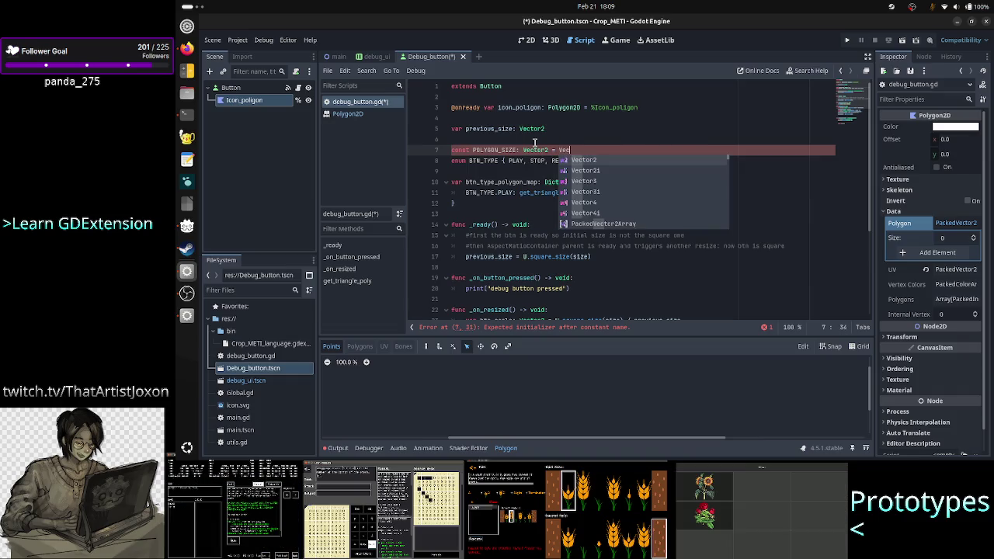
key("Return")
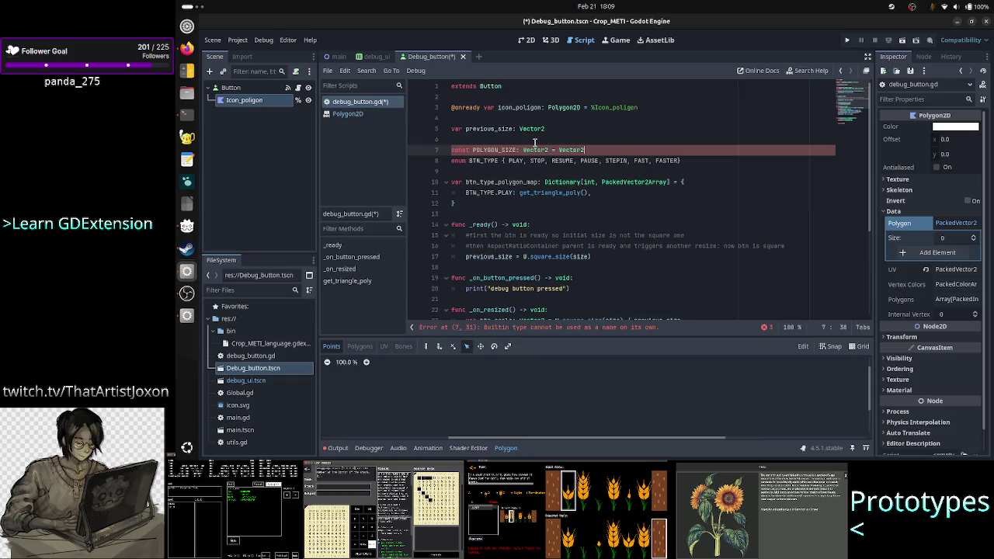
type("(64, 64)")
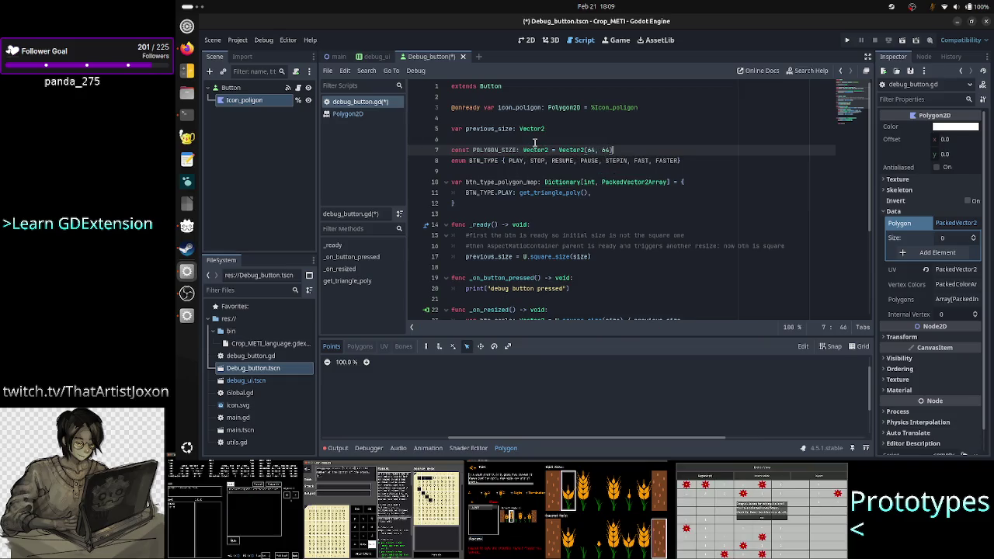
key("Down")
key("Down")
key("Down")
key("Down")
key("Down")
key("Down")
key("Up")
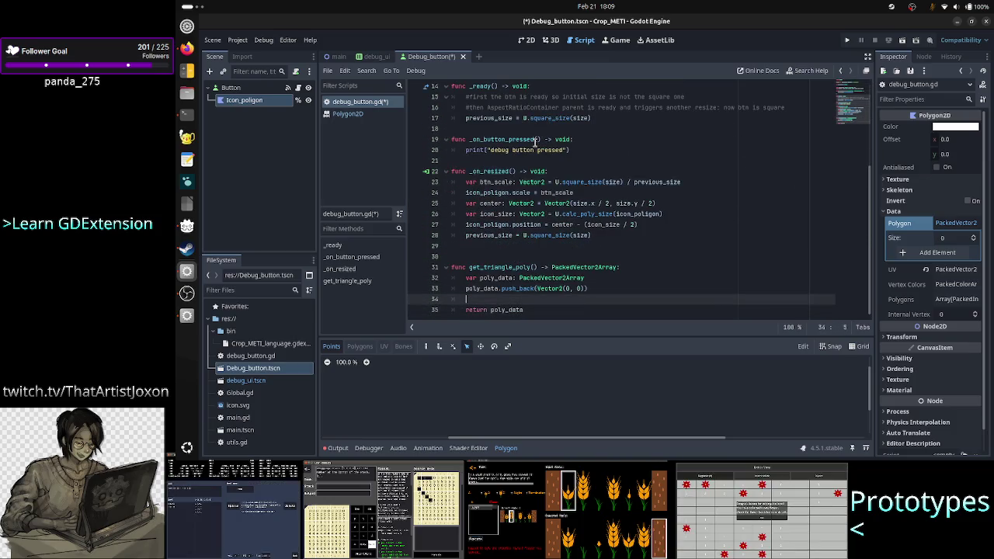
Begin a second poly_data.push_back(Vecto call on line 34, then scroll back to the top
type("poly")
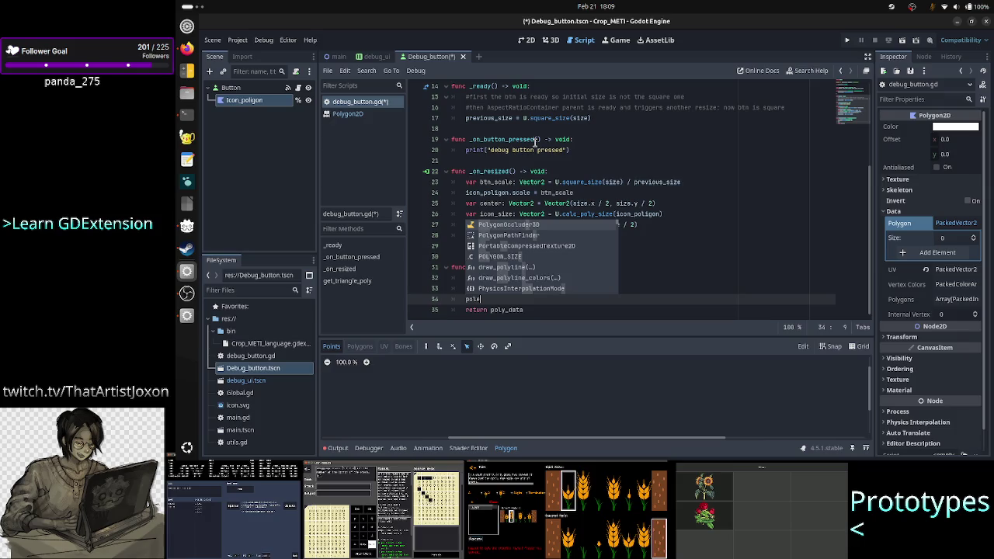
key("Return")
type(".p")
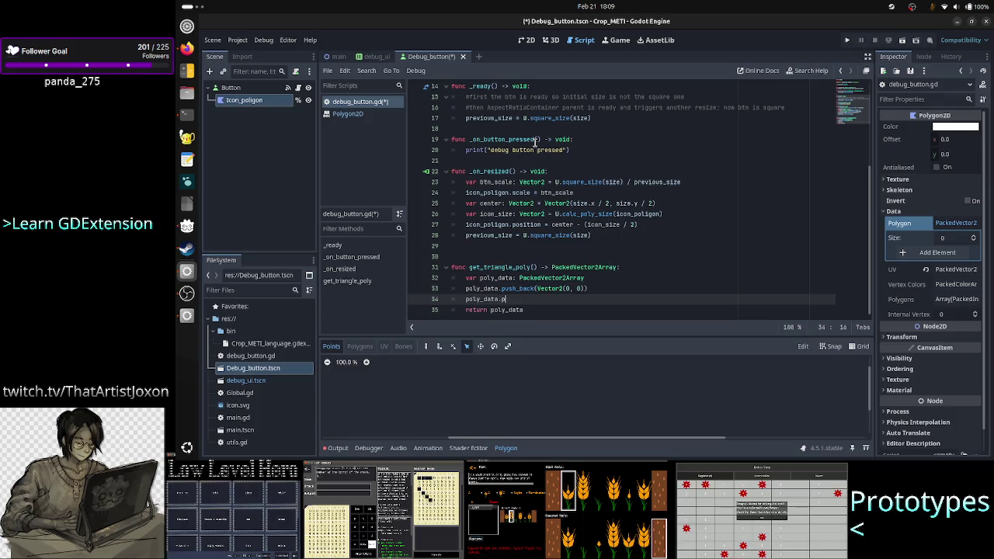
type("ush_bac")
key("Return")
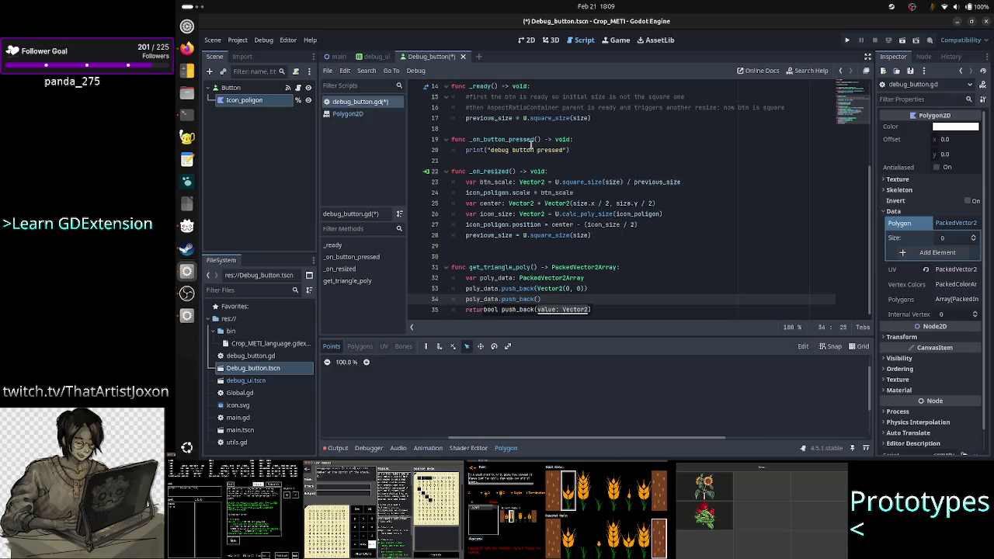
type("Vecto")
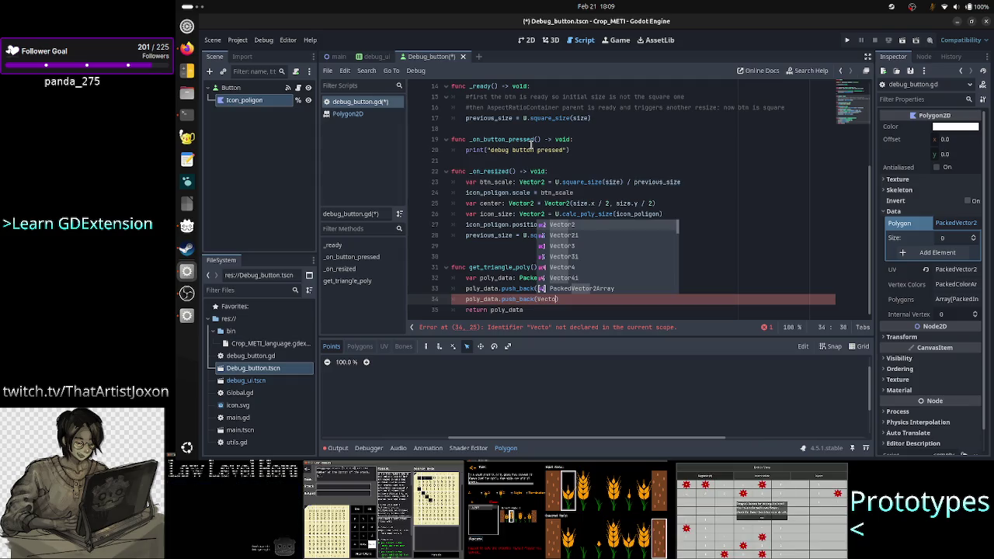
key("Escape")
scroll(559, 121, "up", 5)
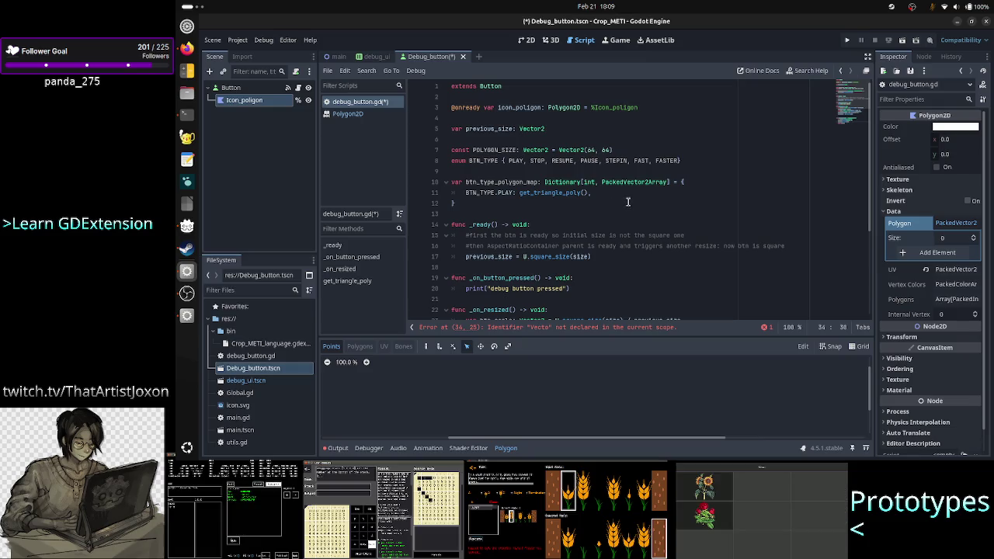
Add a trailing comma after get_triangle_poly() in the PLAY map entry
left_click(659, 182)
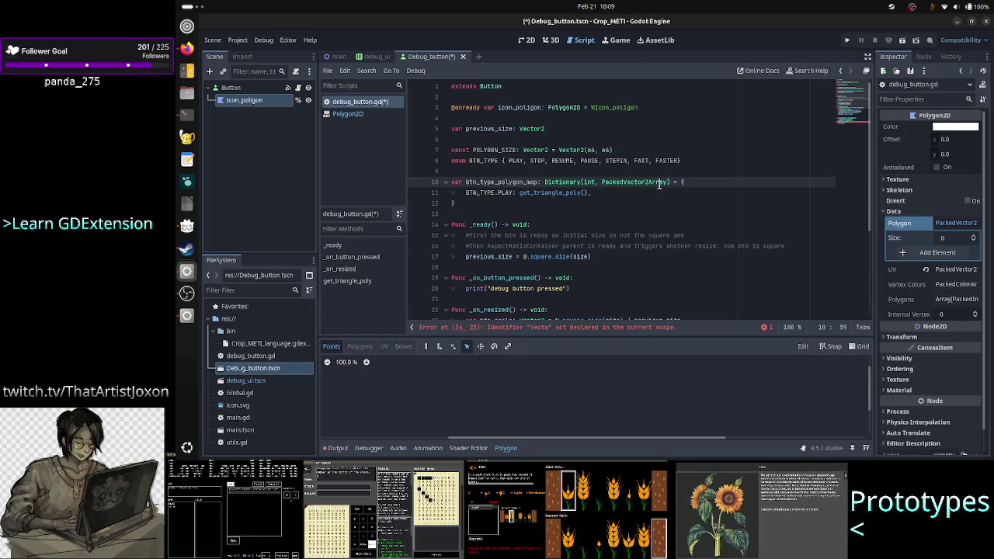
mouse_move(660, 182)
left_click(610, 194)
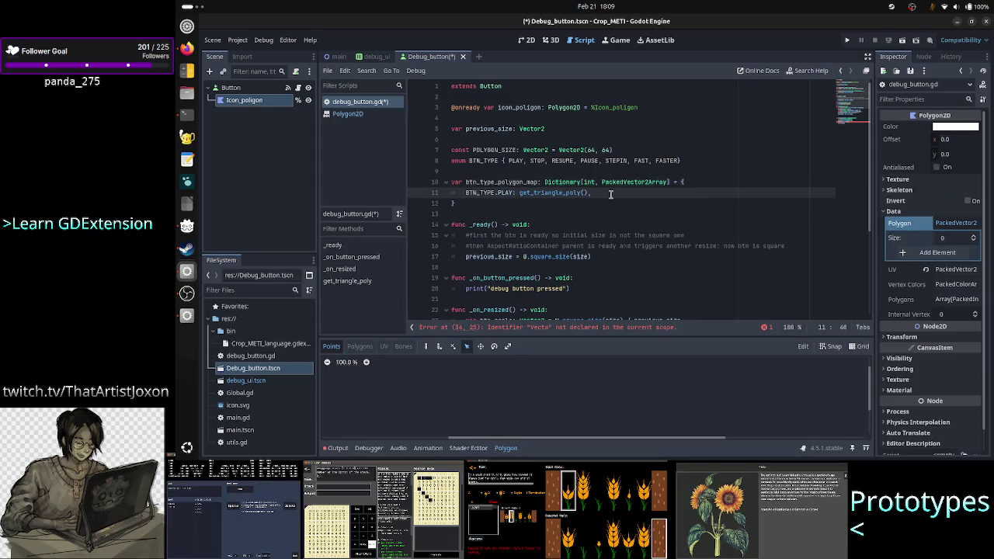
type(",")
key("Left")
key("Left")
key("Left")
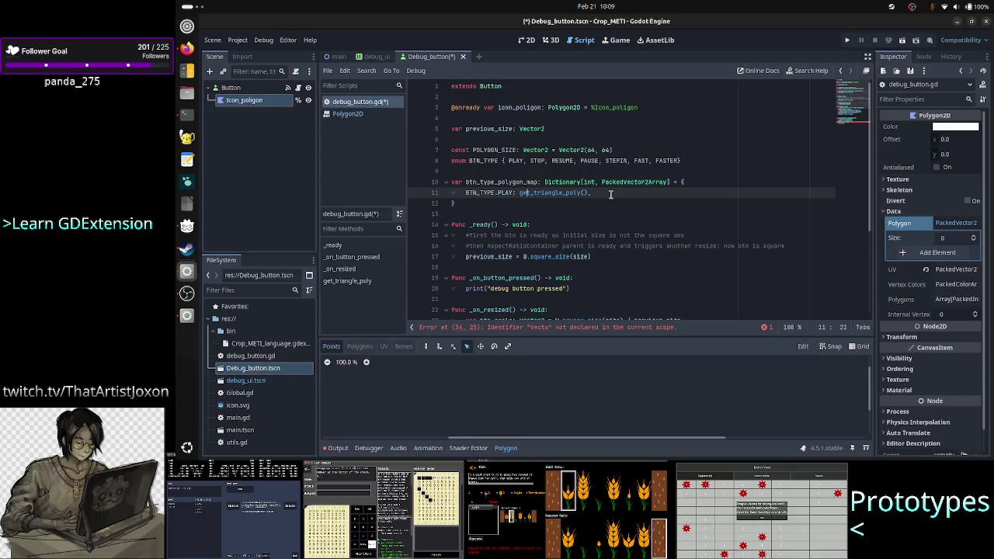
left_click(610, 194)
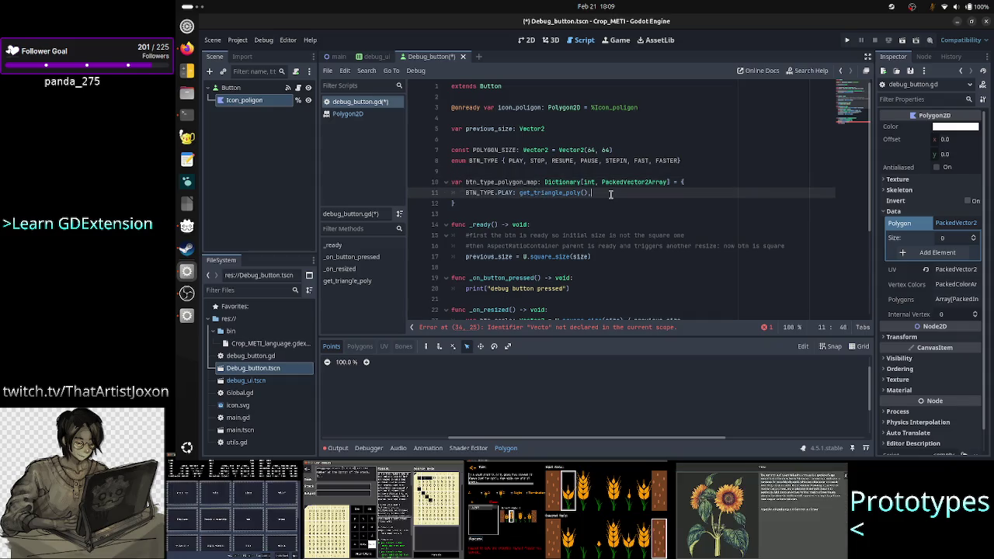
key("Down")
key("Up")
key("Up")
key("Home")
key("Left")
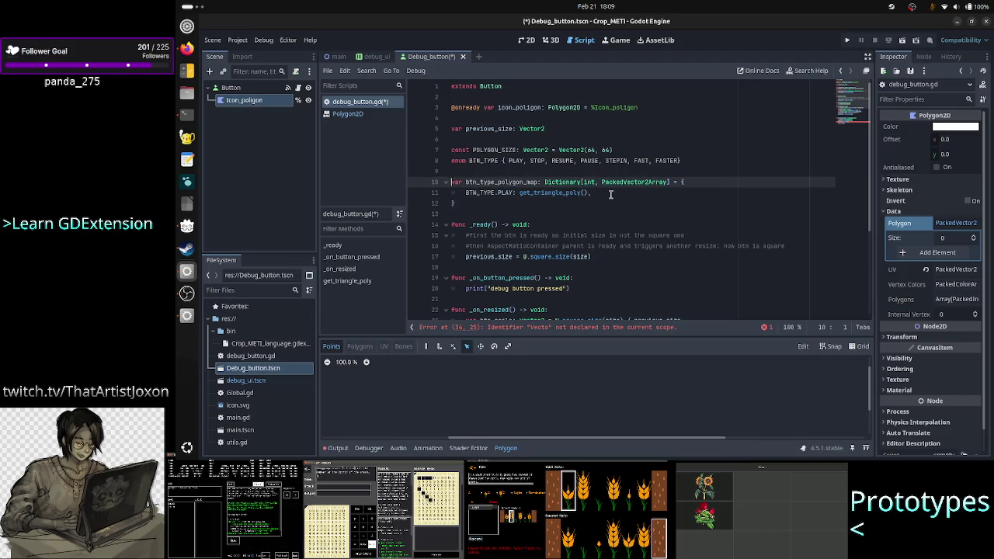
type("@onr")
key("Return")
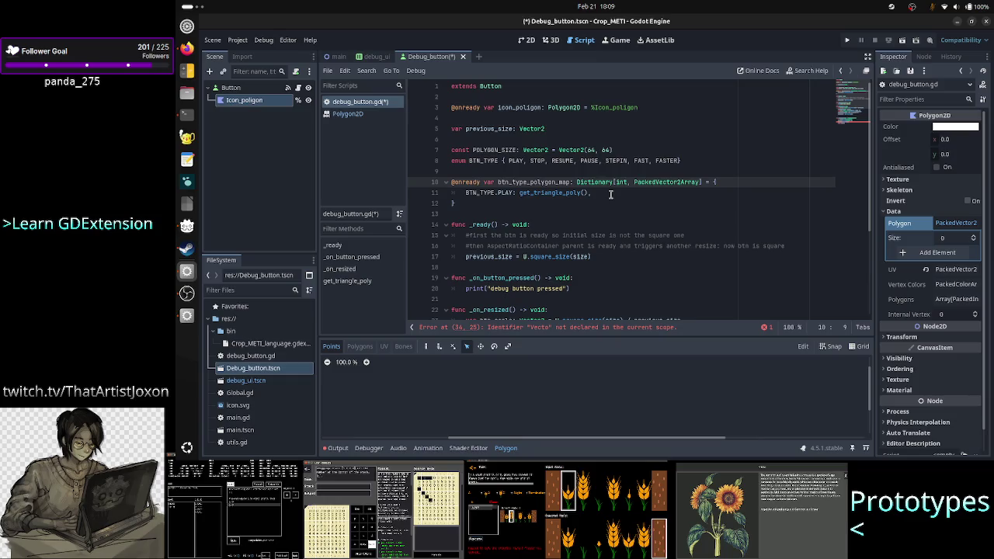
Make line 34's second push_back argument start as Vector2(
key("Down")
key("Down")
key("Down")
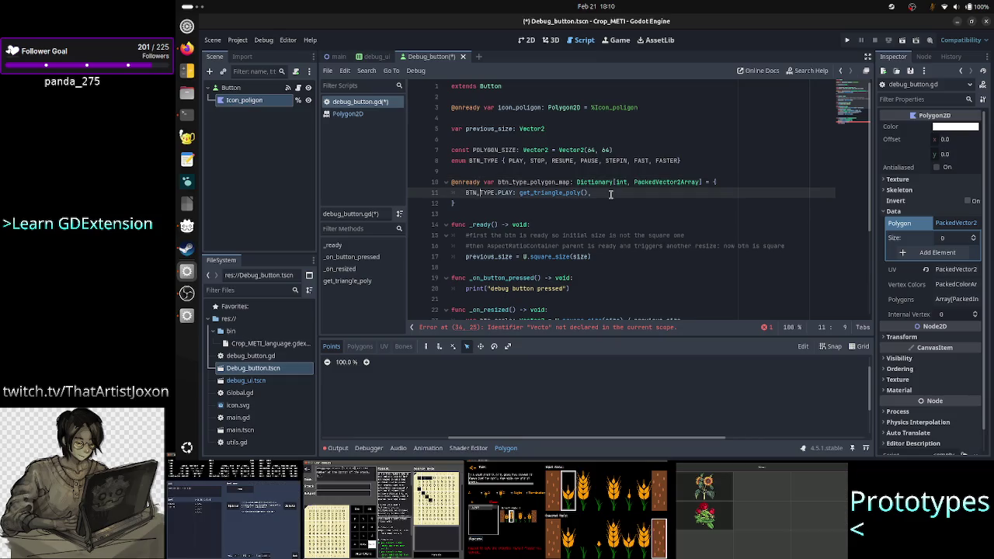
key("Down")
key("Down")
key("Down")
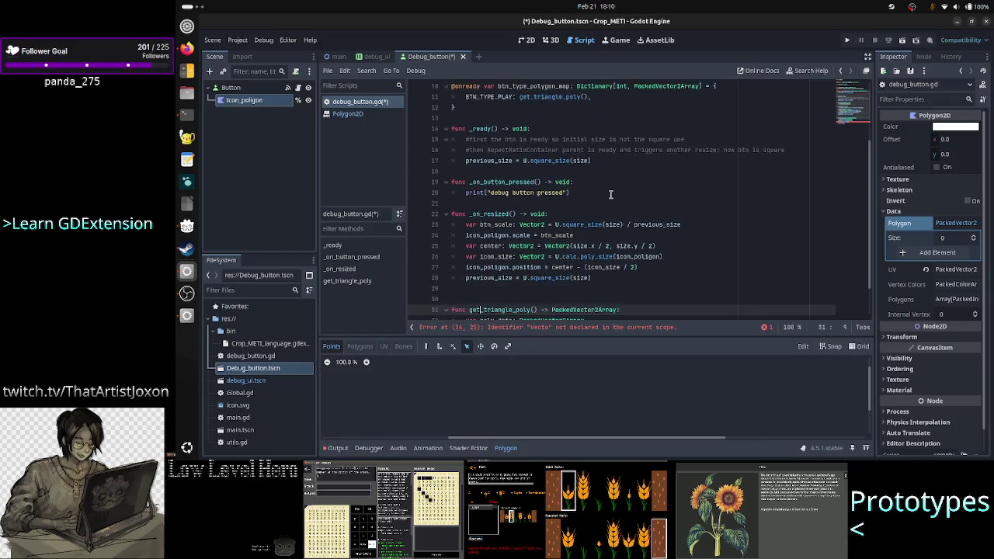
key("Right")
key("Right")
key("Right")
key("Right")
key("Right")
key("Right")
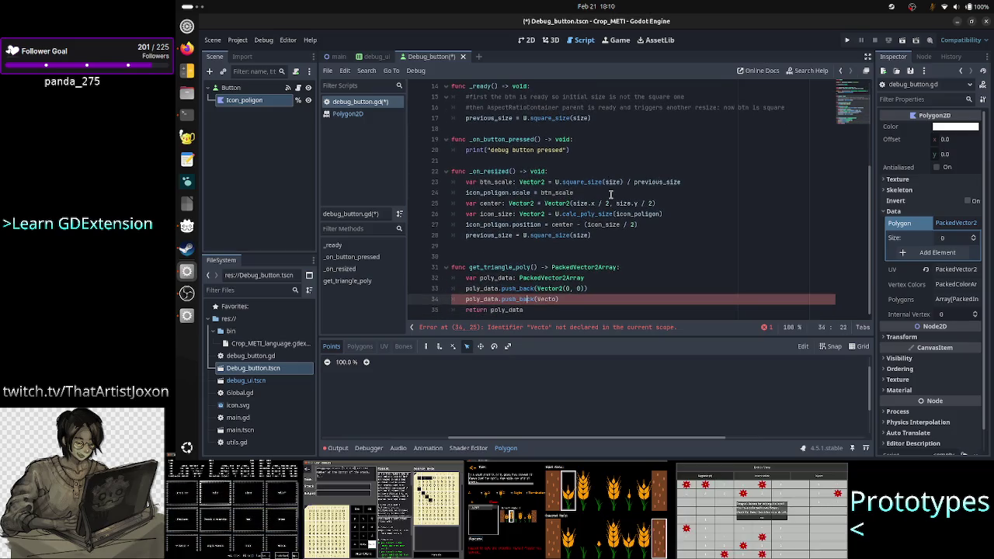
type("r2")
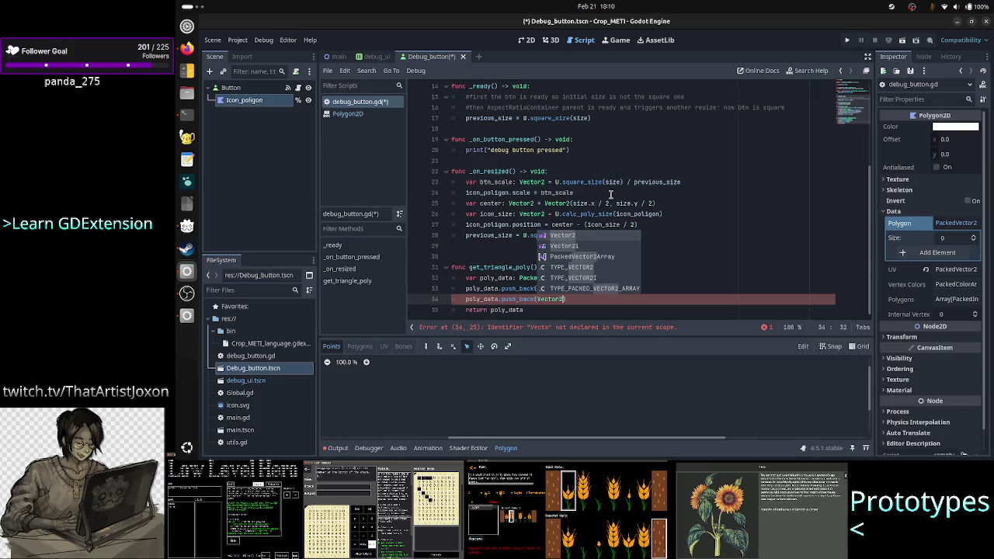
type("(")
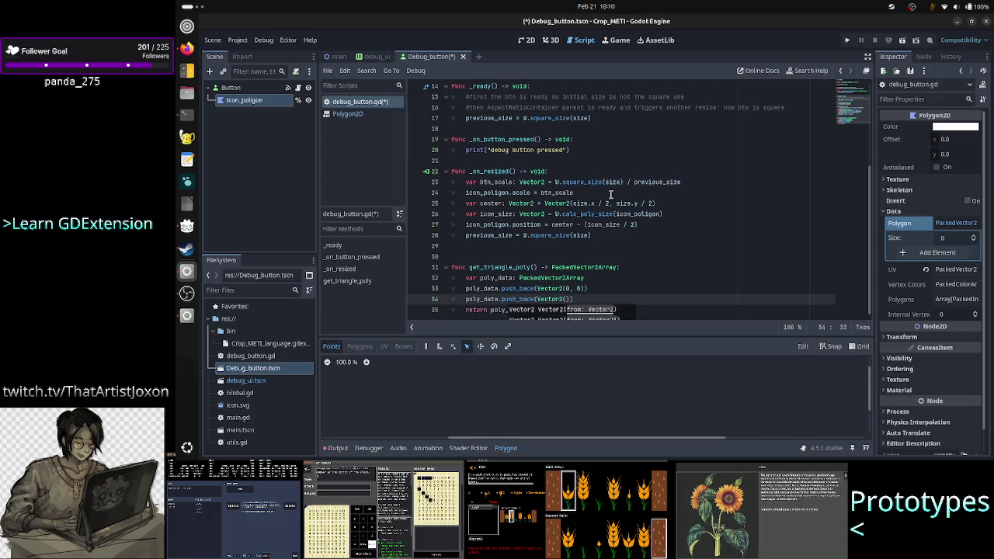
Finish the second vertex as Vector2(0, POLYGON_SIZE.y) in get_triangle_poly
type("0")
type(", 64")
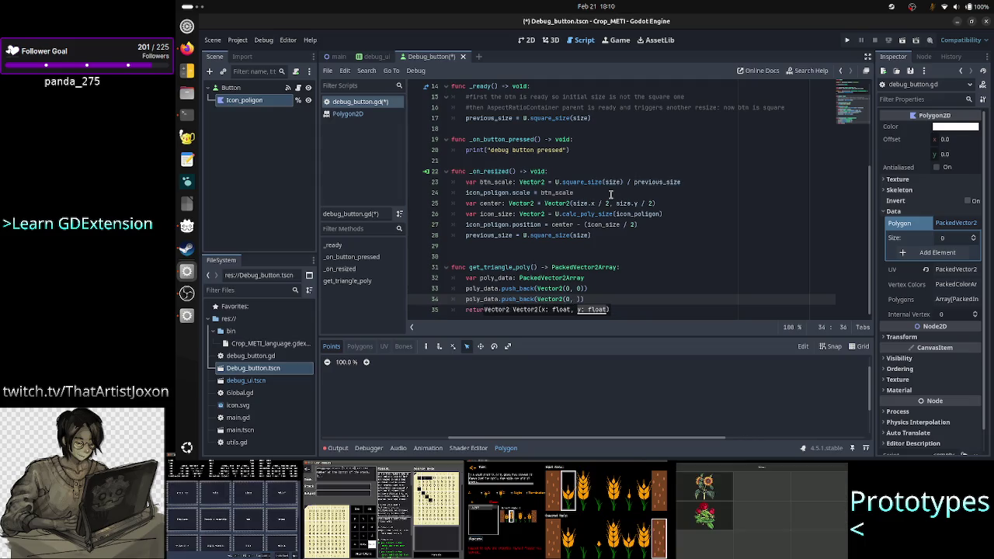
key("BackSpace")
type("POL")
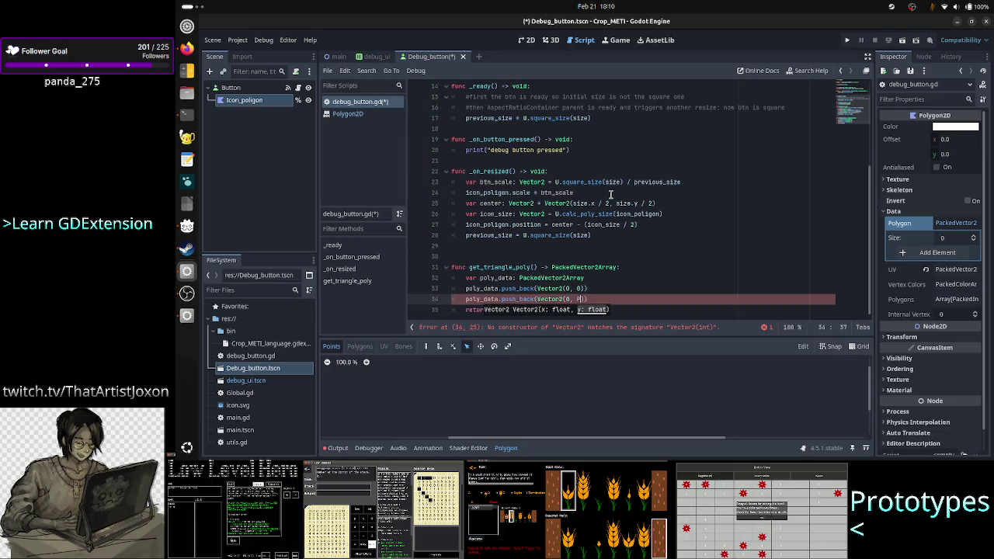
key("Return")
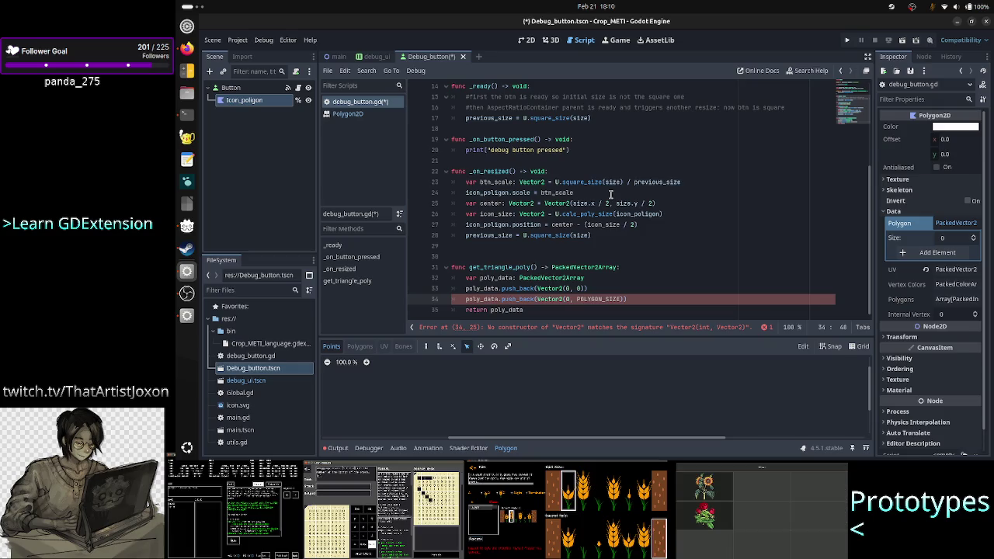
type(".y")
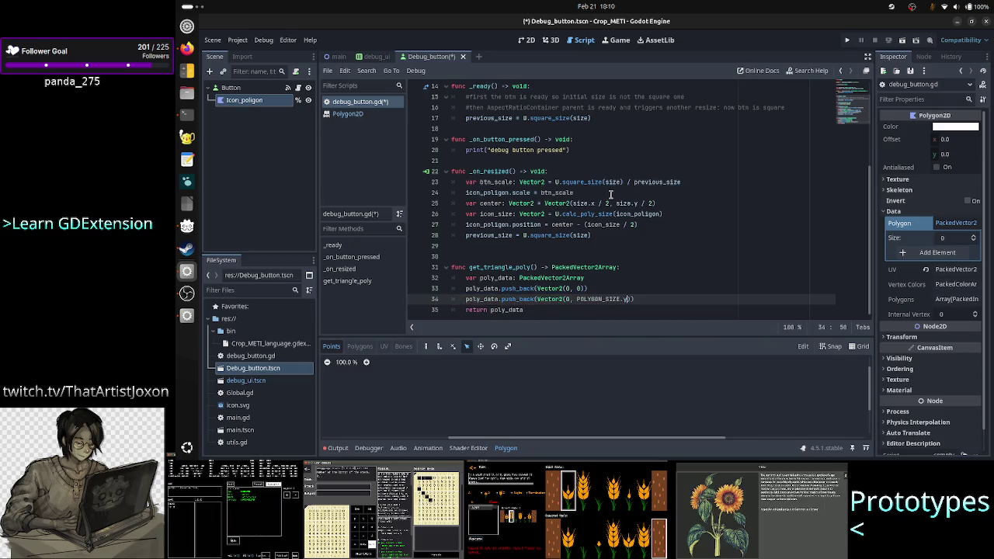
type("))")
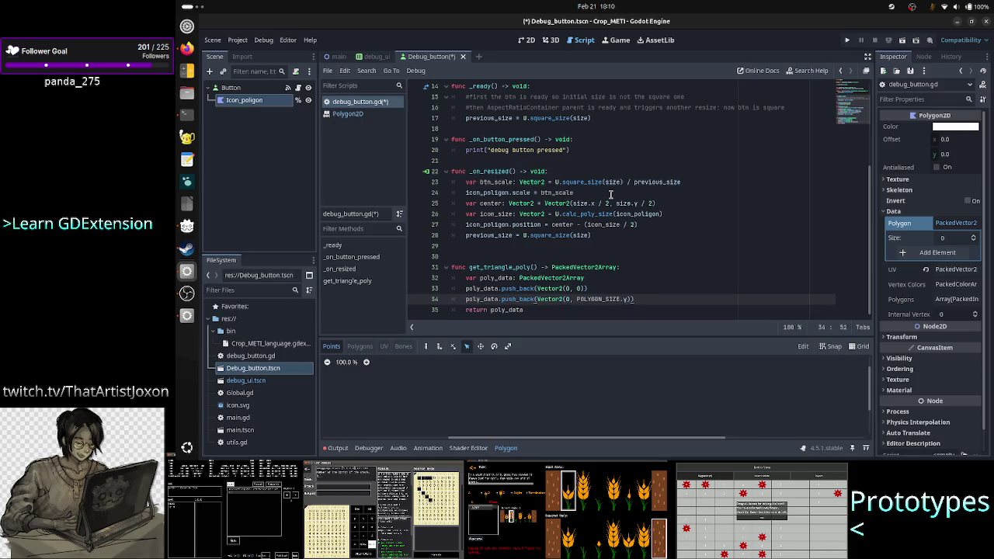
Start line 35 with poly_data.push_back(Vector2( for the third vertex
key("Return")
type("poly_data.pus")
key("Return")
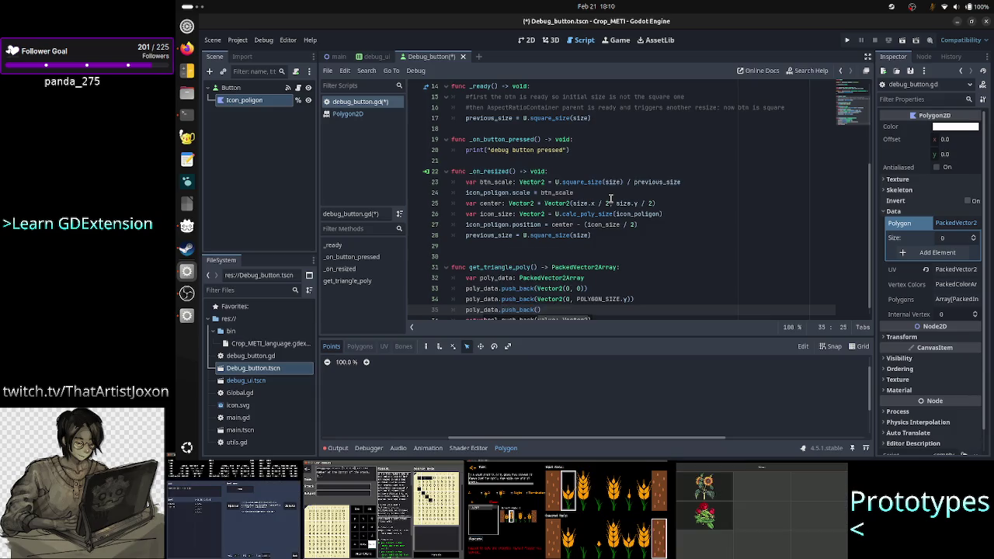
type("Vec")
key("Return")
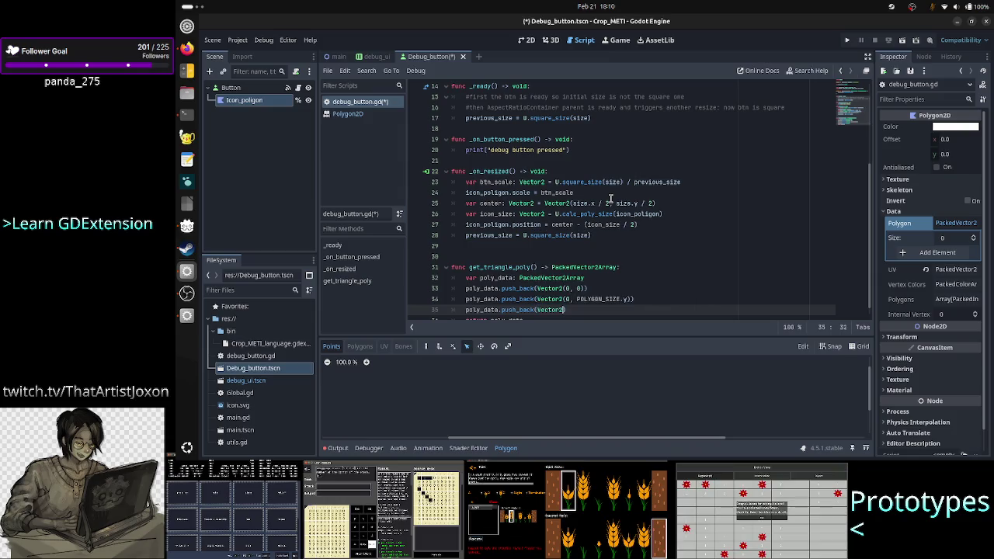
type("(")
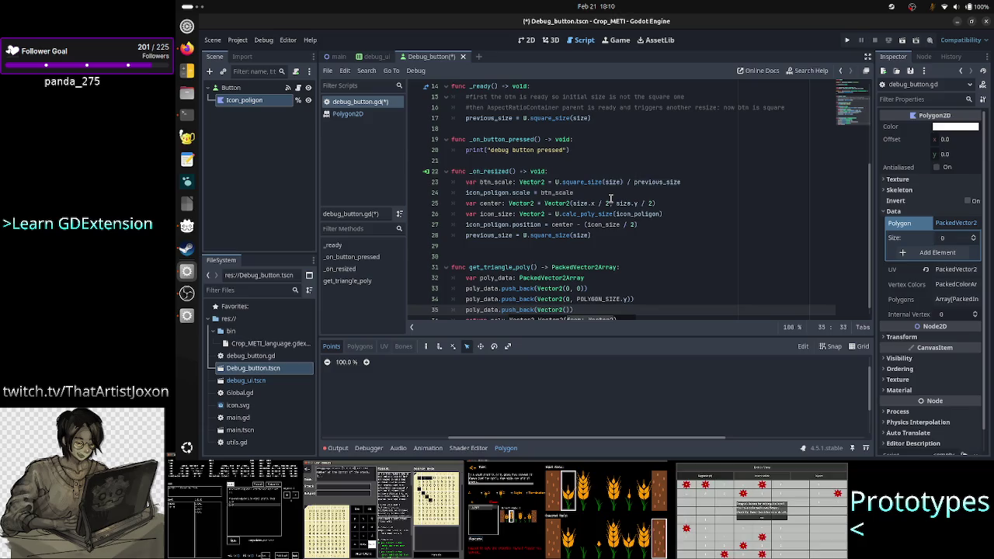
Complete the third vertex as Vector2(POLYGON_SIZE.x, POLYGON_SIZE.y / 2)
type("l")
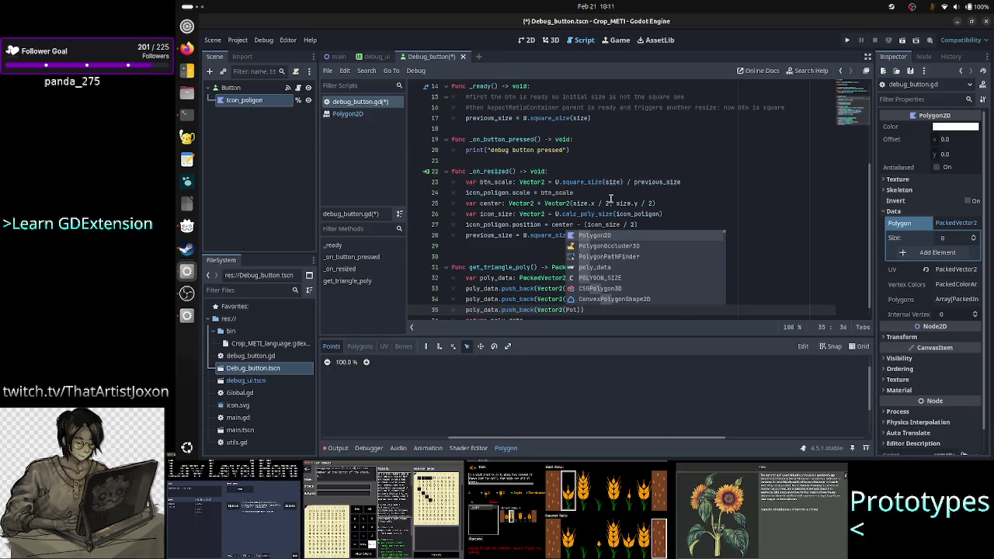
key("BackSpace")
key("BackSpace")
type("OLY")
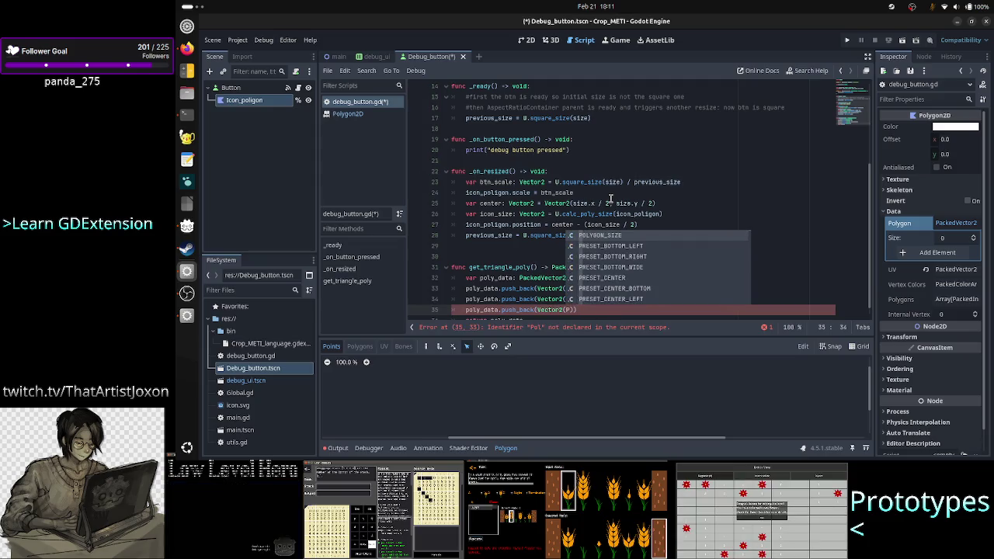
key("Return")
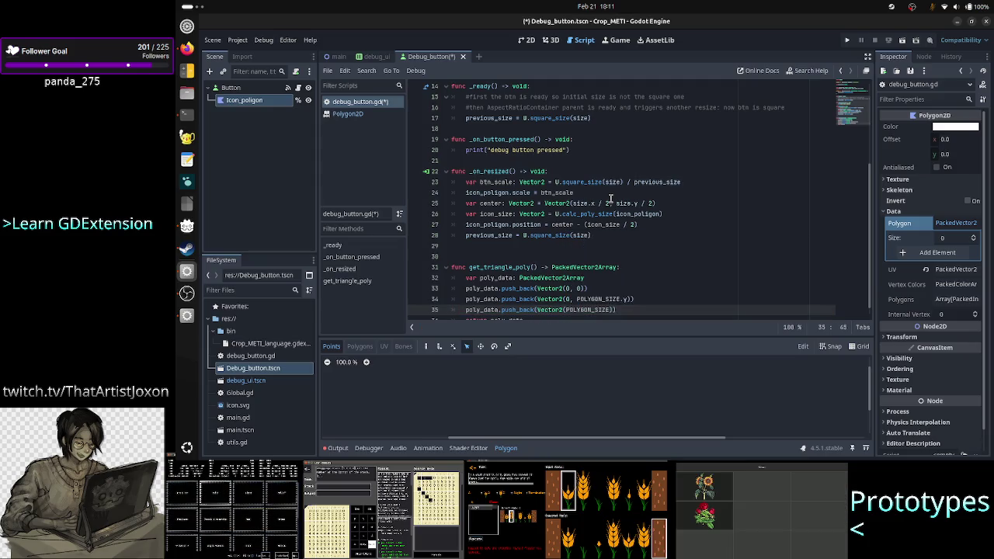
type(".x, ")
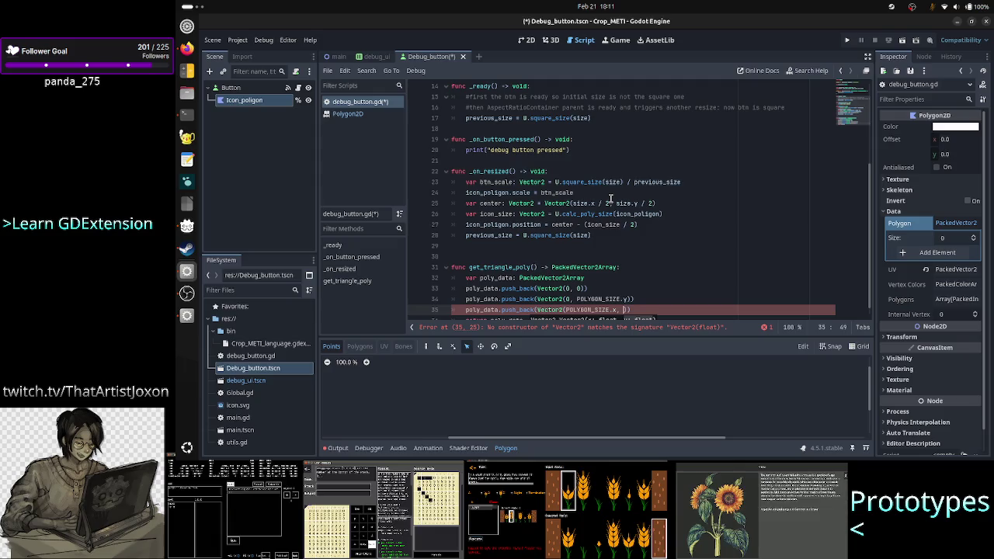
type("Pol")
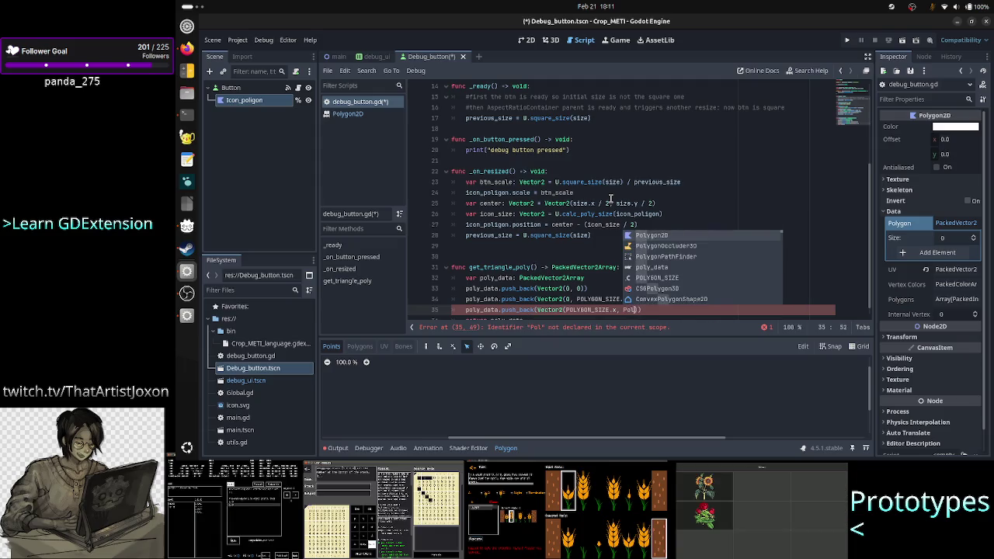
key("BackSpace")
key("BackSpace")
type("OLY")
key("Return")
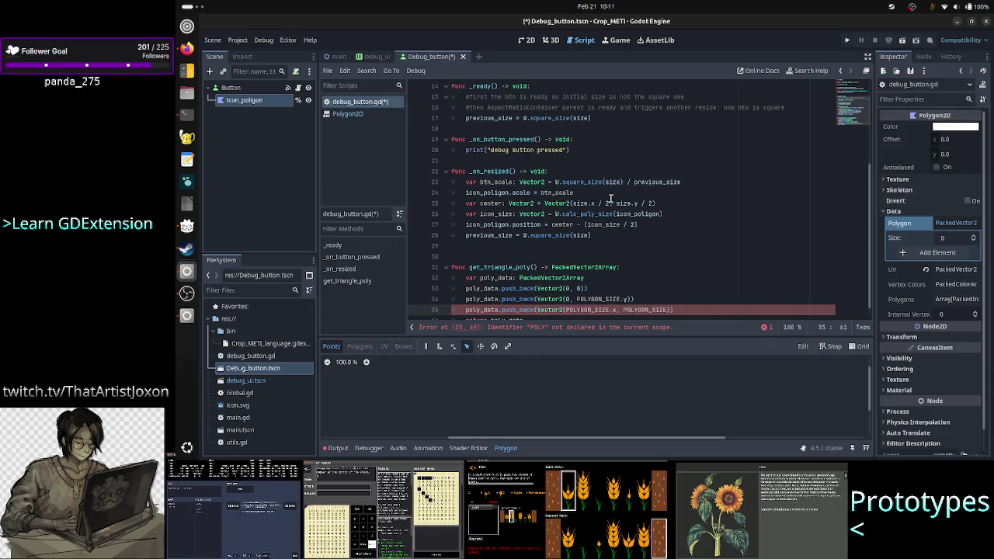
type(".y ")
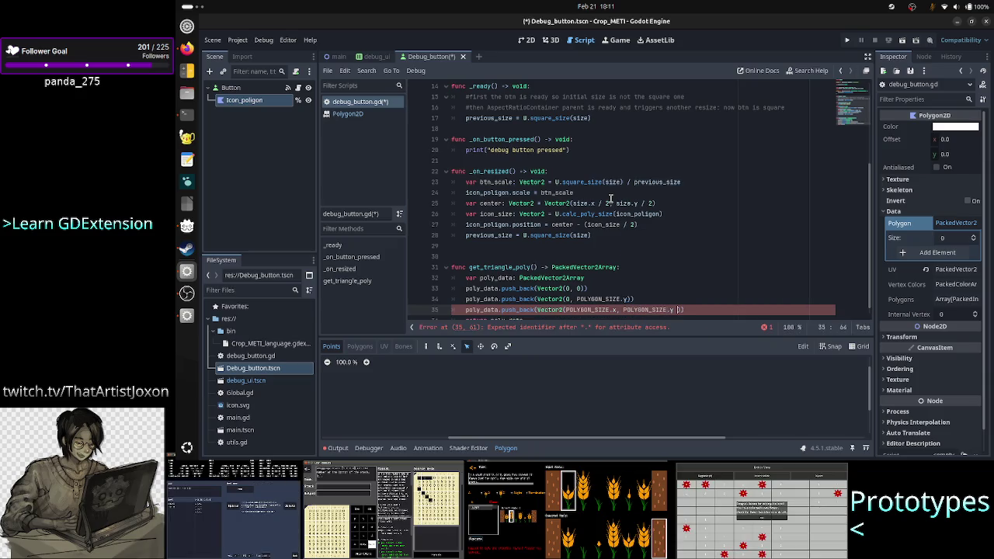
type("/ 2")
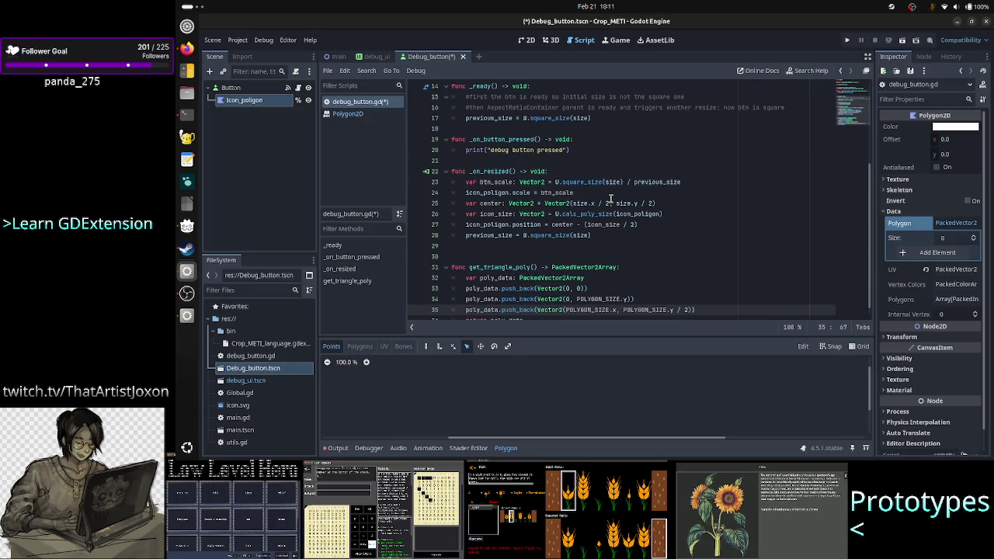
key("Down")
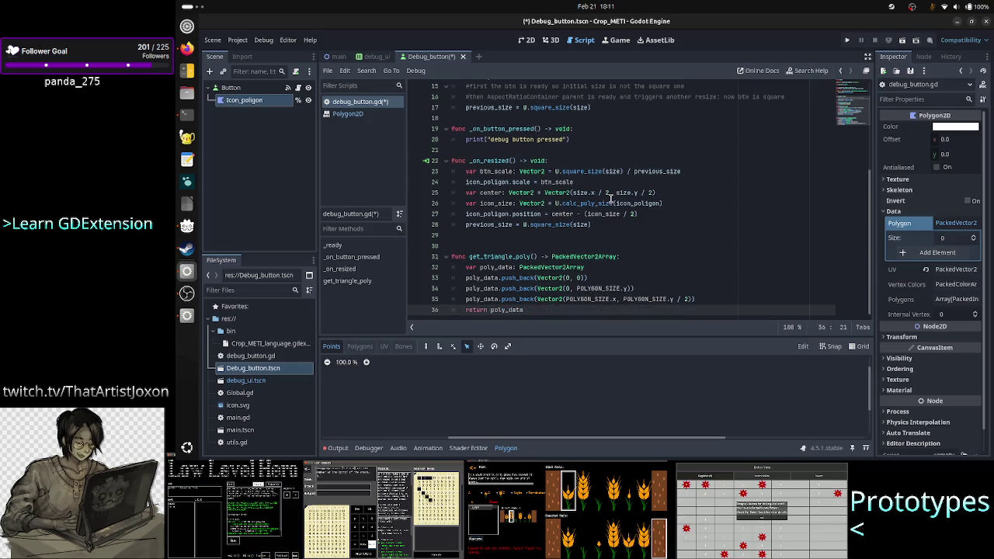
key("Home")
key("Home")
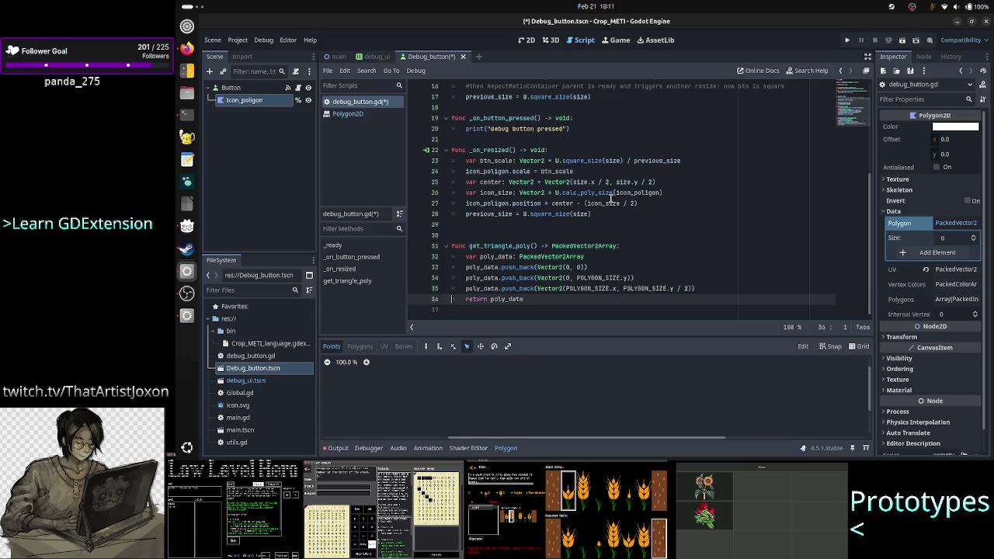
Add a new indented line in _ready after the previous_size line
key("ctrl+Home")
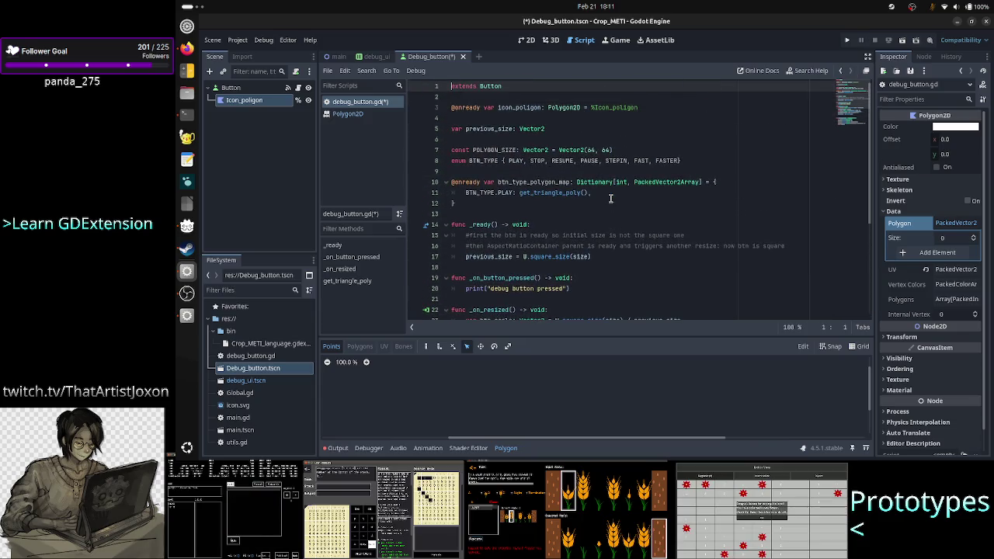
key("Down")
key("Down")
key("Down")
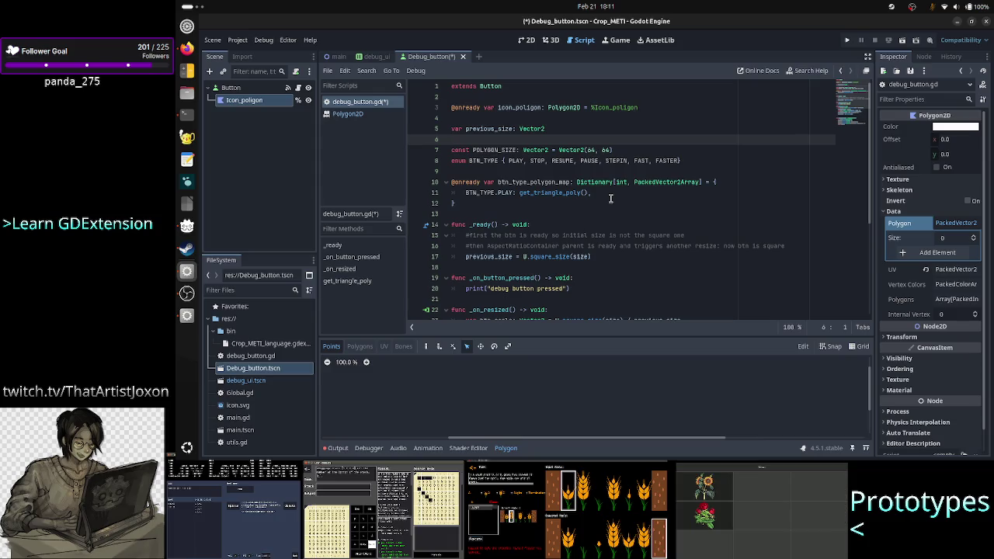
key("Down")
key("Down")
key("Down")
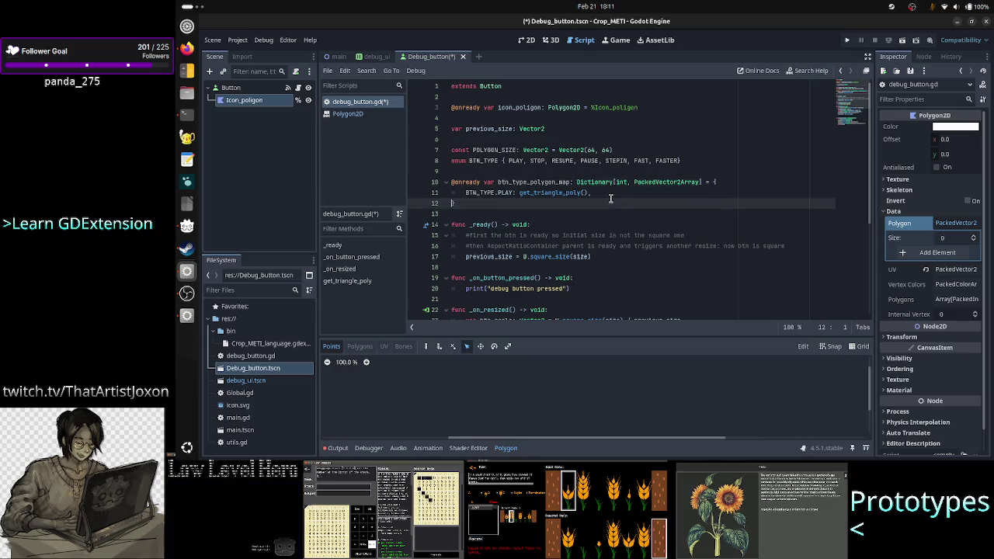
key("Up")
key("Up")
key("Up")
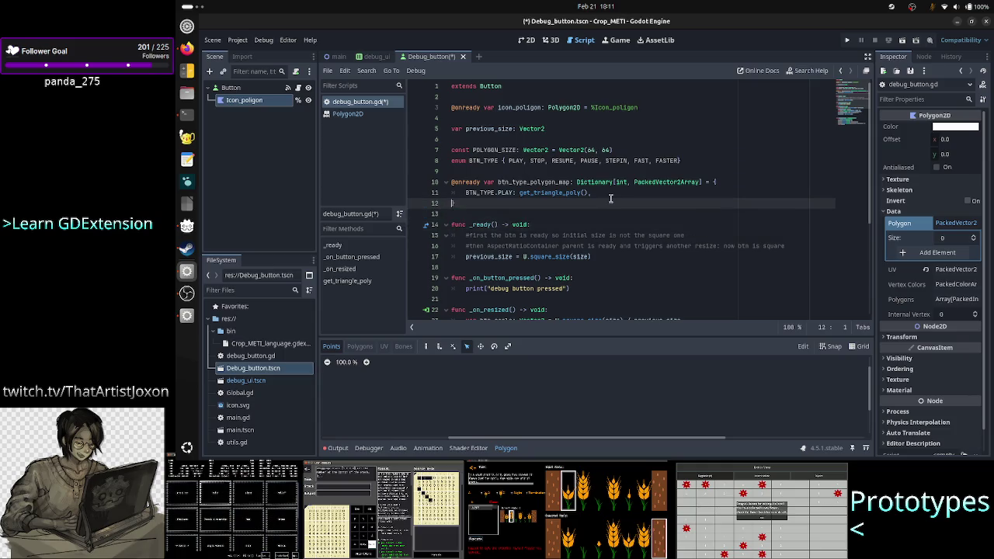
key("End")
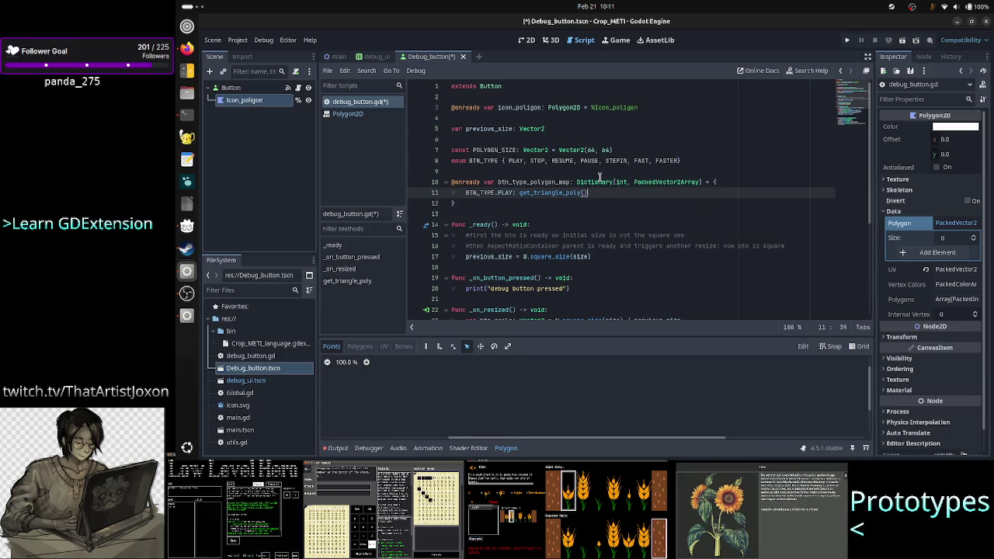
key("Down")
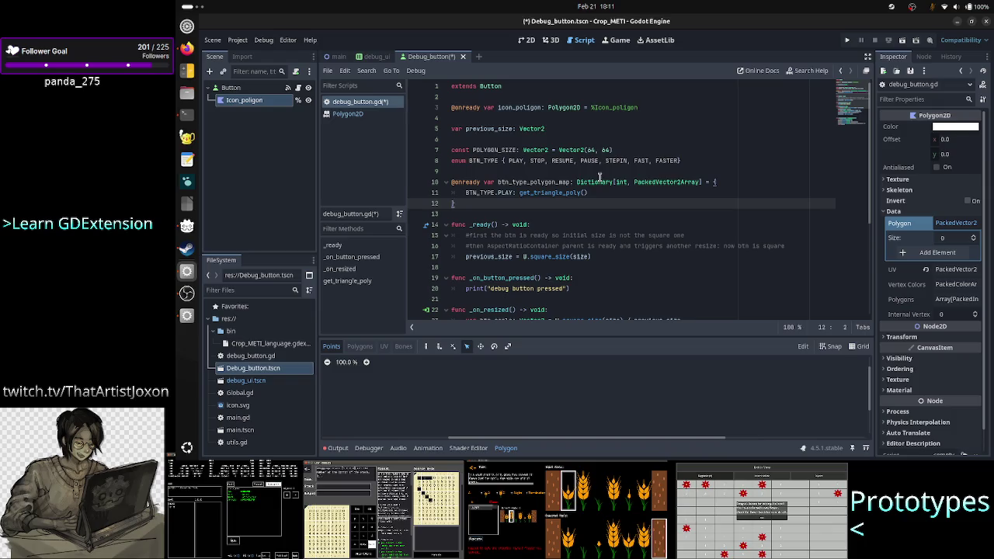
key("Down")
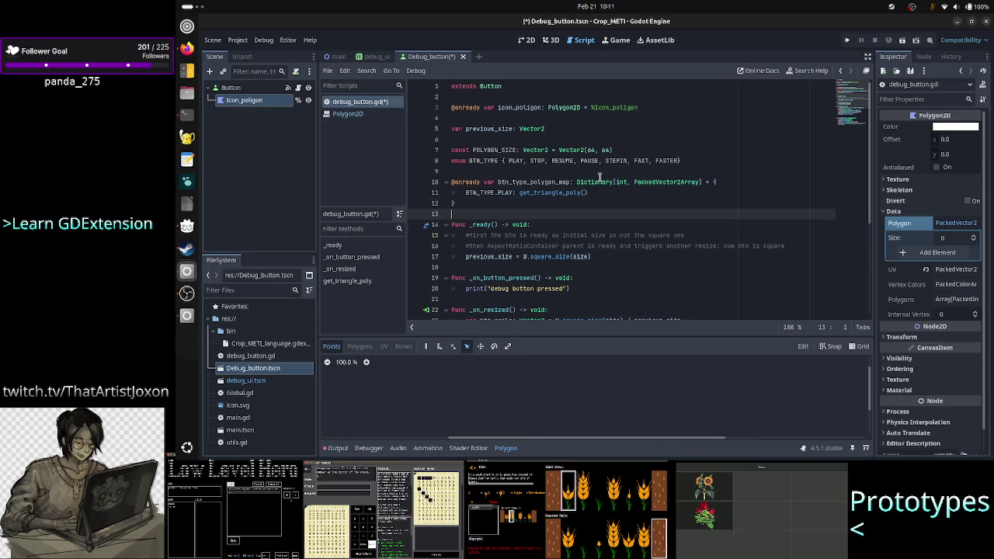
key("Down")
key("Down")
key("Down")
key("End")
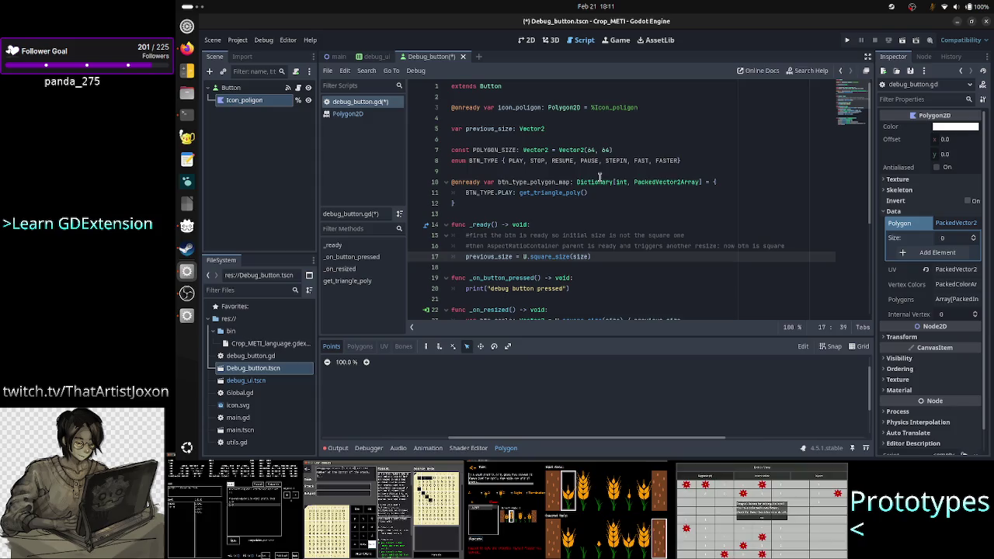
key("Down")
key("Up")
key("End")
key("Return")
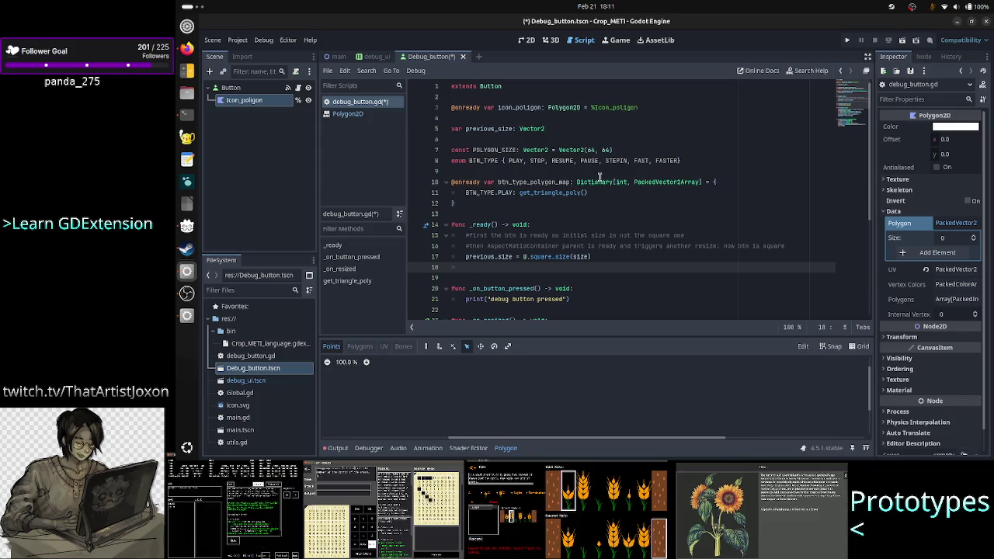
Add icon_poligon.polygon = btn_type_polygon_map[BTN_TYPE.PLAY], then run the project
type("ico")
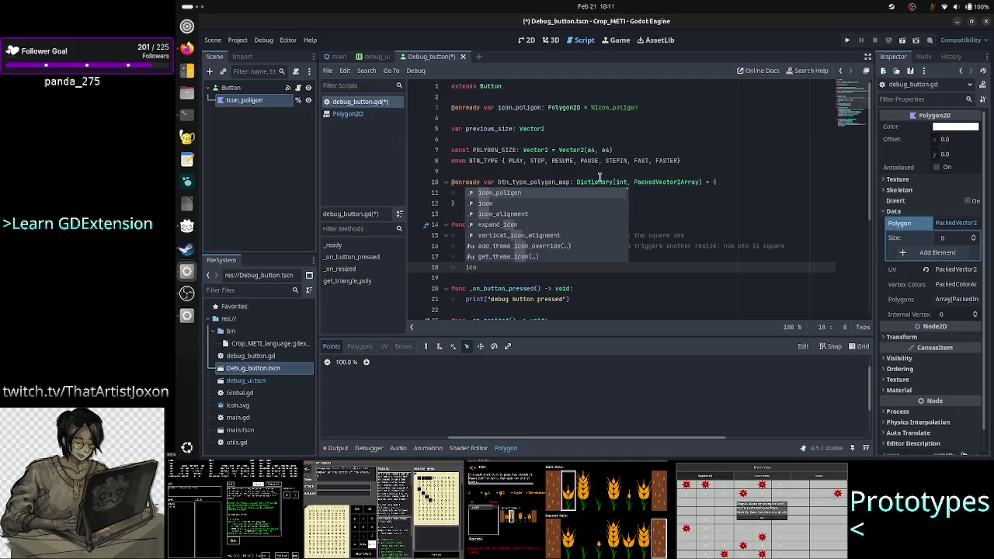
type("n_poligon.pol")
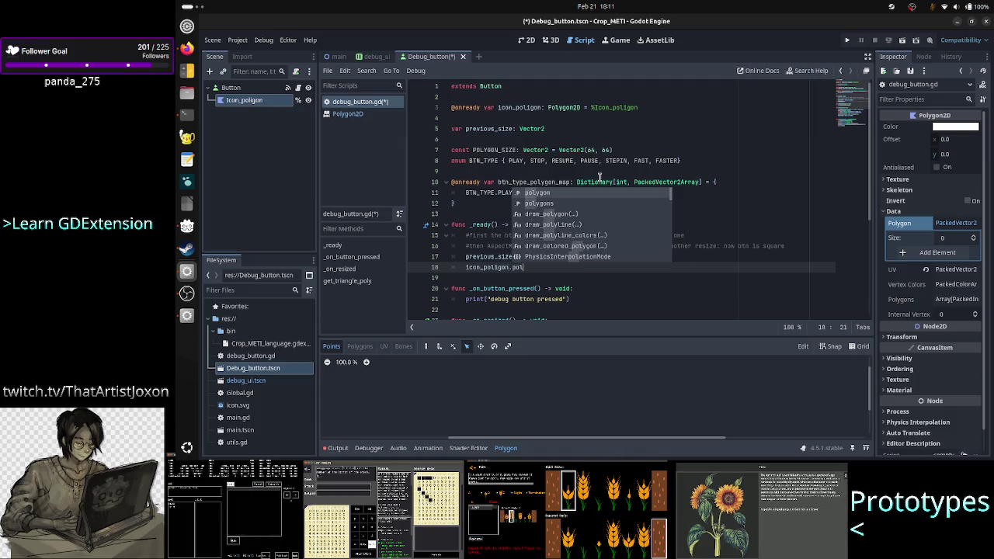
type("ygon = ")
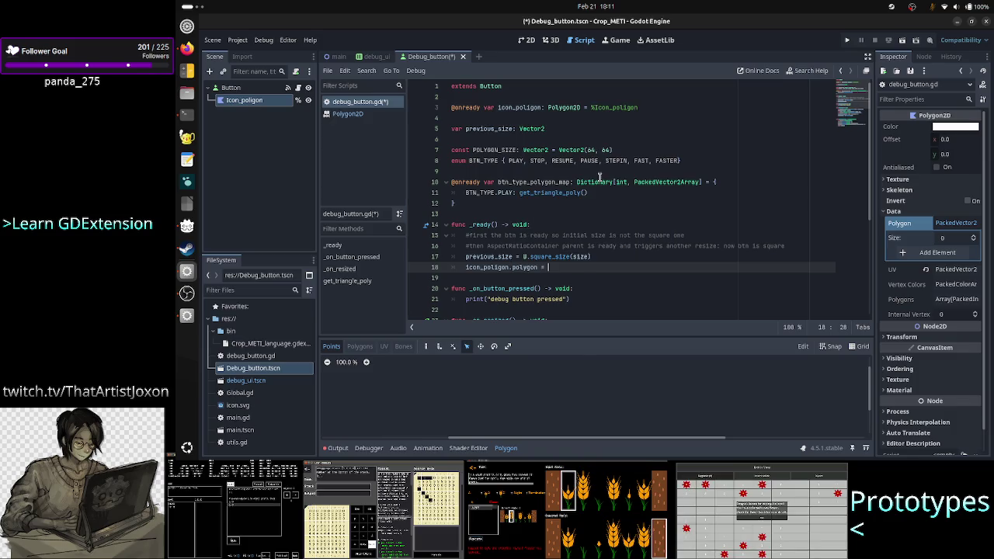
type("btn")
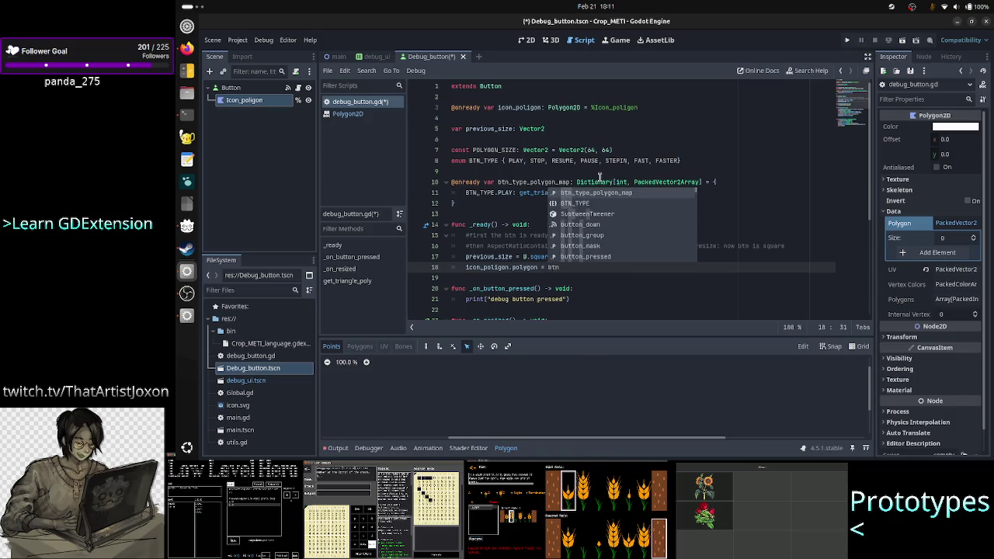
key("Return")
type("[]")
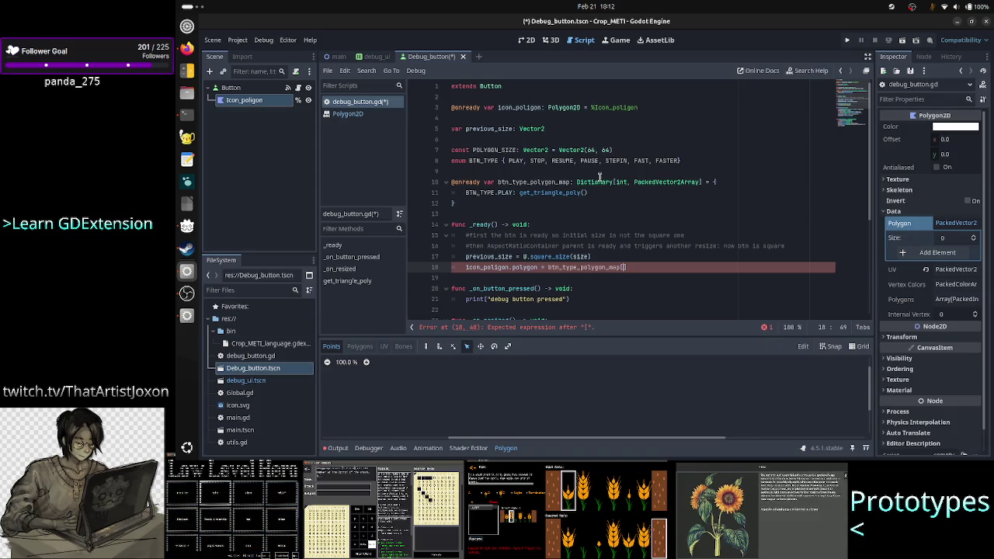
type("BTN")
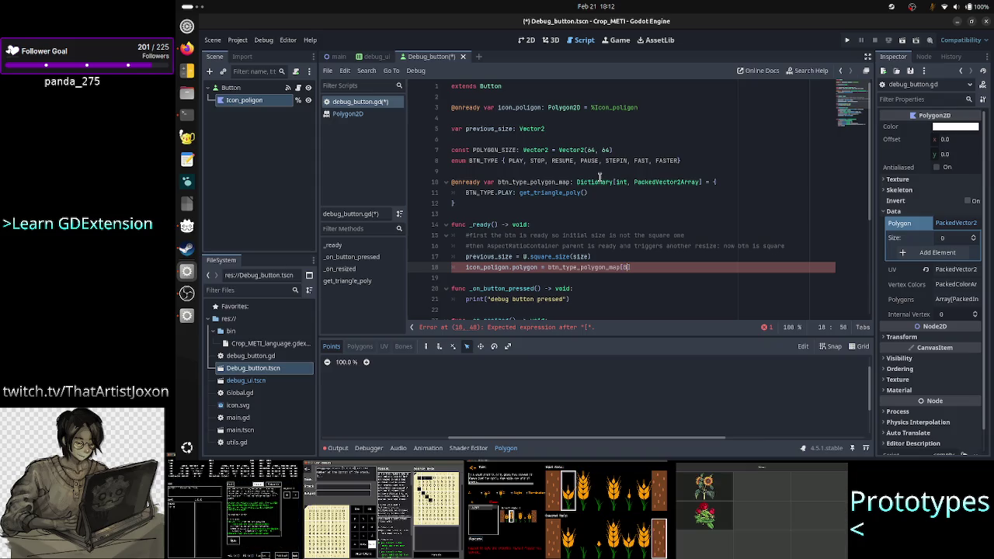
key("Return")
type(".PL")
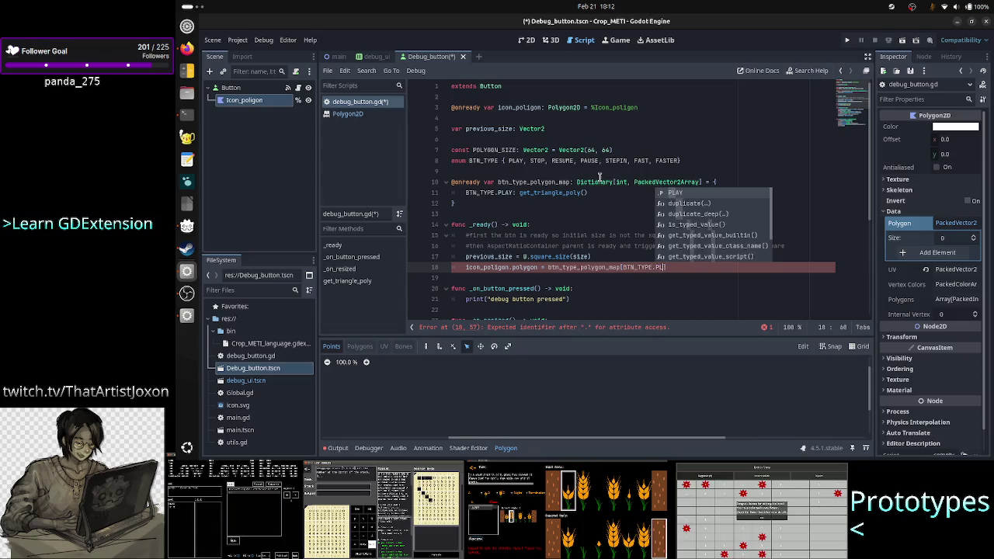
type("P")
key("Return")
key("End")
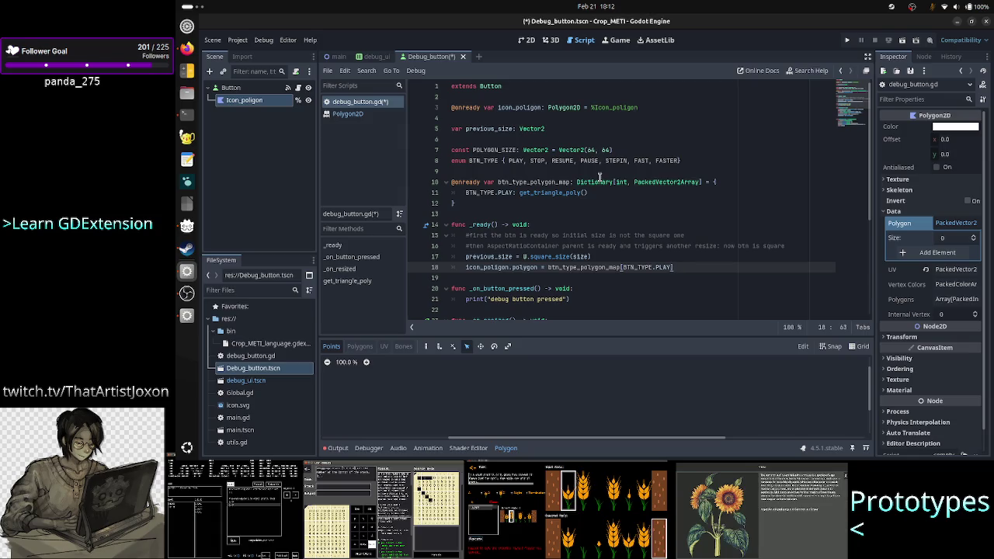
left_click(848, 41)
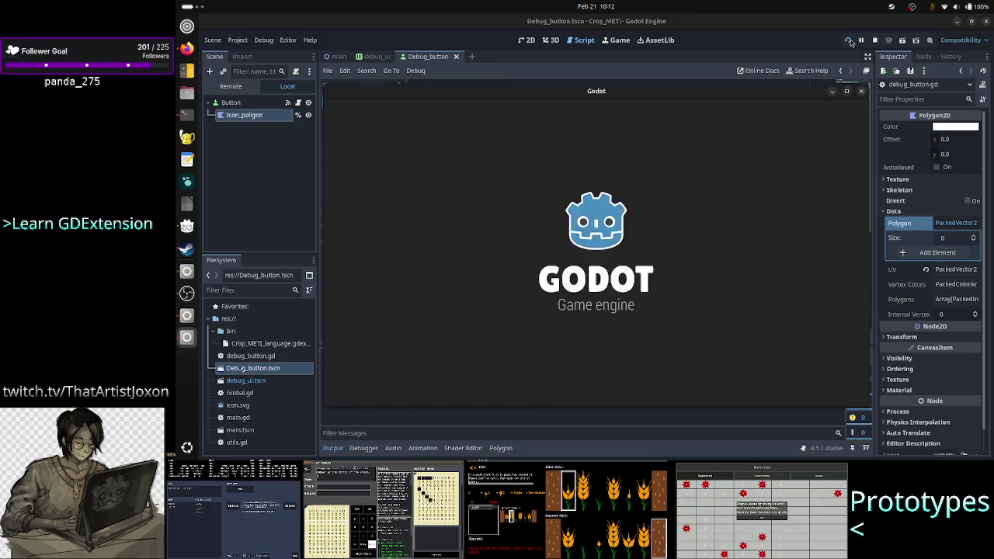
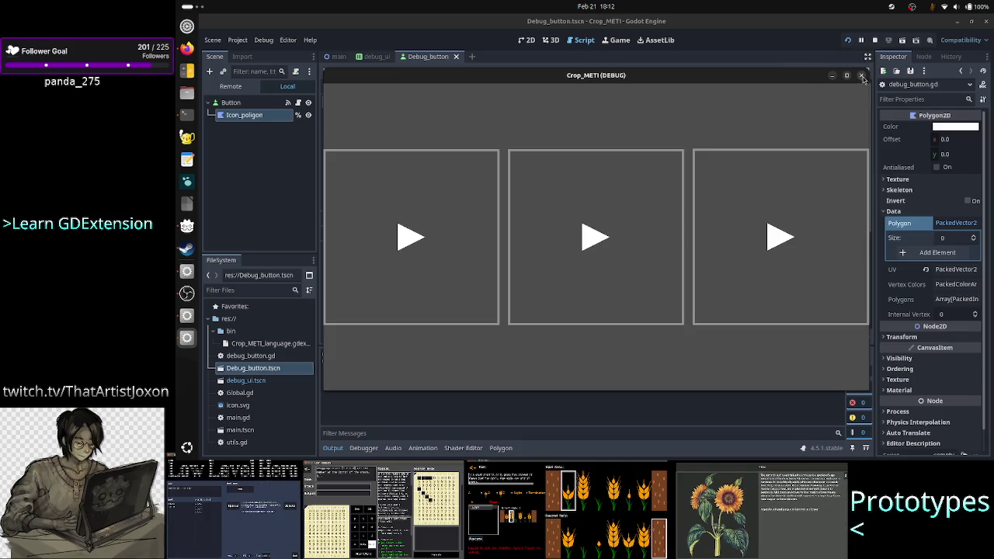
Close the Crop_METI debug game window and look up the _ready function's documentation
left_click(862, 77)
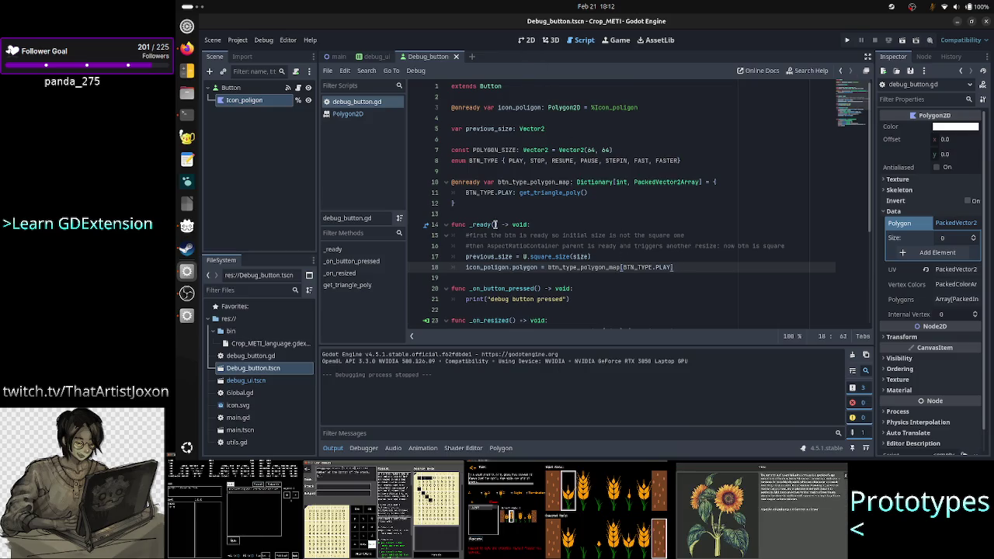
left_click(487, 225)
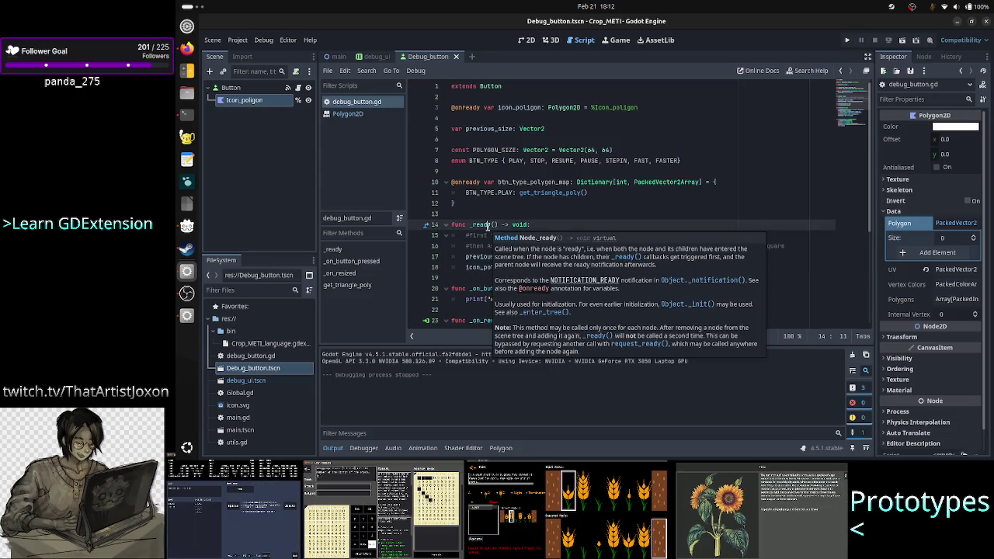
key("Up")
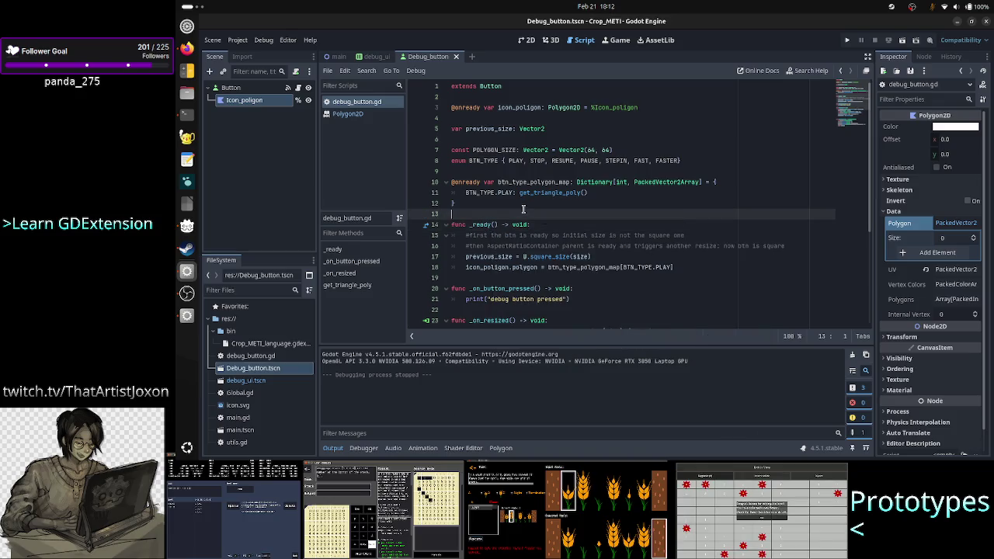
key("Down")
key("Down")
key("Down")
key("Up")
key("Up")
key("Up")
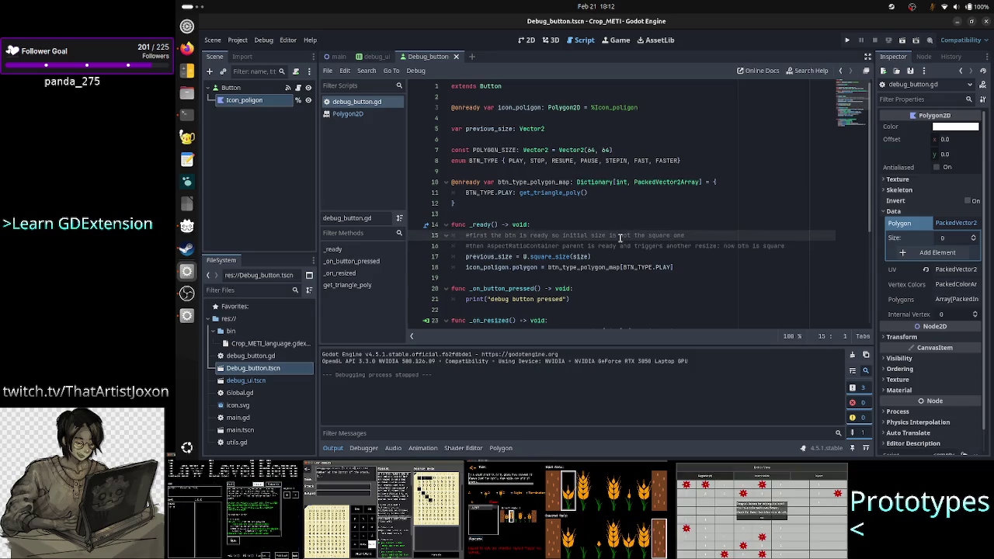
Step through _ready, select the icon polygon assignment on line 18, then move into _on_resized
key("Down")
key("Down")
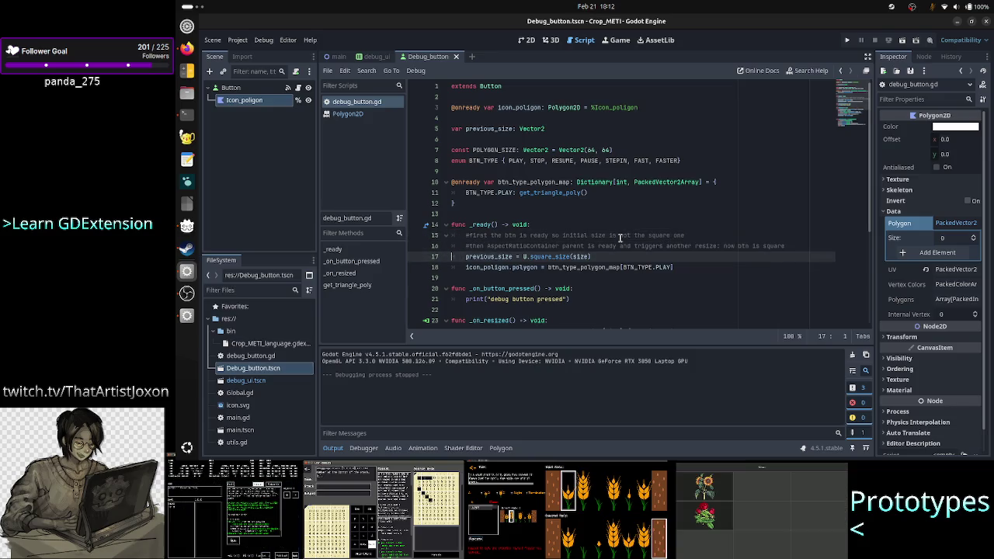
key("Down")
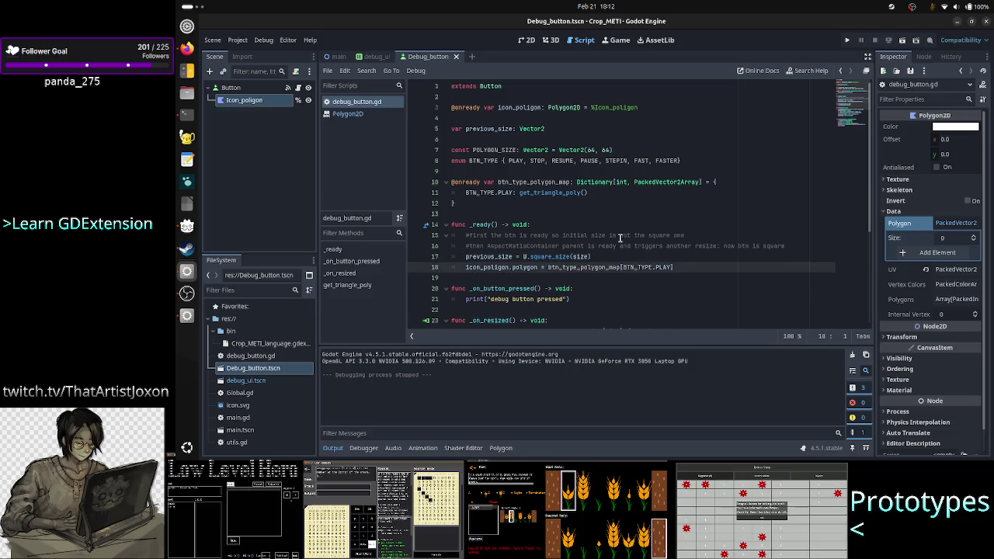
key("Home")
key("Up")
key("Up")
key("Up")
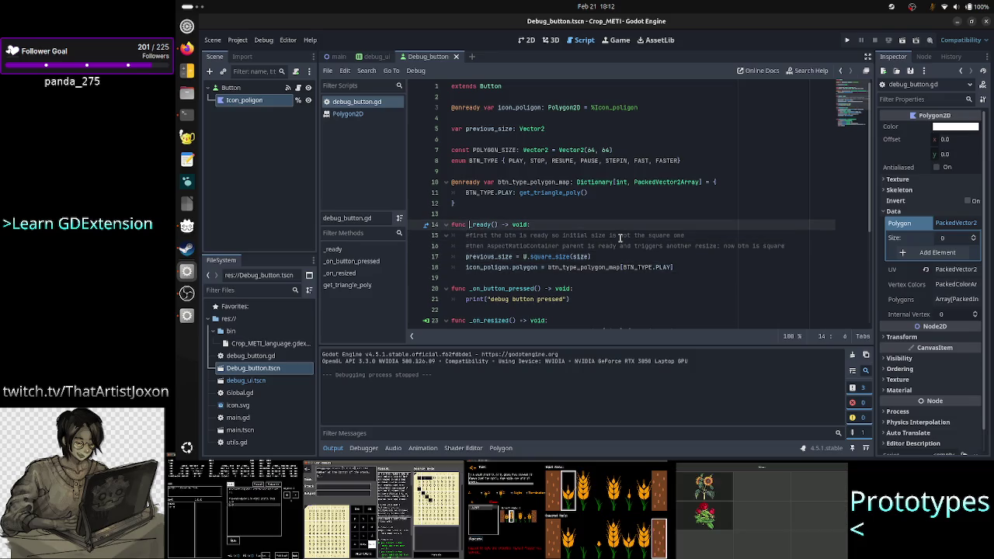
key("Down")
key("Down")
key("Right")
key("Down")
key("Down")
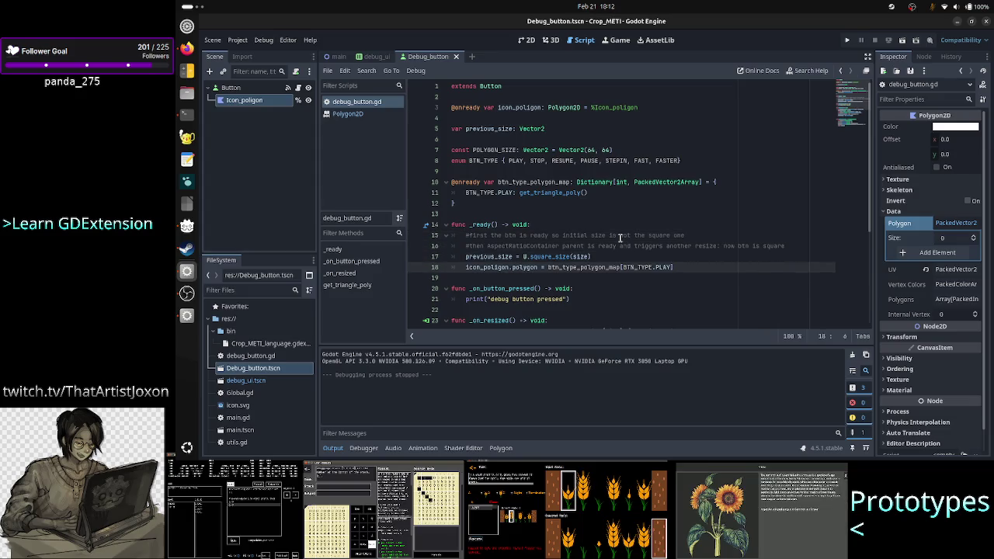
key("shift+Down")
key("shift+Left")
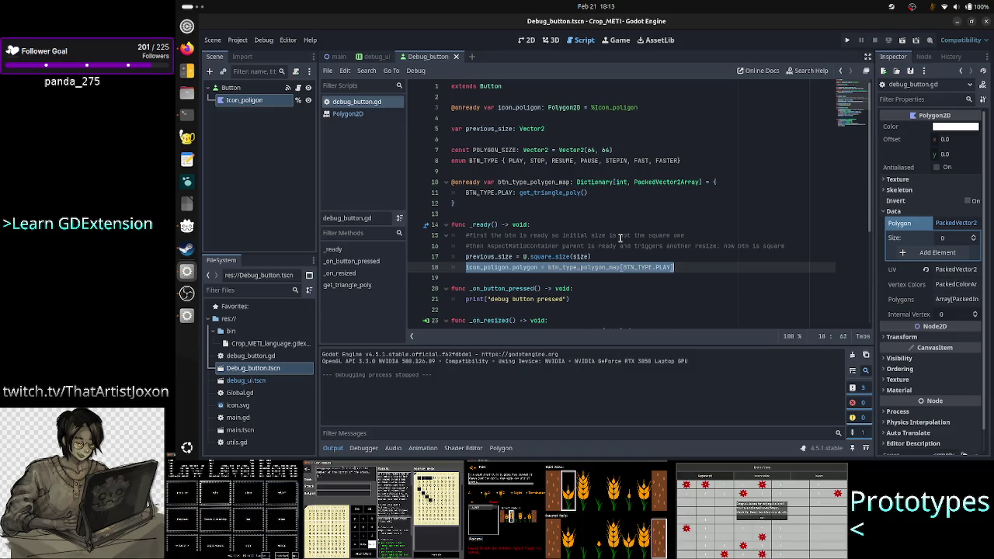
key("Down")
key("Down")
key("Down")
key("Down")
key("Down")
left_click(493, 267)
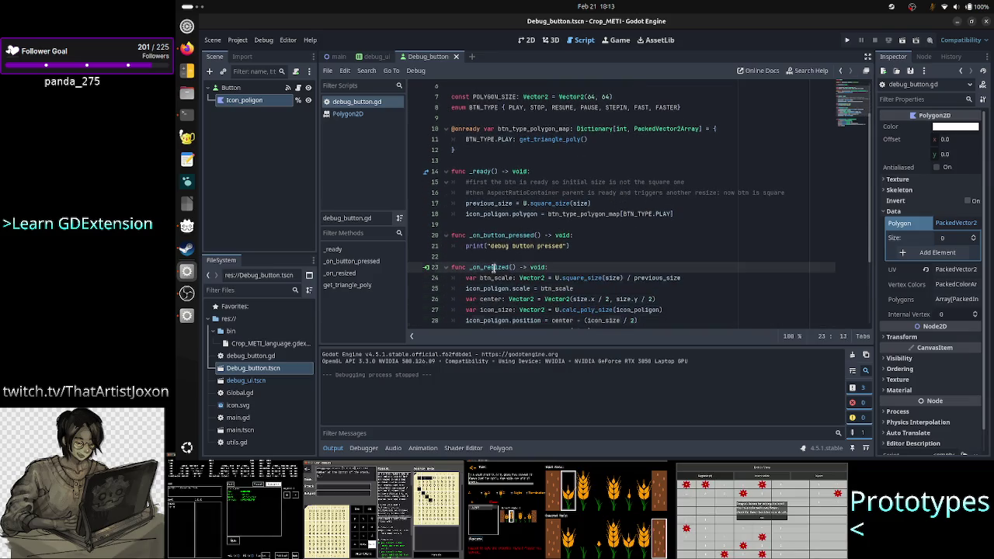
Highlight _on_resized and its calc_poly_size call, then open utils.gd from the FileSystem dock
double_click(493, 268)
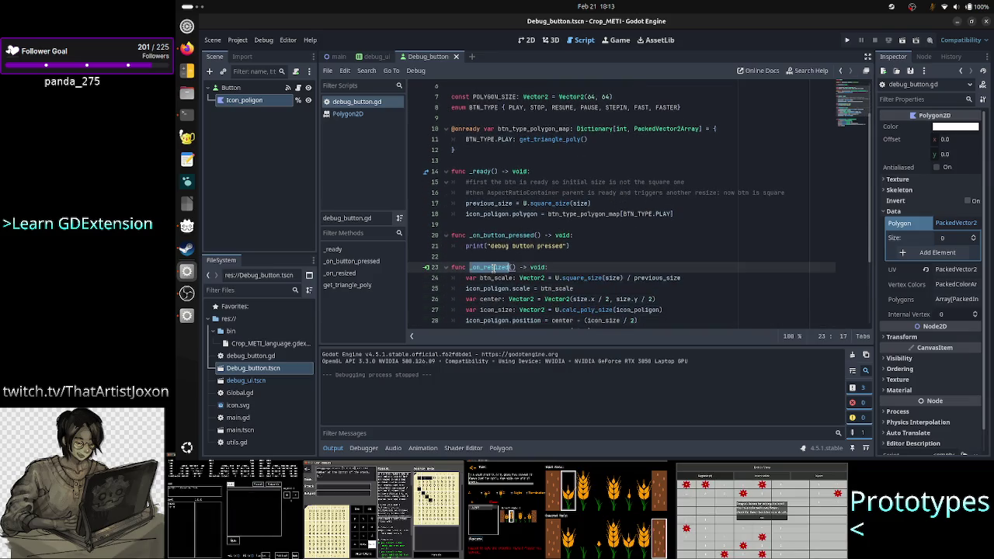
double_click(589, 309)
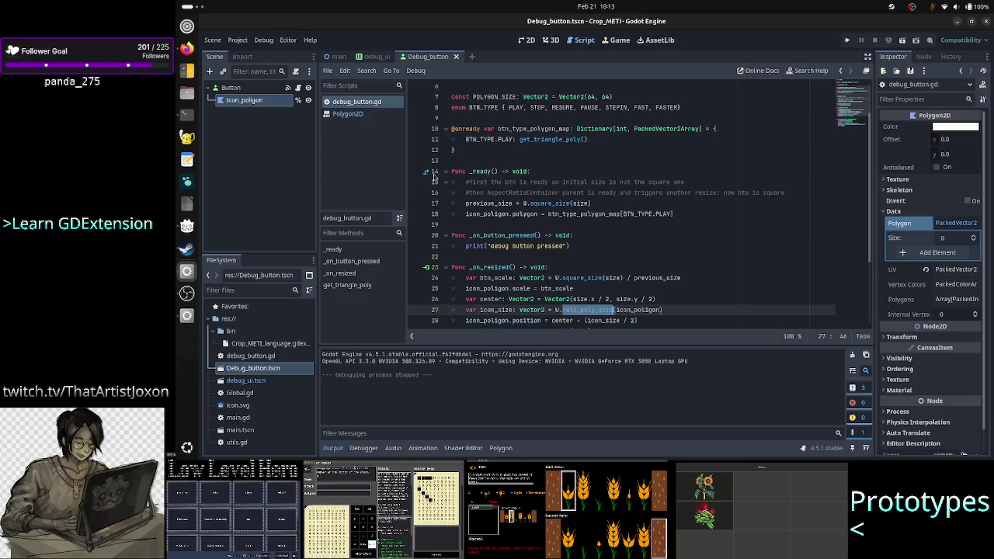
scroll(517, 262, "down", 1)
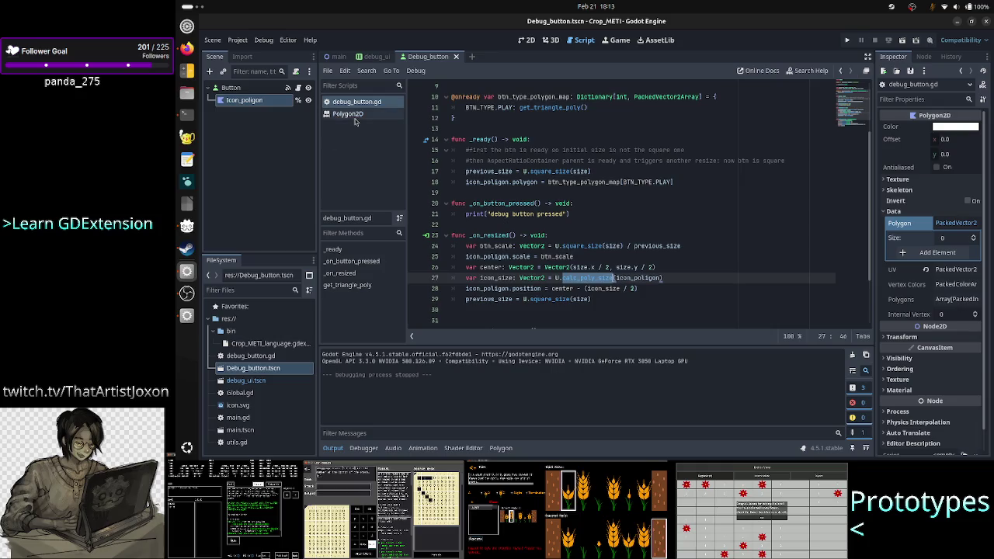
double_click(240, 442)
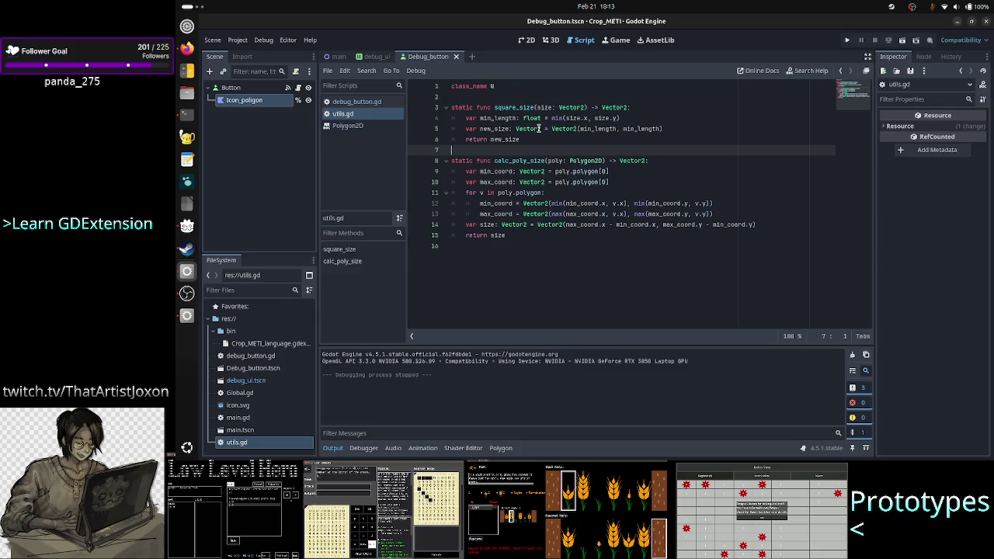
Read calc_poly_size's min/max coordinate setup, its loop over polygon points, and max_coord
left_click(618, 172)
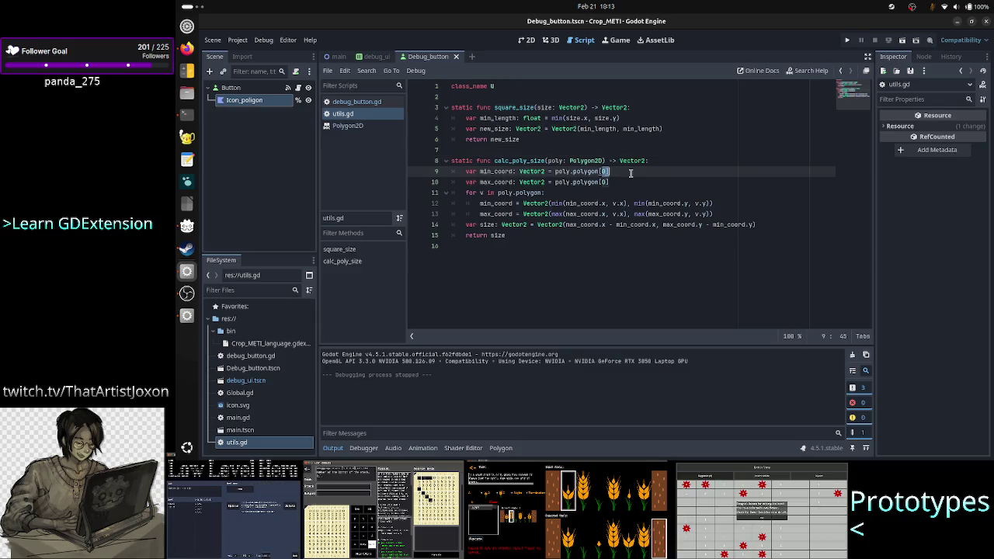
left_click_drag(610, 181, 590, 170)
left_click(633, 169)
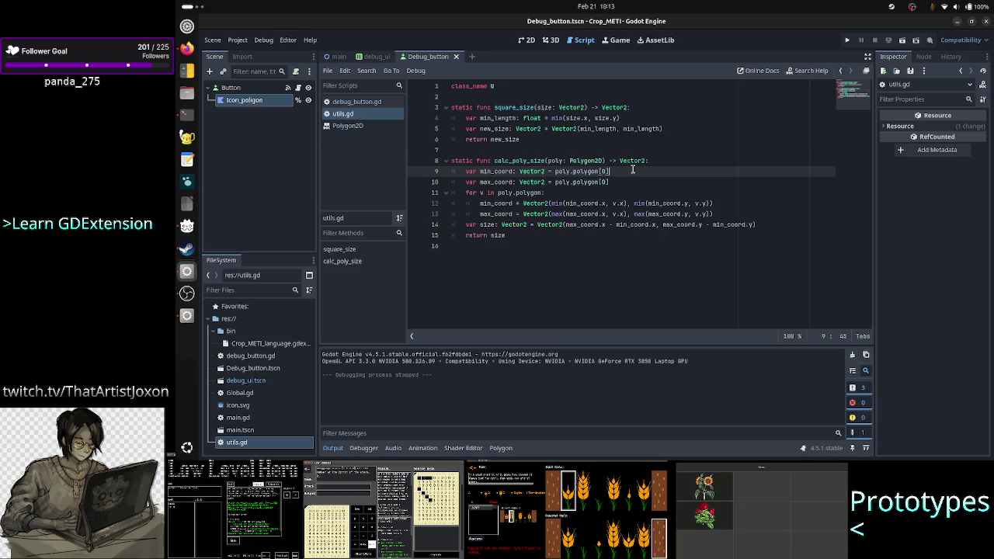
left_click_drag(621, 178, 590, 172)
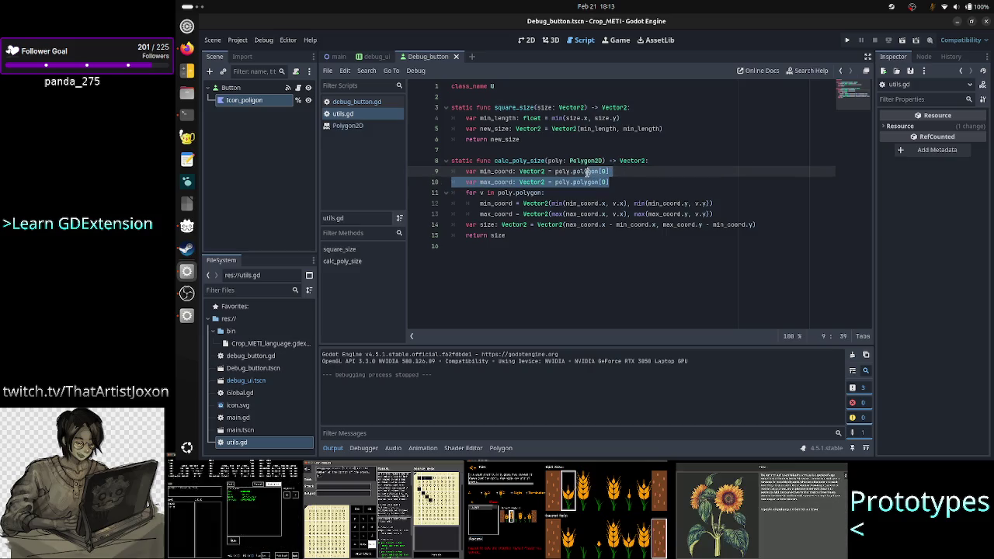
left_click(587, 172)
mouse_move(467, 193)
left_mouse_down()
mouse_move(520, 203)
mouse_move(514, 225)
left_mouse_up()
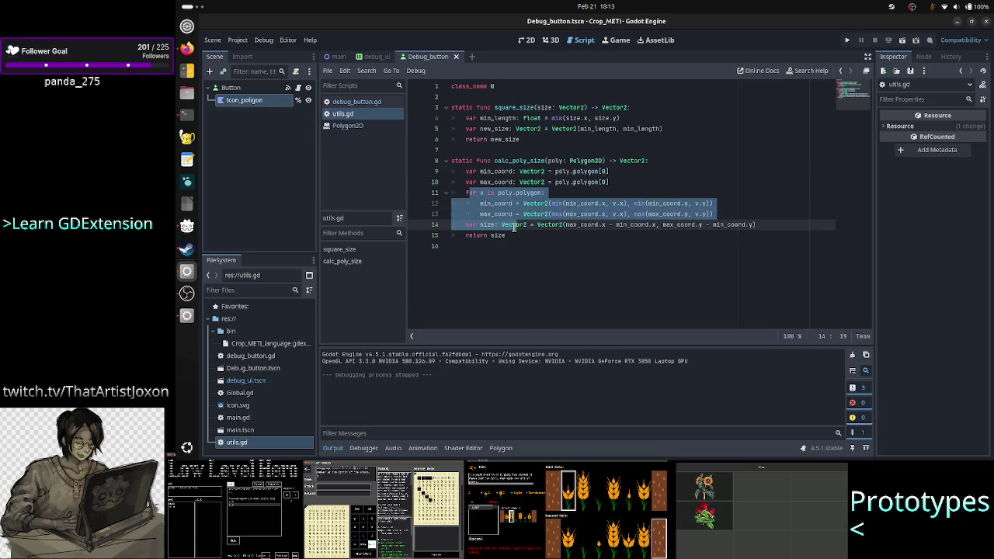
left_click(642, 216)
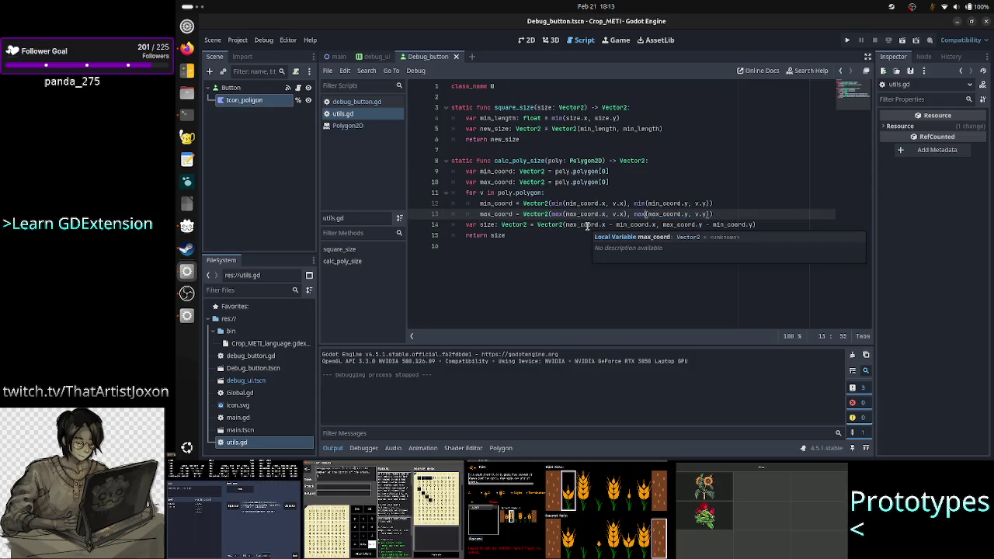
double_click(588, 225)
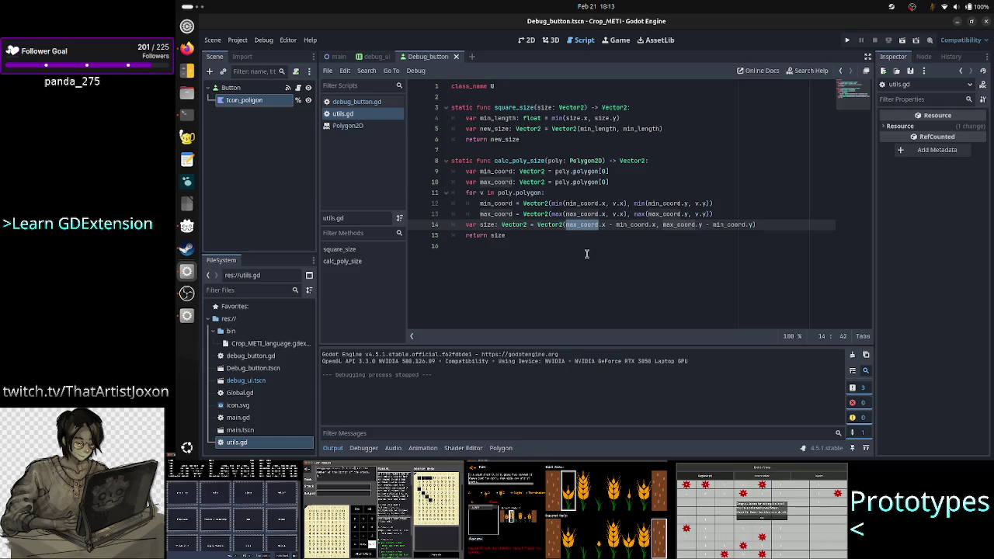
left_click(559, 263)
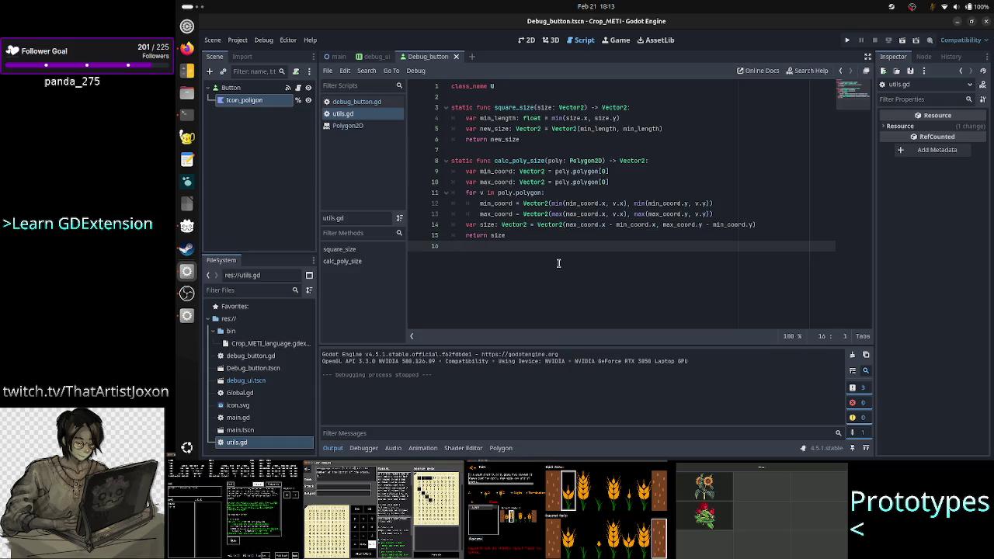
Check the calc_poly_size signature's Polygon2D docs, then return to debug_button.gd
left_click(659, 165)
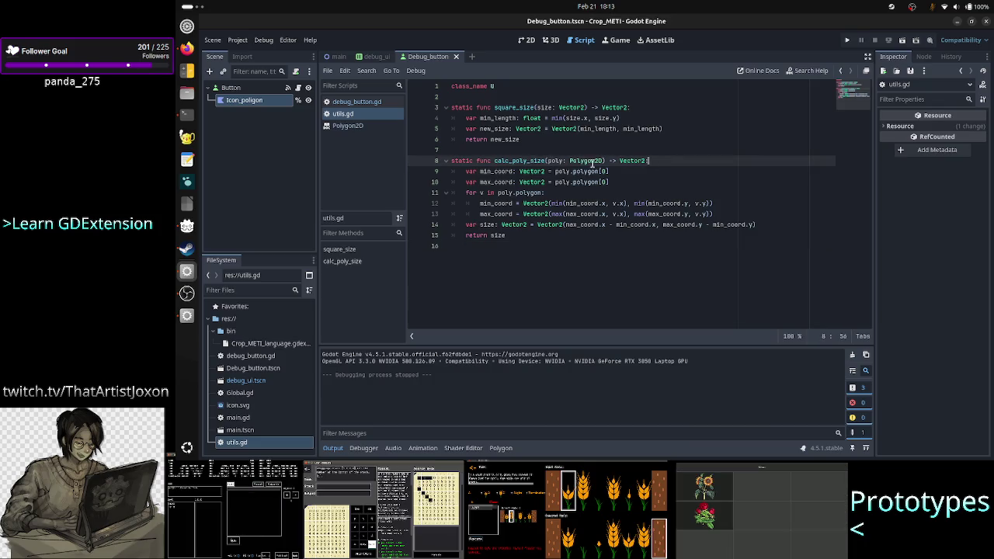
mouse_move(598, 166)
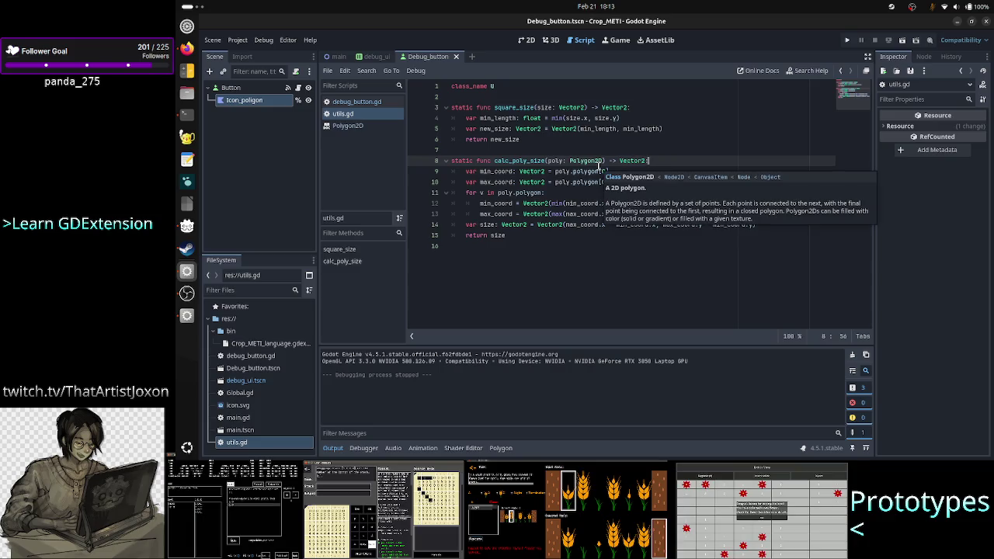
key("alt+Left")
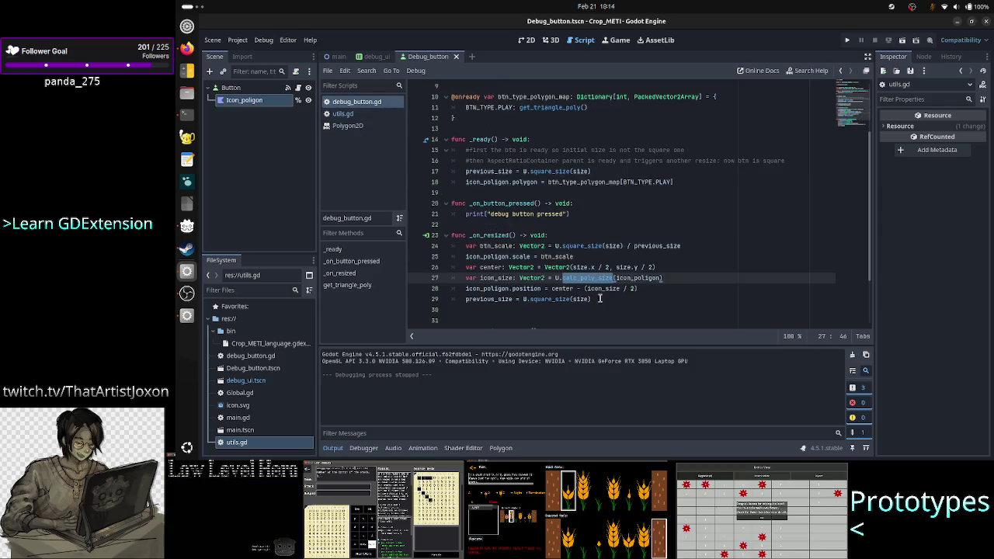
left_click(594, 277)
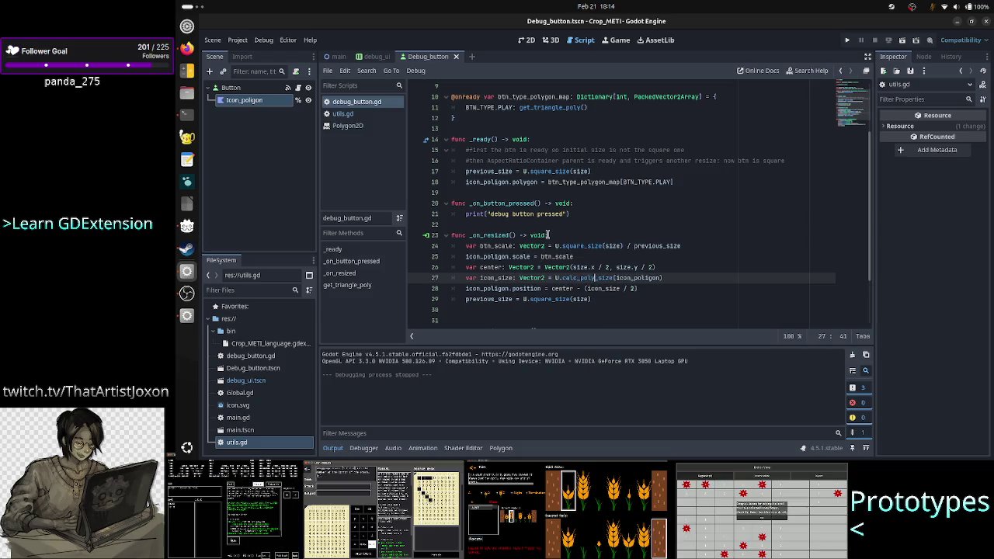
Add 'if icon_poligon.polygon.is_empty(): return' at the top of _on_resized
left_click(487, 234)
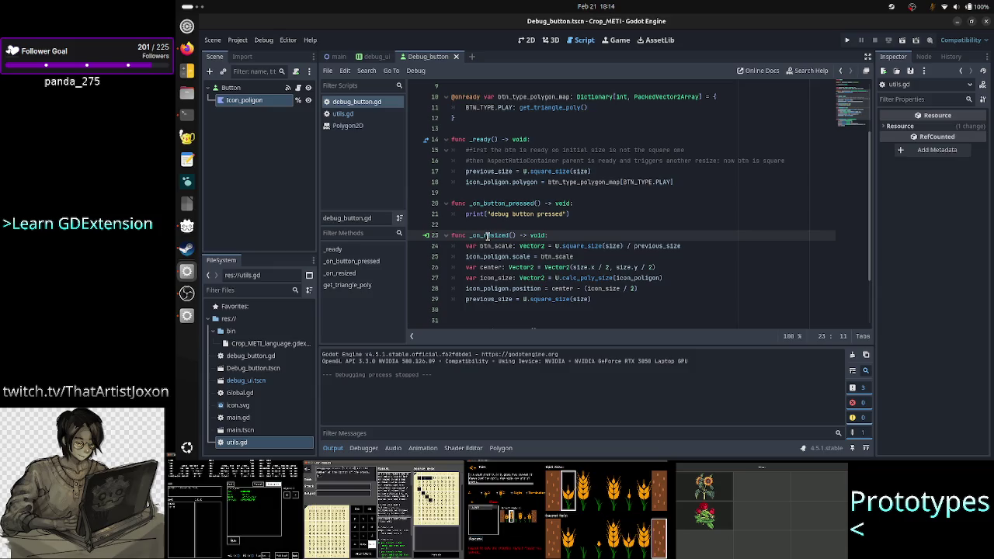
left_click(571, 236)
key("Return")
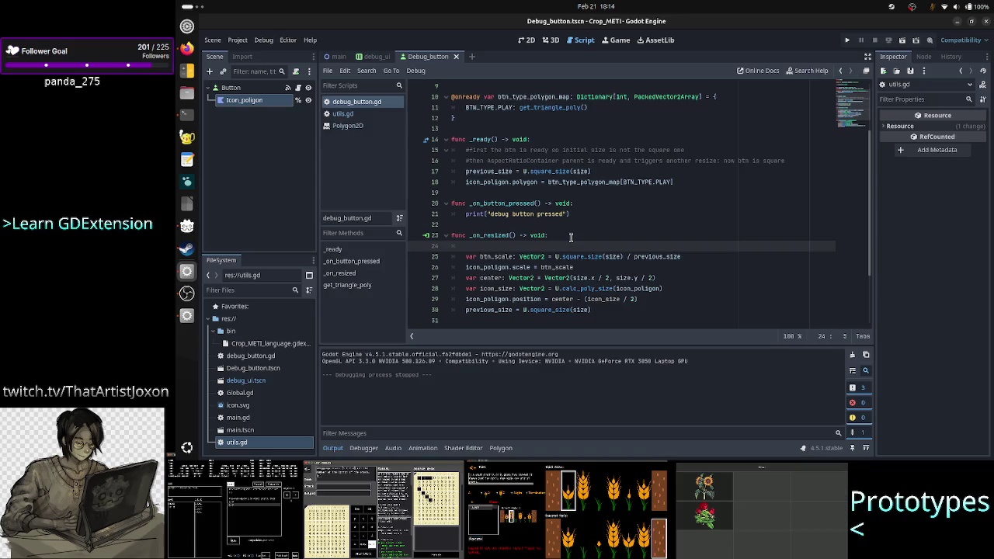
type("if ")
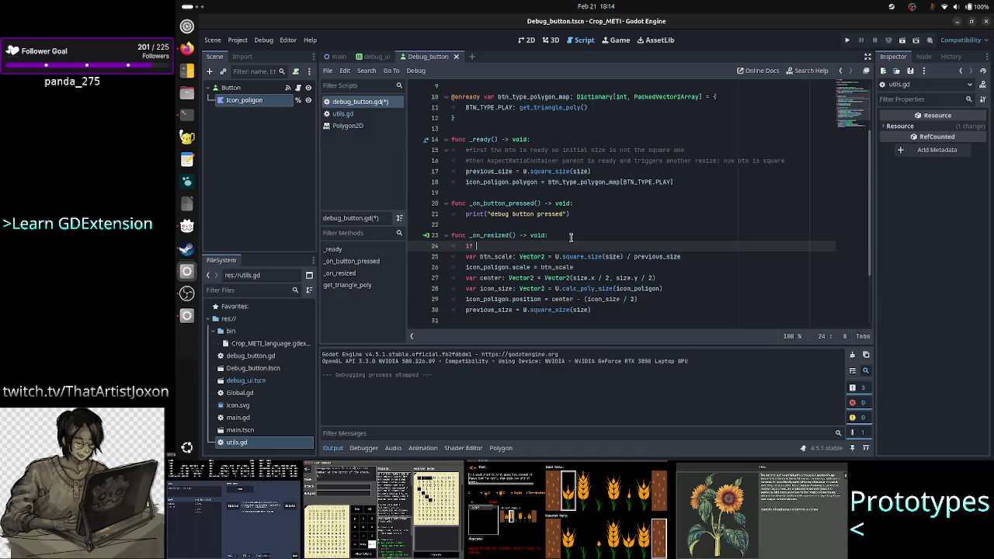
type("icon_poligon")
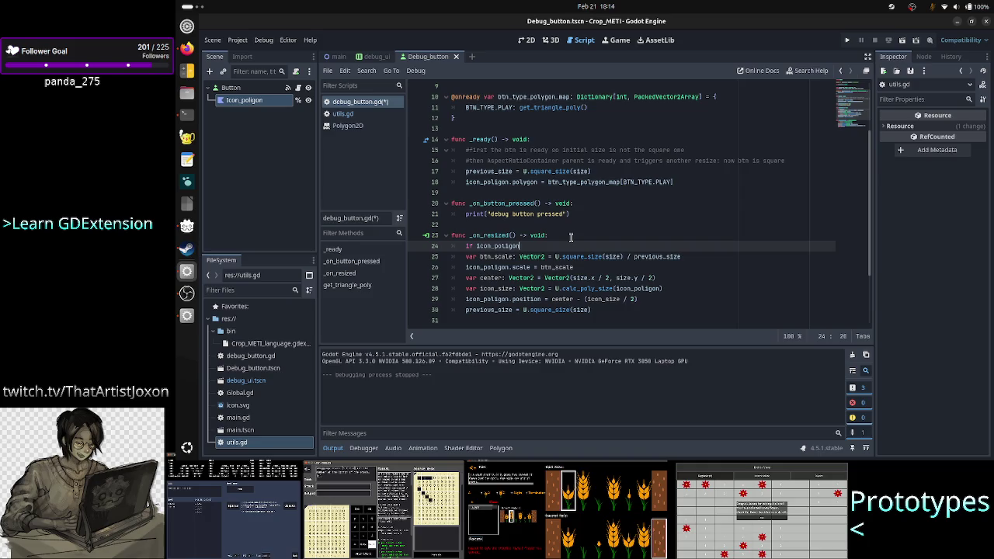
type(".pol")
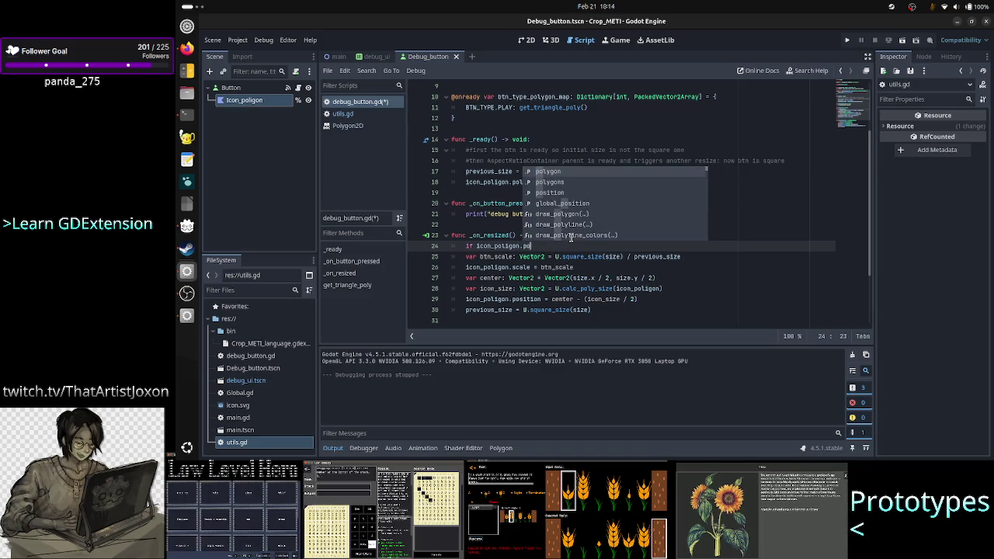
key("Return")
type(".")
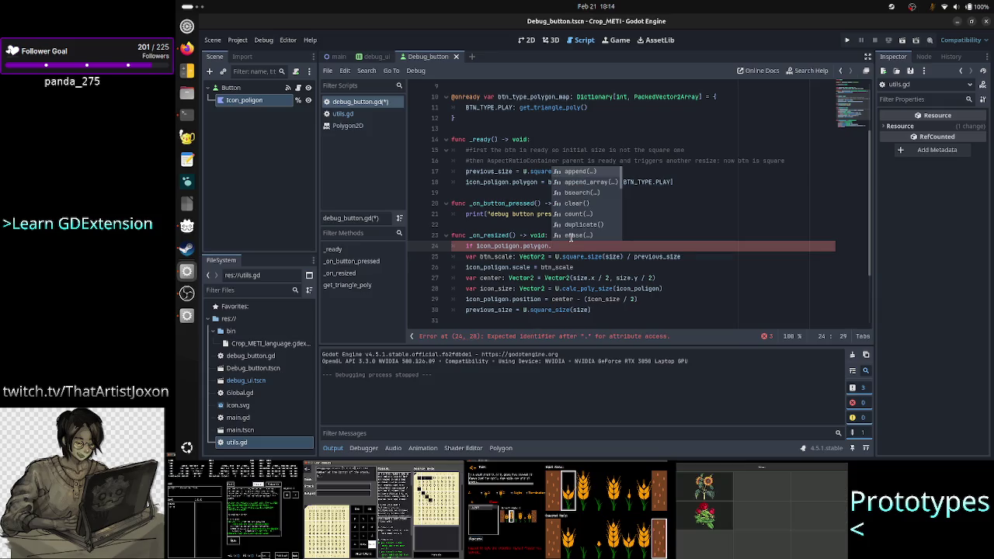
type("emp")
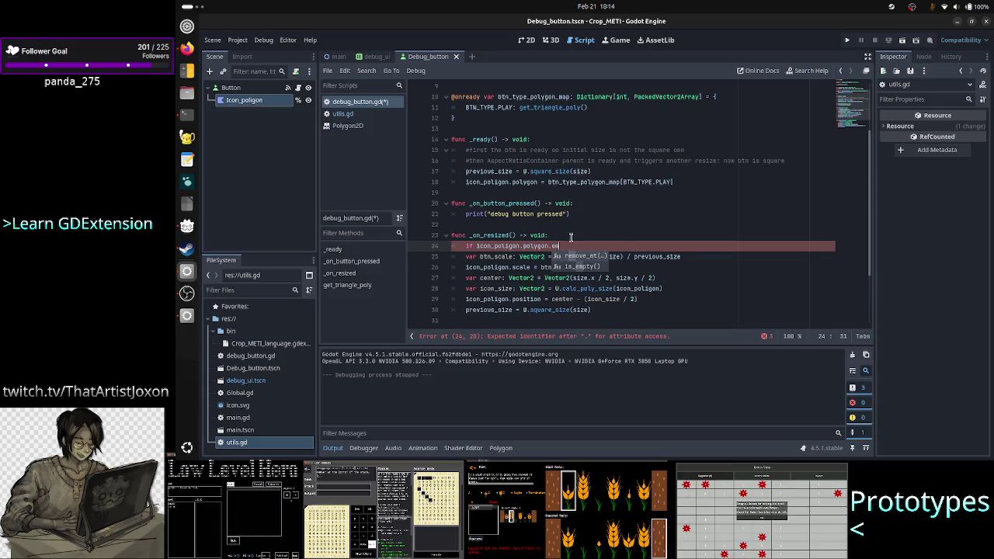
key("Return")
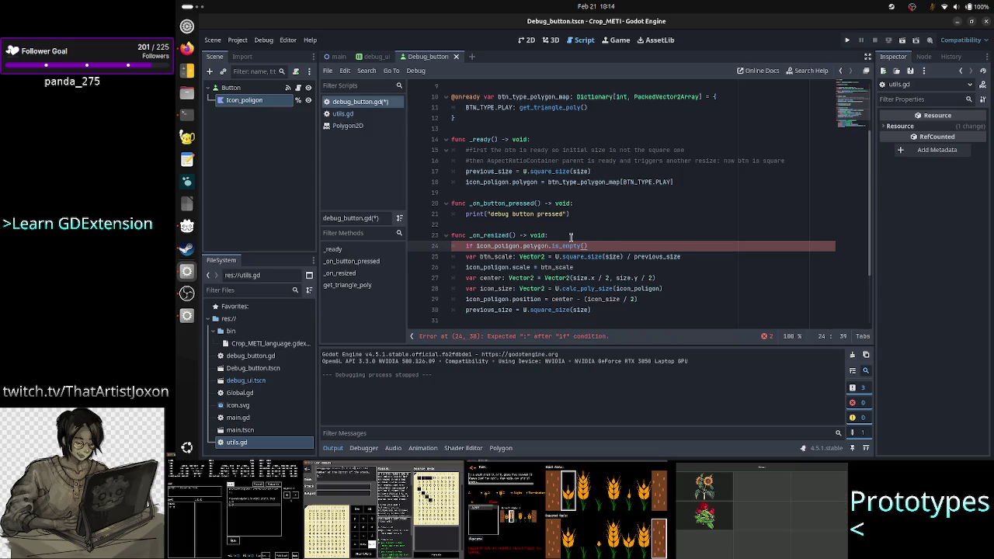
type(":")
key("Return")
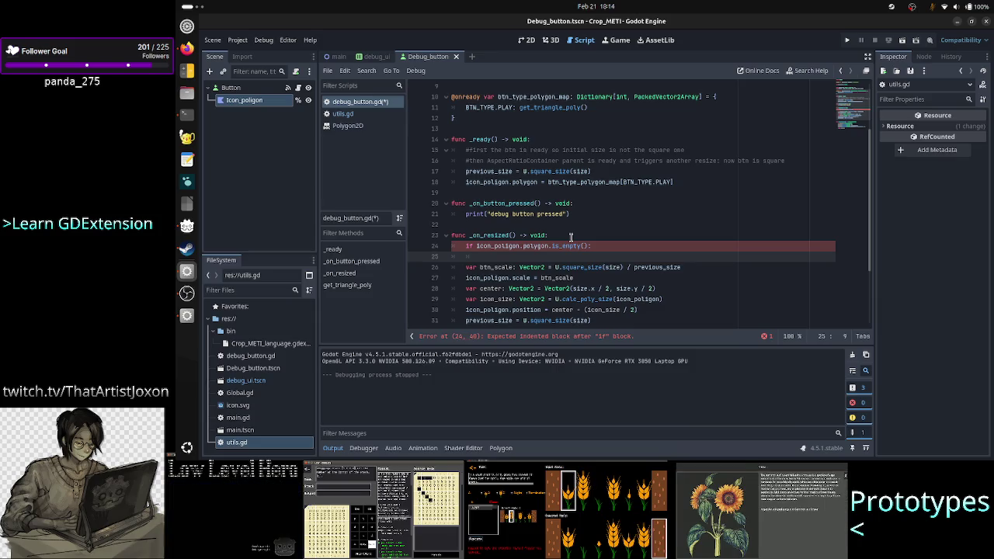
type("r")
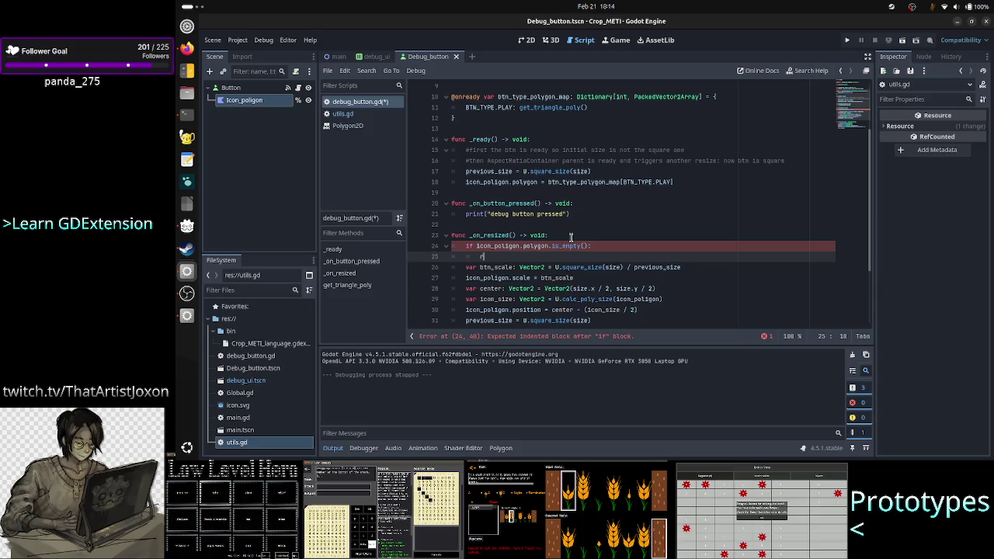
key("BackSpace")
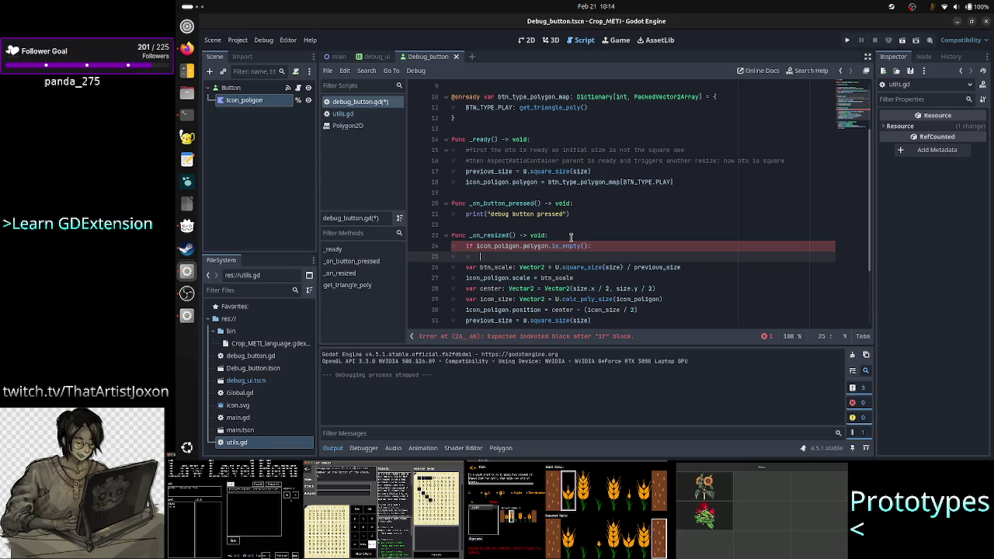
type("return")
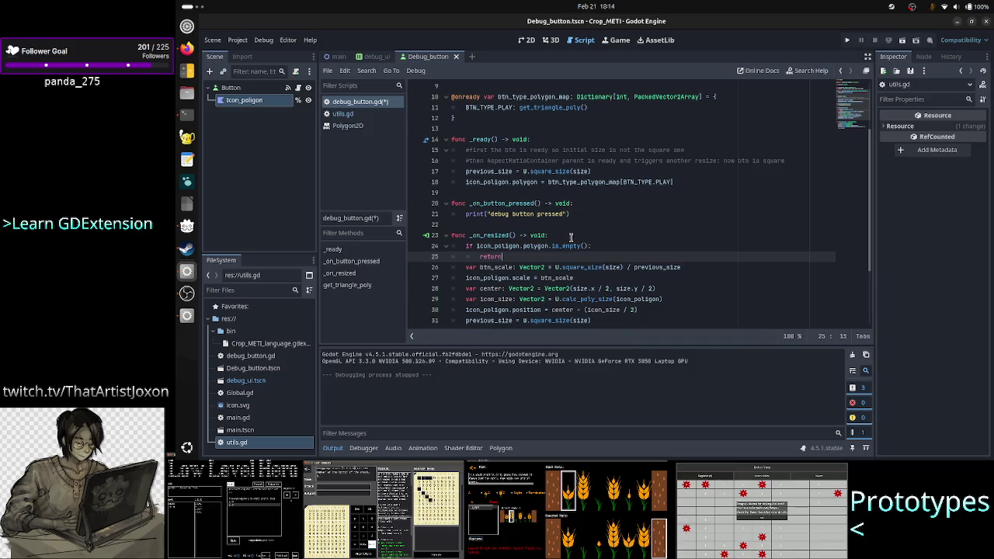
key("Right")
Move up to _ready and select its polygon assignment line 18
key("Up")
key("Up")
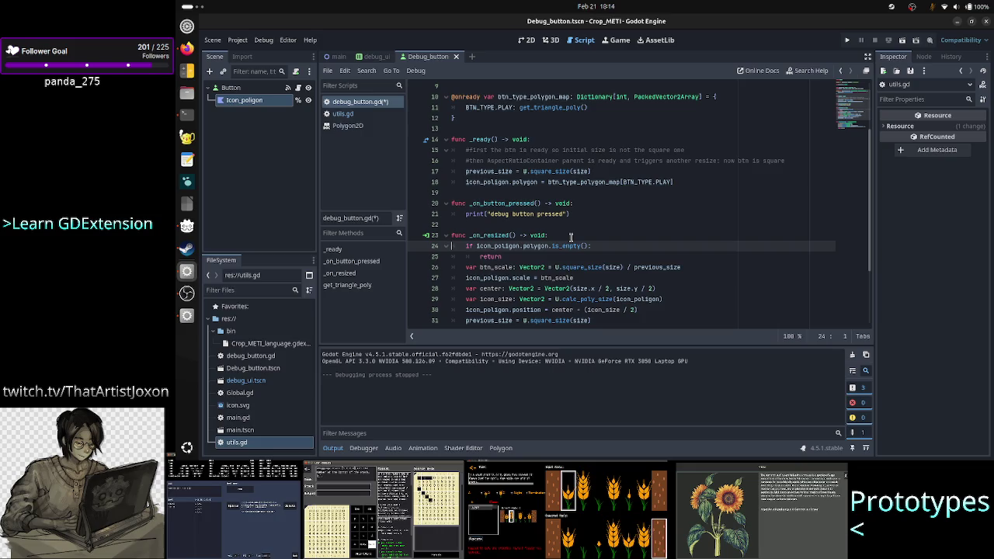
key("Down")
key("Down")
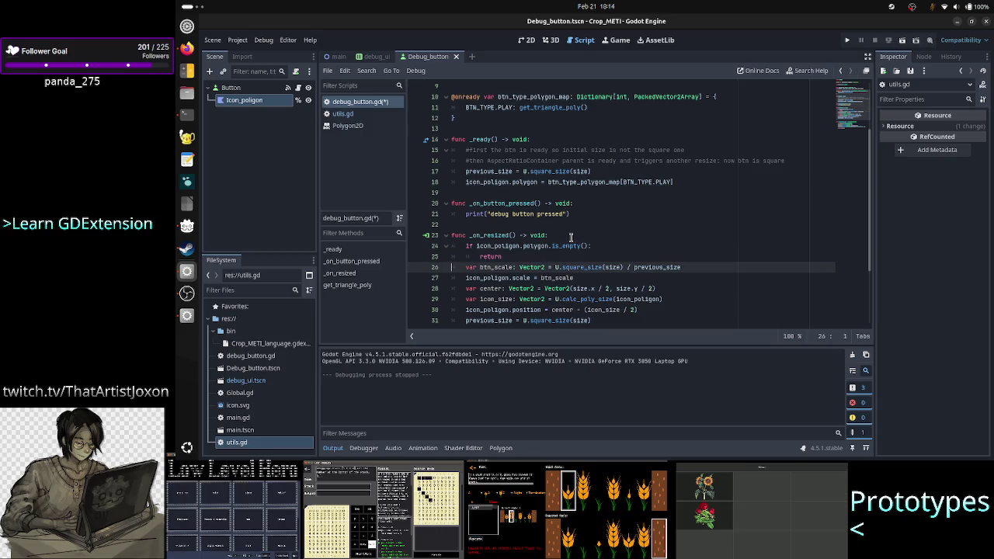
key("Up")
key("Up")
key("Up")
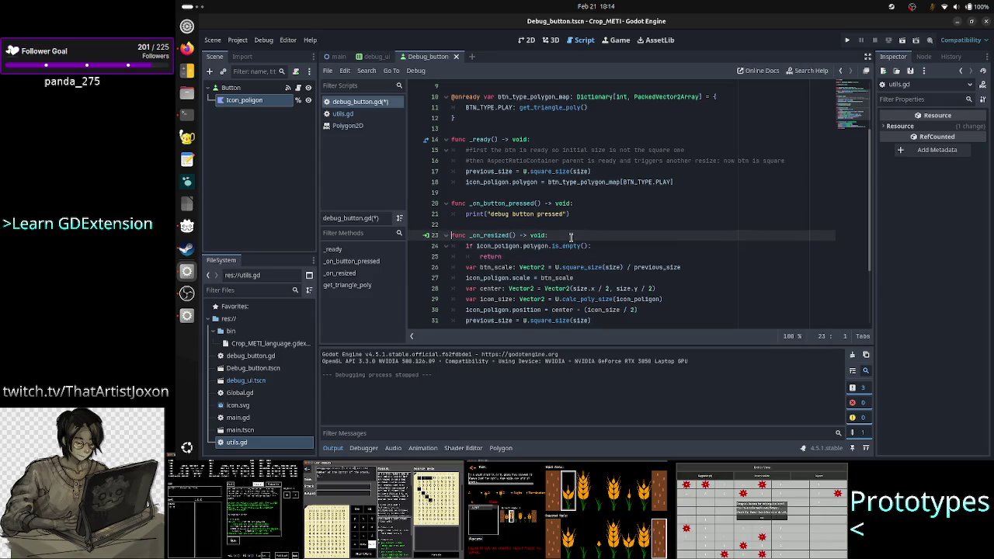
key("Up")
key("Up")
key("Up")
key("Down")
key("Down")
key("Down")
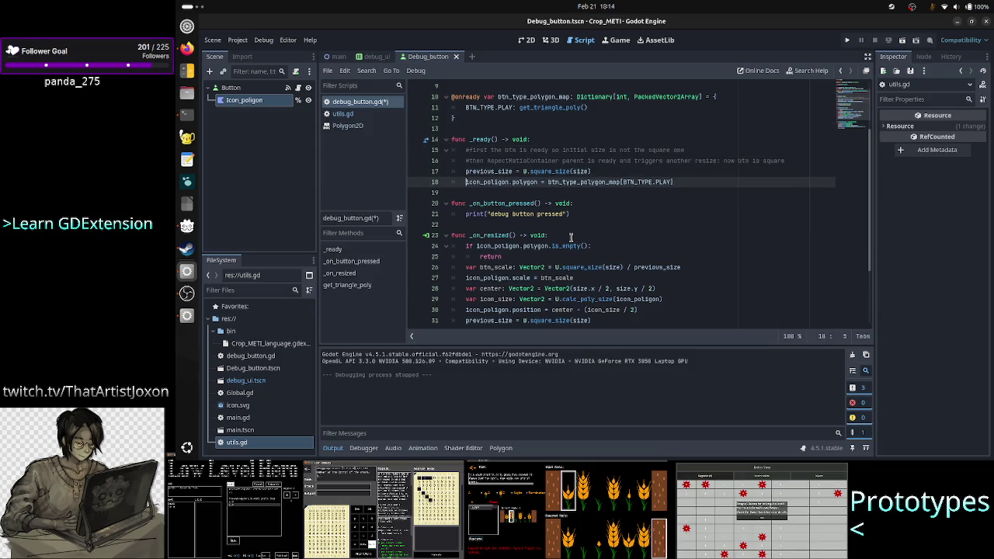
key("shift+End")
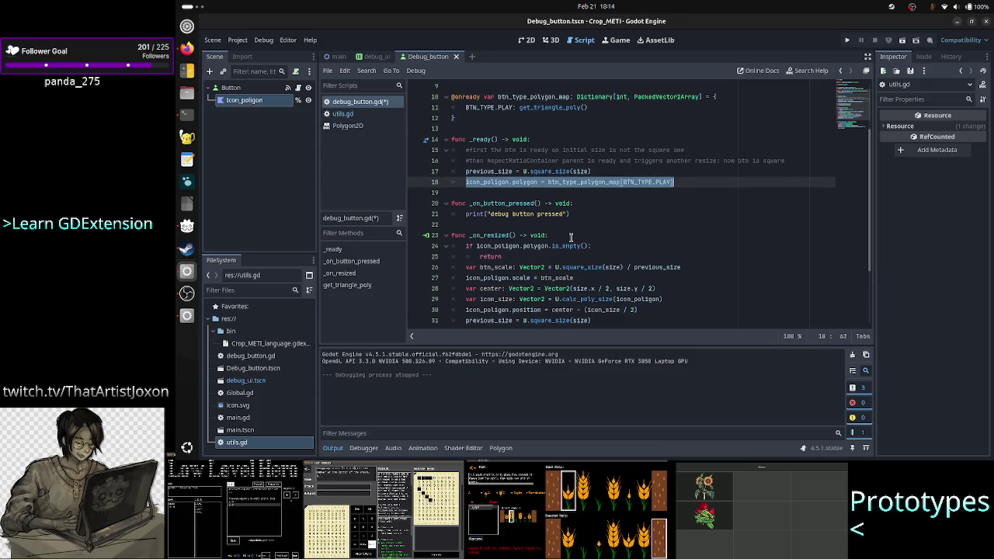
Cut the polygon assignment out of _ready and make room for a new function below it
key("ctrl+x")
key("BackSpace")
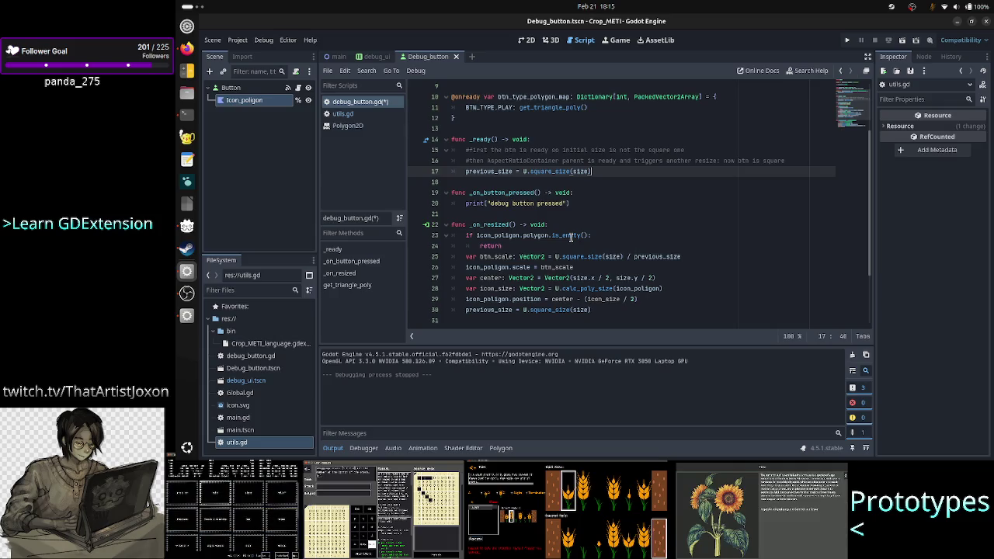
key("Down")
key("Return")
key("Return")
key("Up")
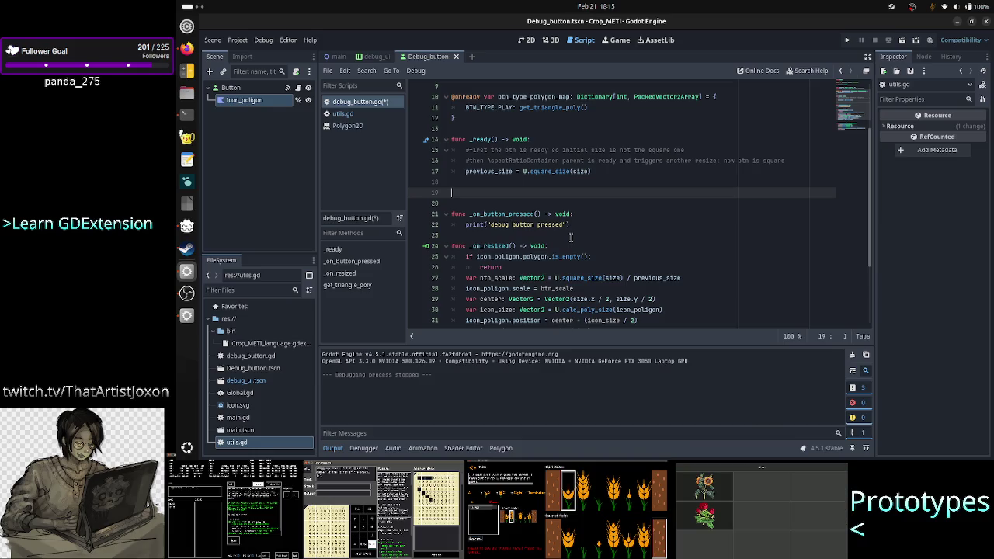
Declare func set_btn_type(btn_type: BTN_TYPE) -> void
type("func ")
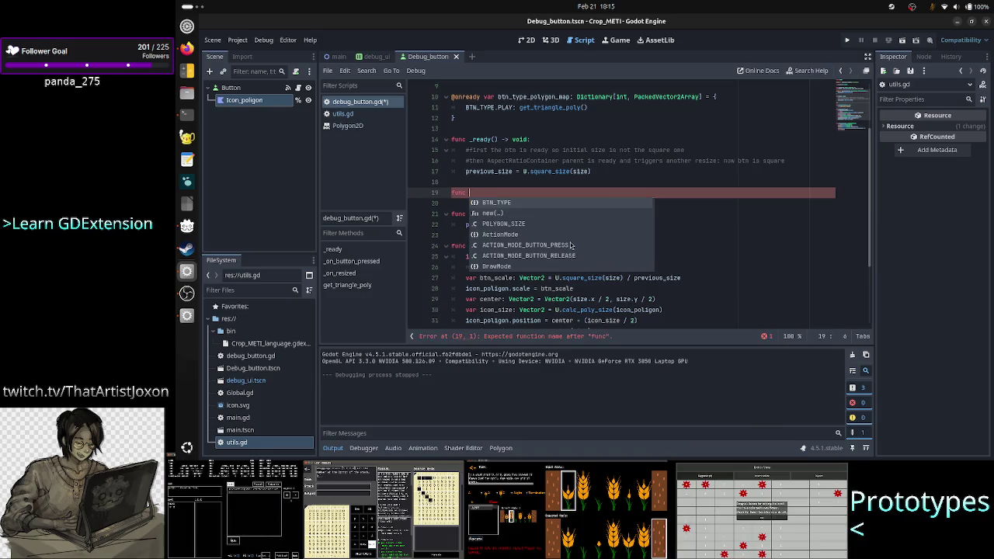
type("set_btn_s")
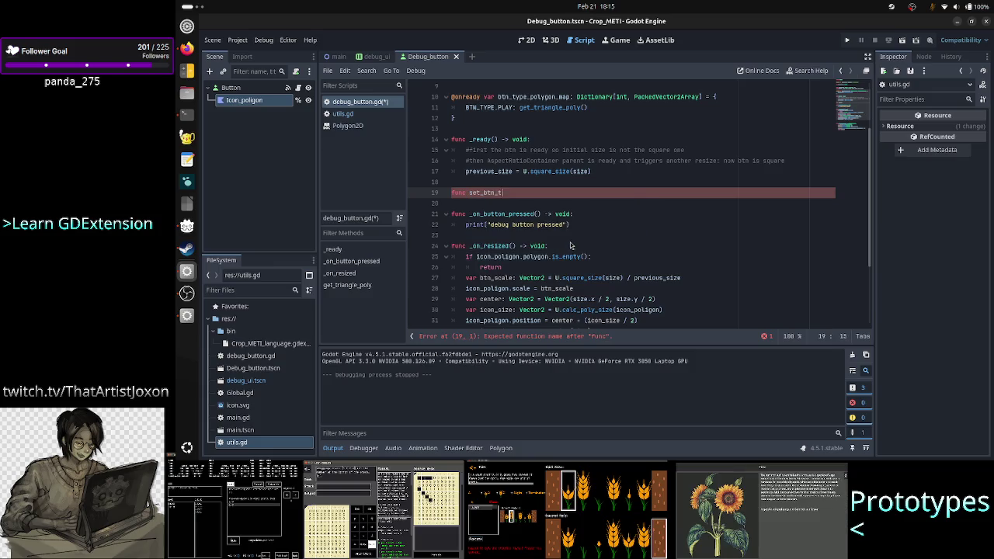
type("(")
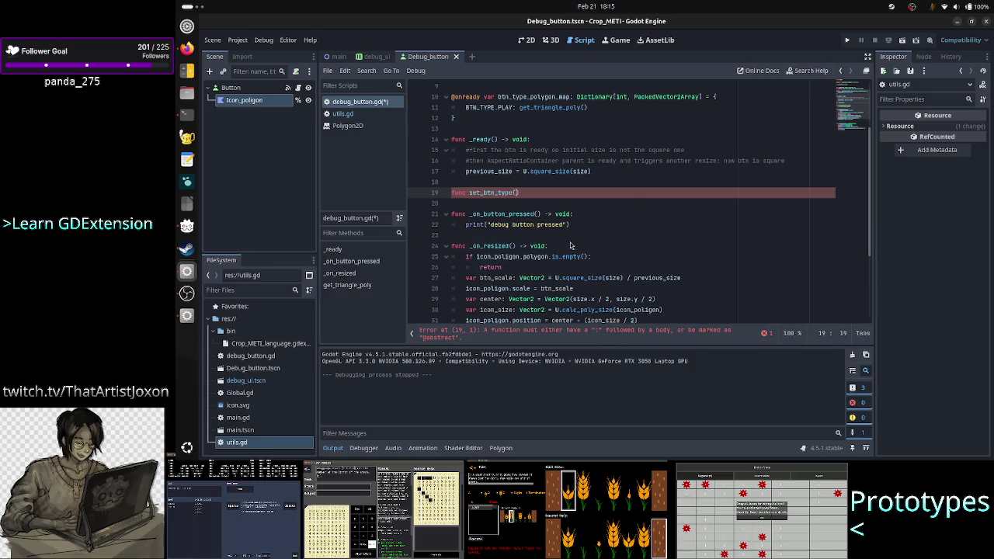
type("btn_")
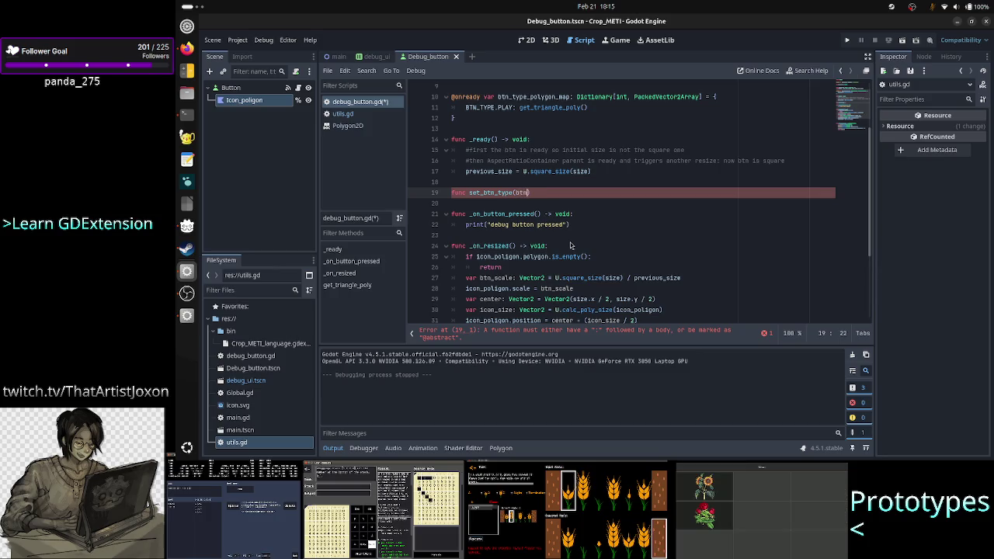
type("pe: V")
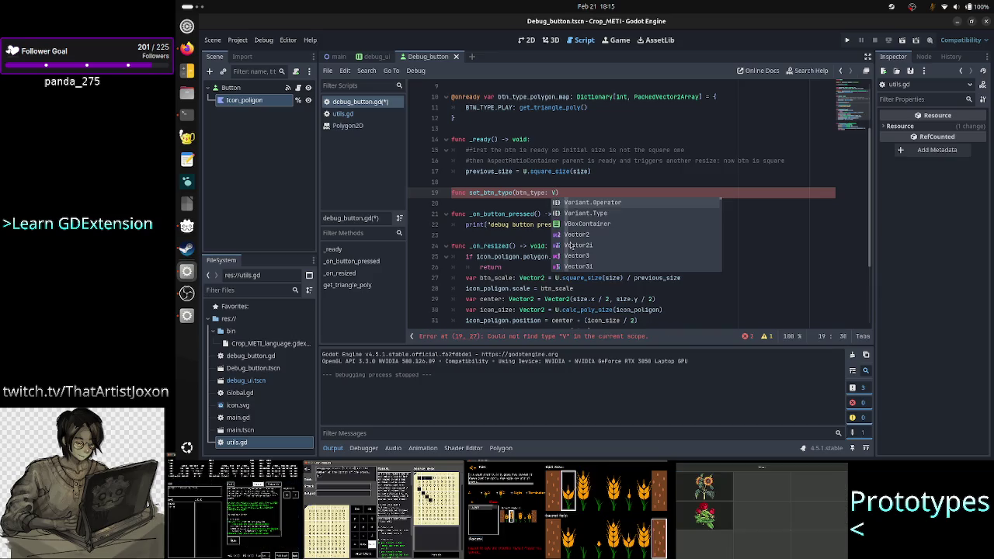
key("BackSpace")
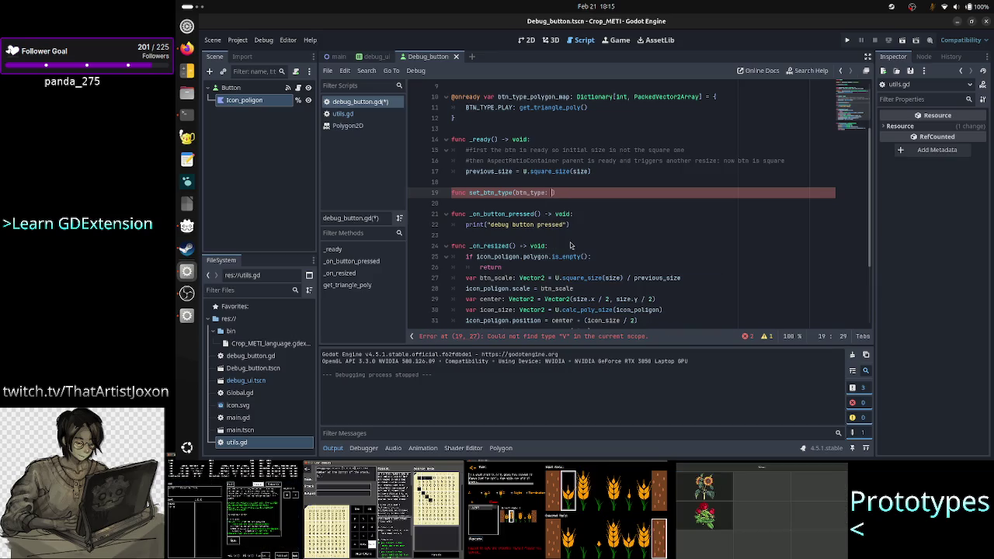
scroll(606, 198, "up", 2)
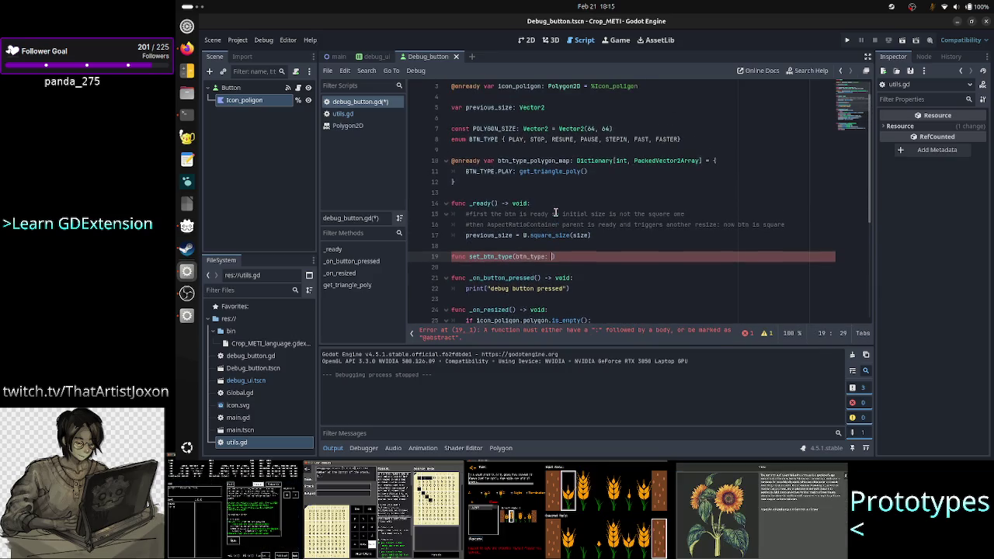
type("BTN_")
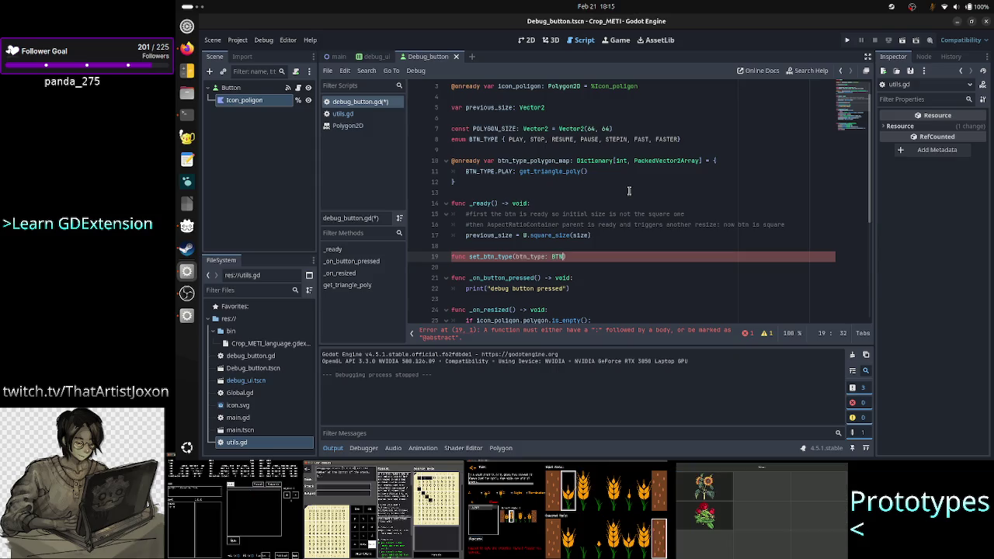
key("Return")
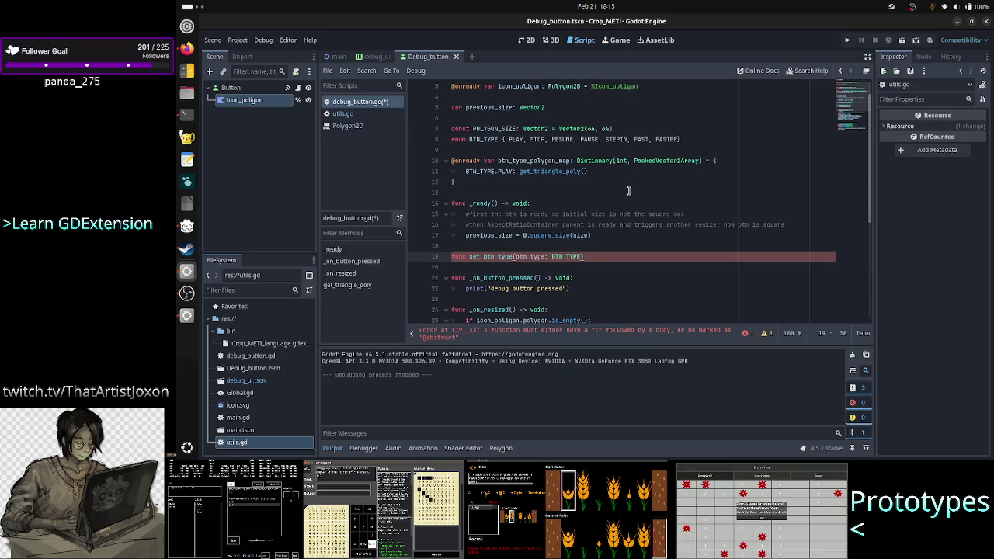
type("-> void:")
key("Return")
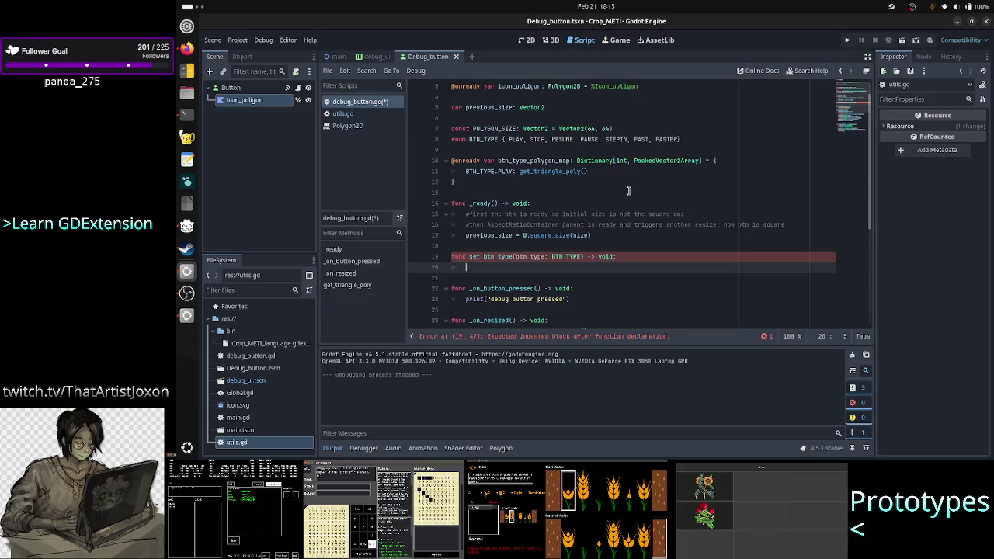
Write icon_poligon.polygon = btn_type_polygon_map[btn_type], correcting the misspelled bnt_t
type("icon")
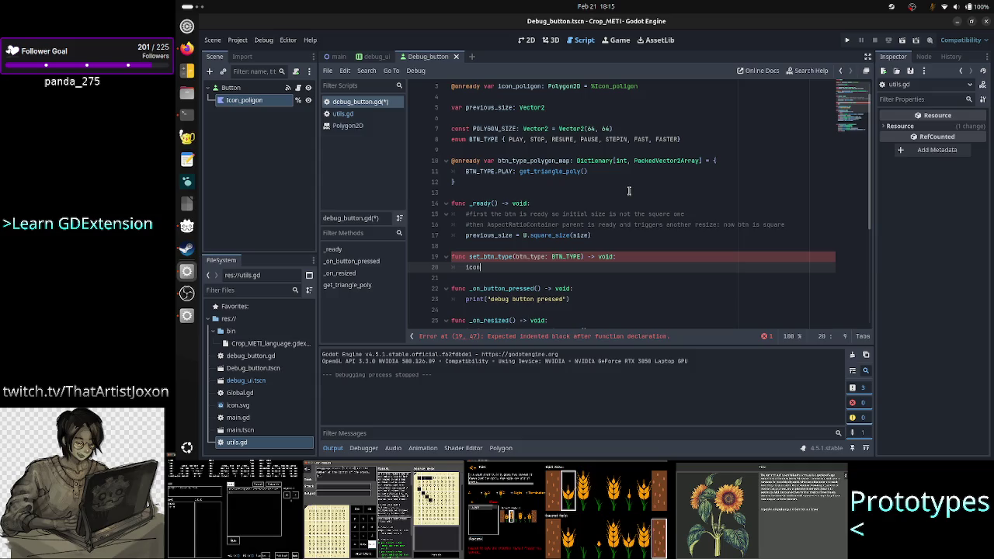
key("Return")
type(".")
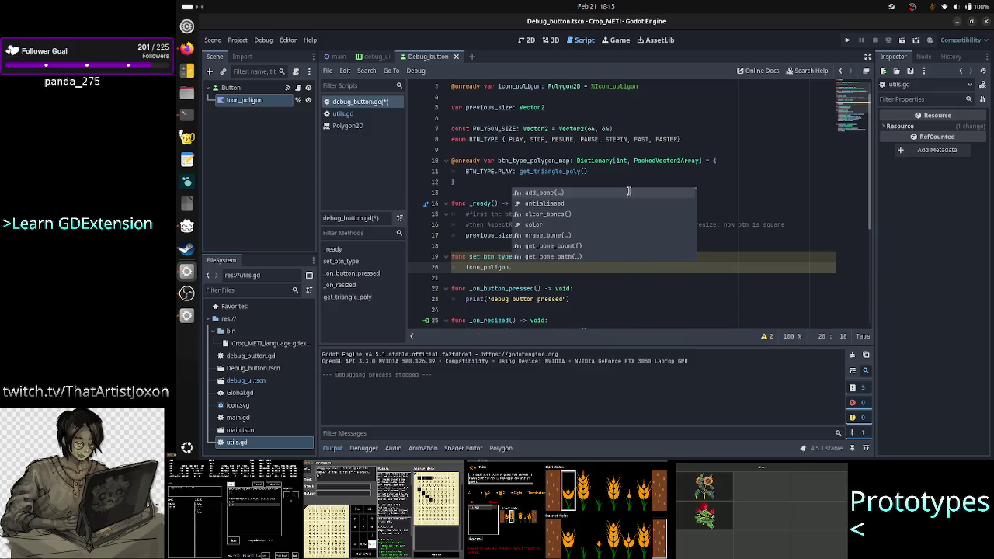
type("pol")
key("Return")
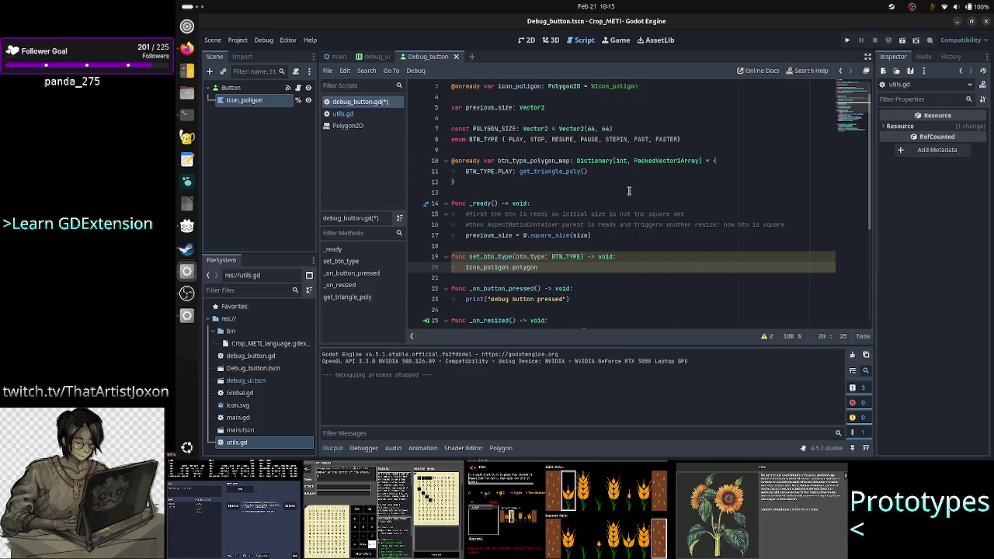
type(" = ")
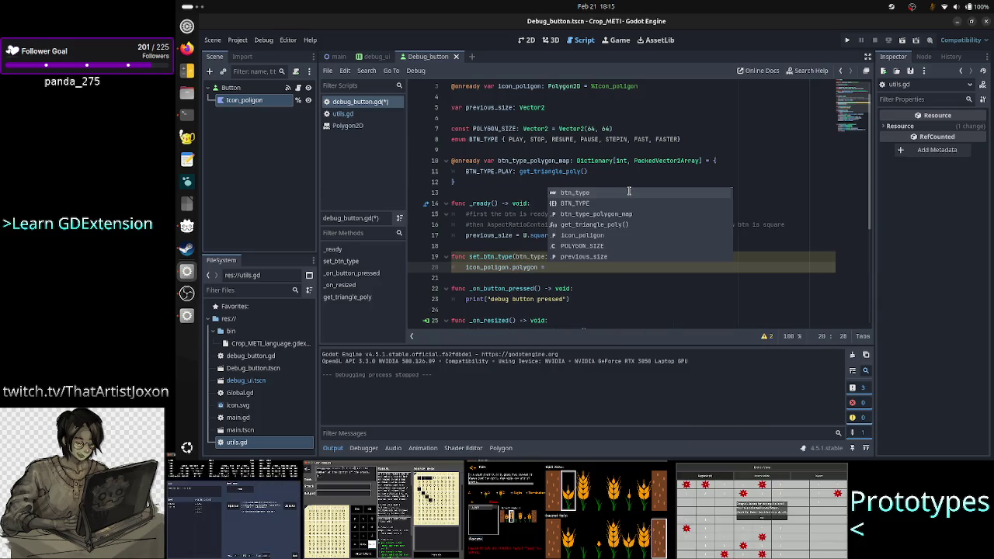
type("btn_t")
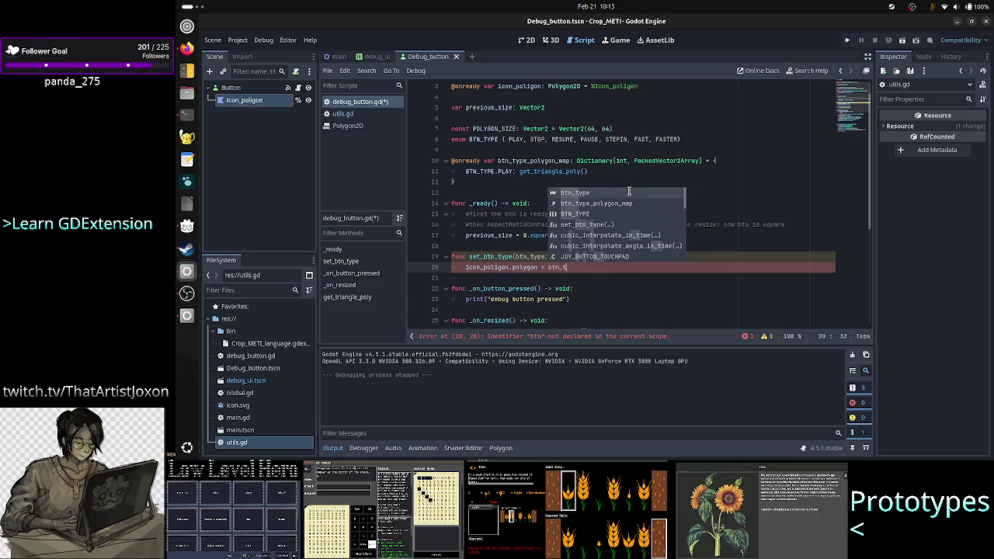
type("yp")
key("Return")
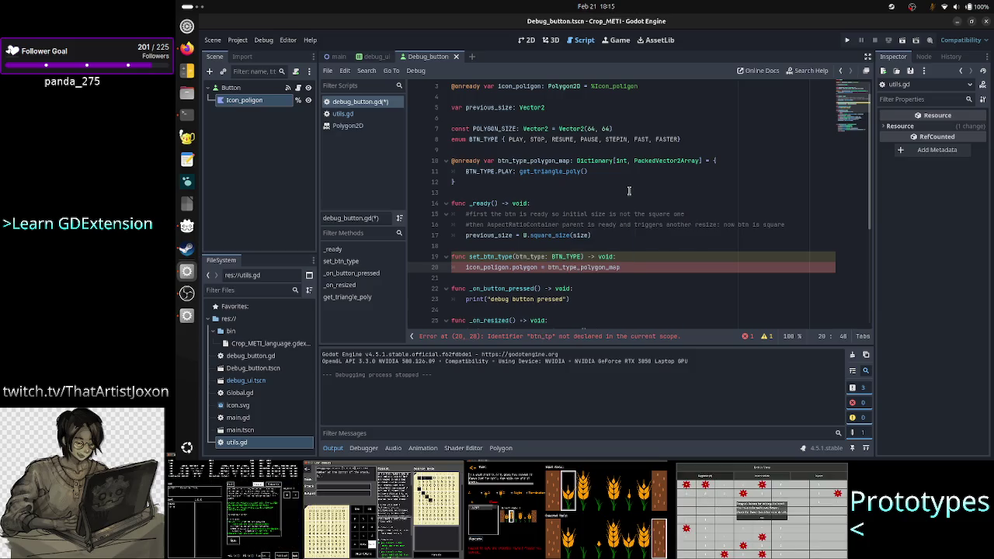
type("[")
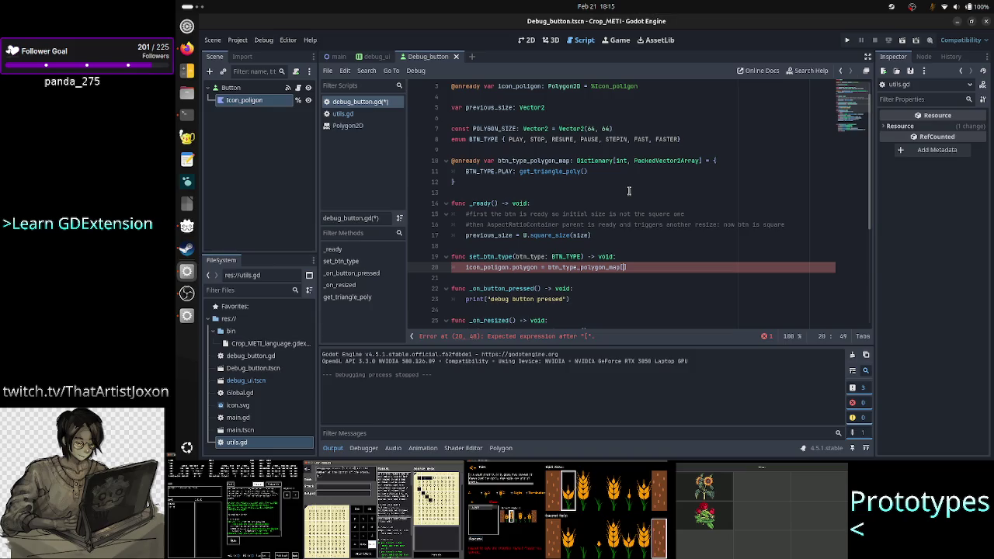
type("bnt_t")
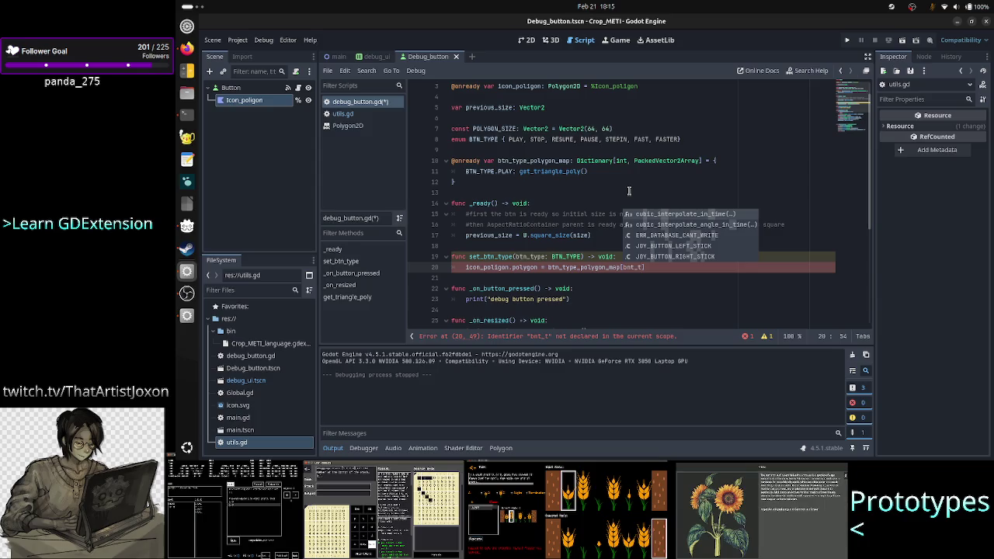
key("BackSpace")
key("BackSpace")
key("BackSpace")
type("btn")
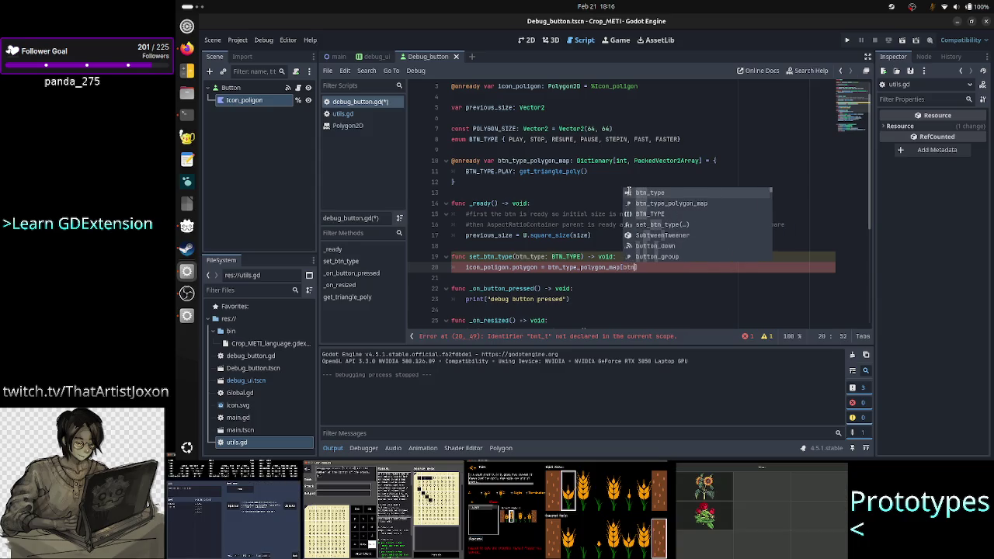
type("_")
key("Return")
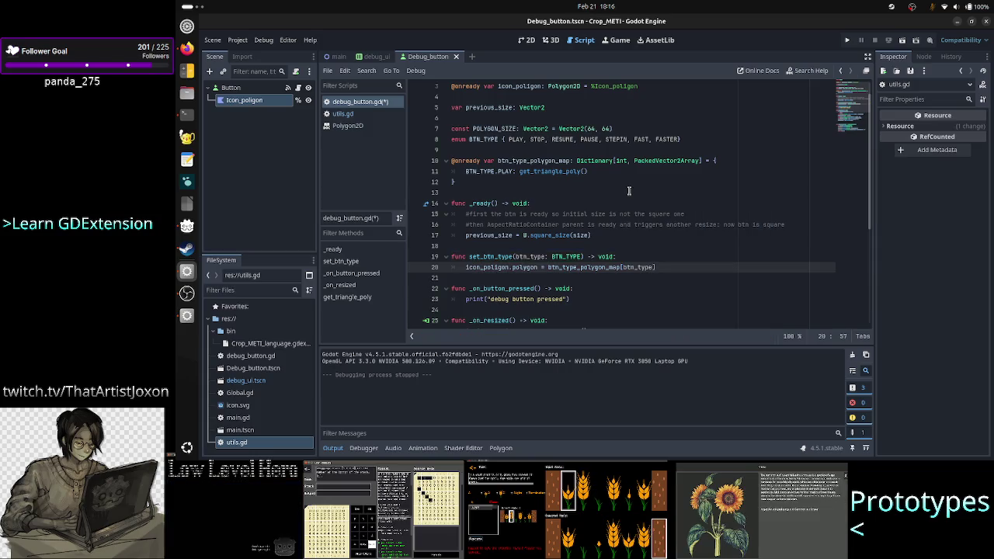
key("Home")
key("Home")
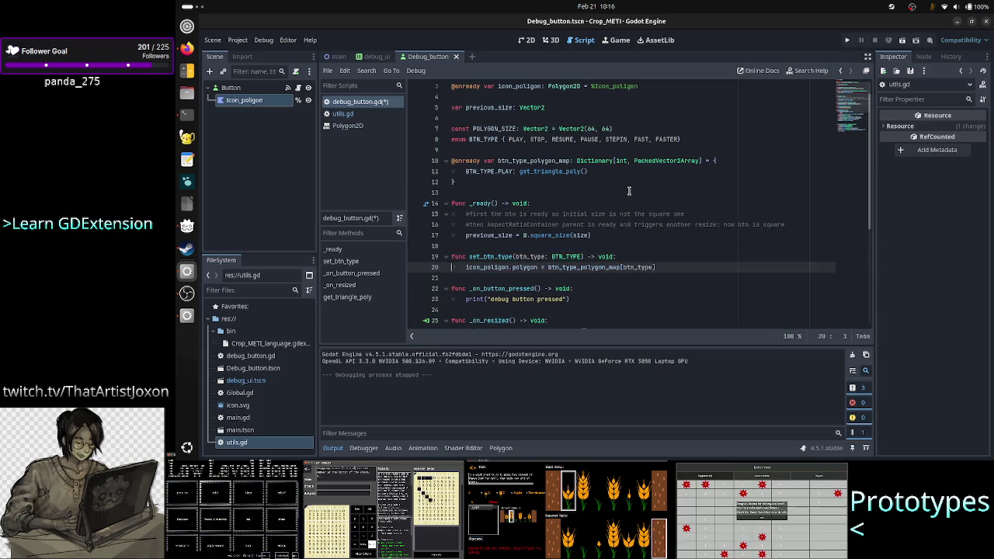
Step through _ready and _on_resized down to the icon_size and center calculation lines
key("Up")
key("Up")
key("Up")
key("Down")
key("shift+Down")
key("shift+Left")
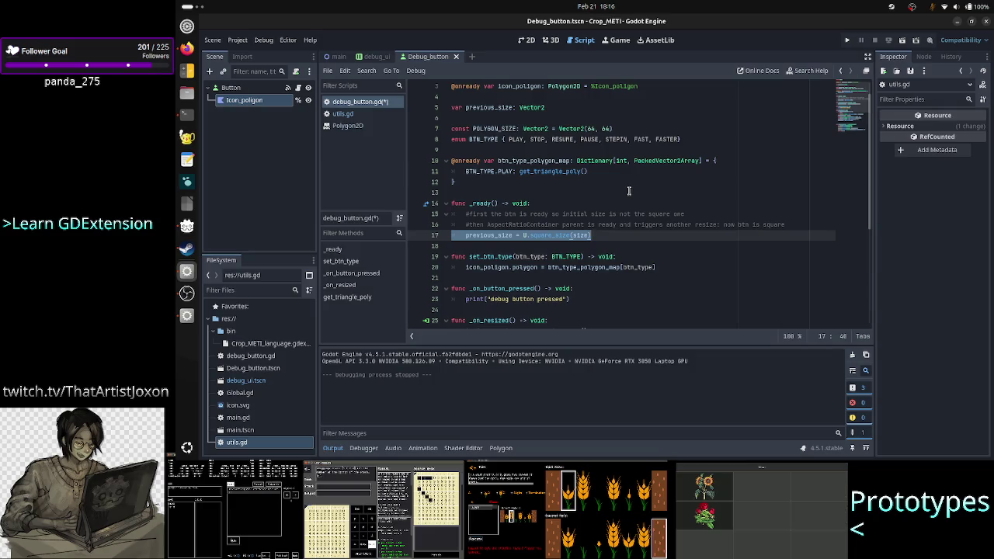
key("Left")
key("Down")
key("Down")
key("Down")
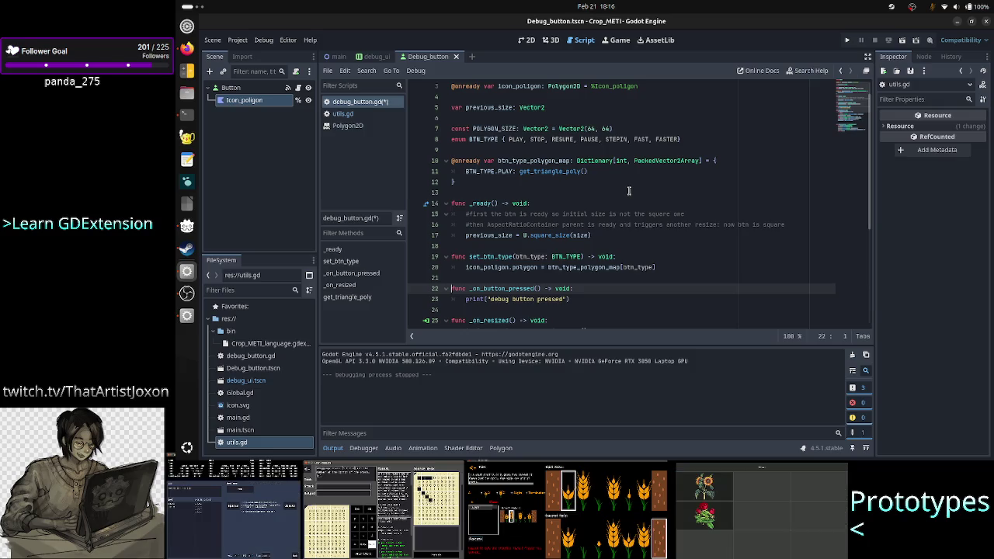
key("Down")
key("Down")
key("Down")
key("Down")
key("Down")
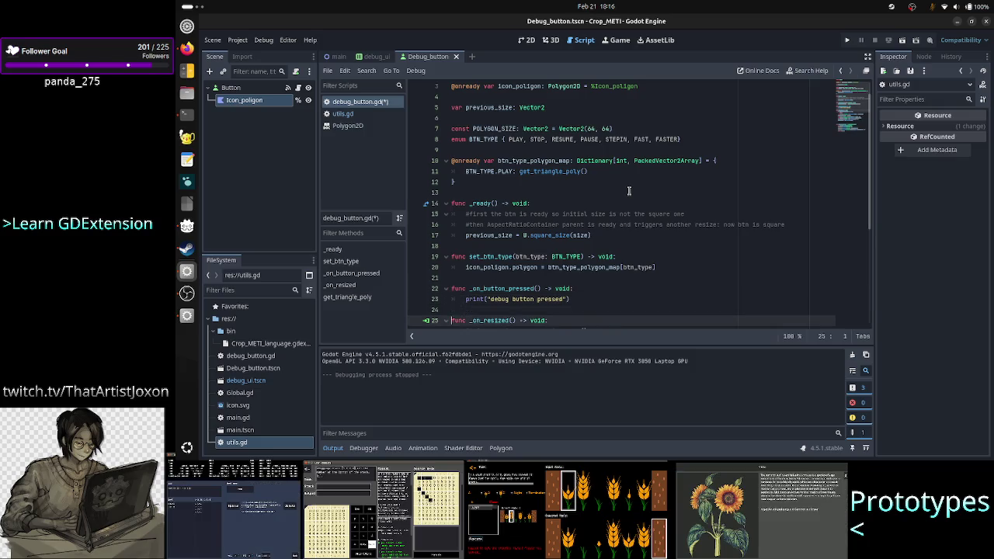
key("Down")
key("Down")
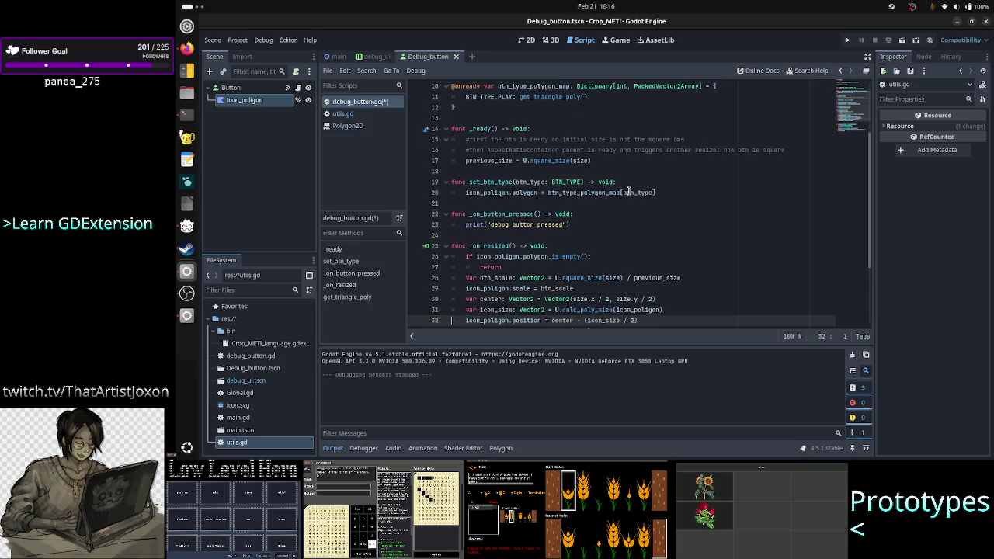
key("Up")
key("Up")
key("Up")
key("Down")
key("Down")
key("Down")
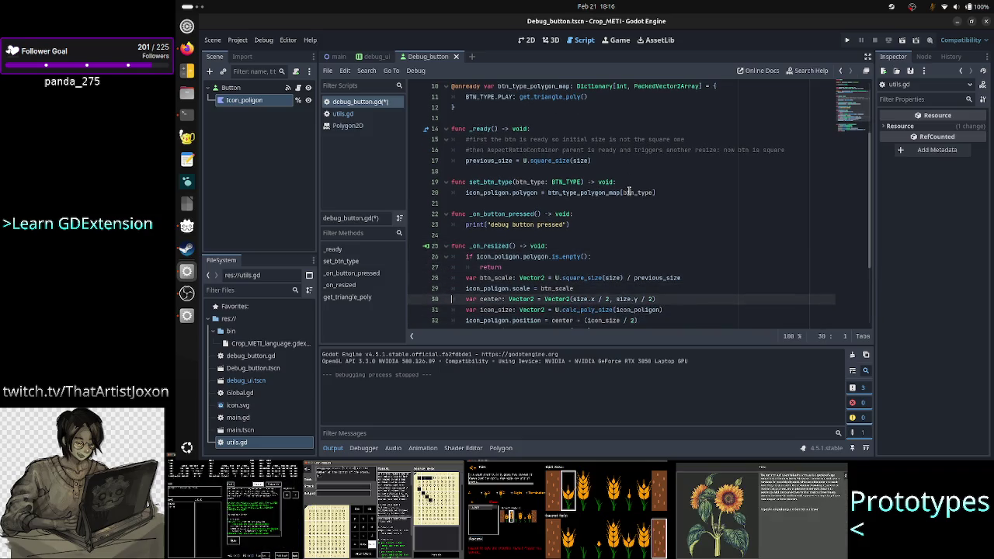
key("Up")
key("Up")
key("Up")
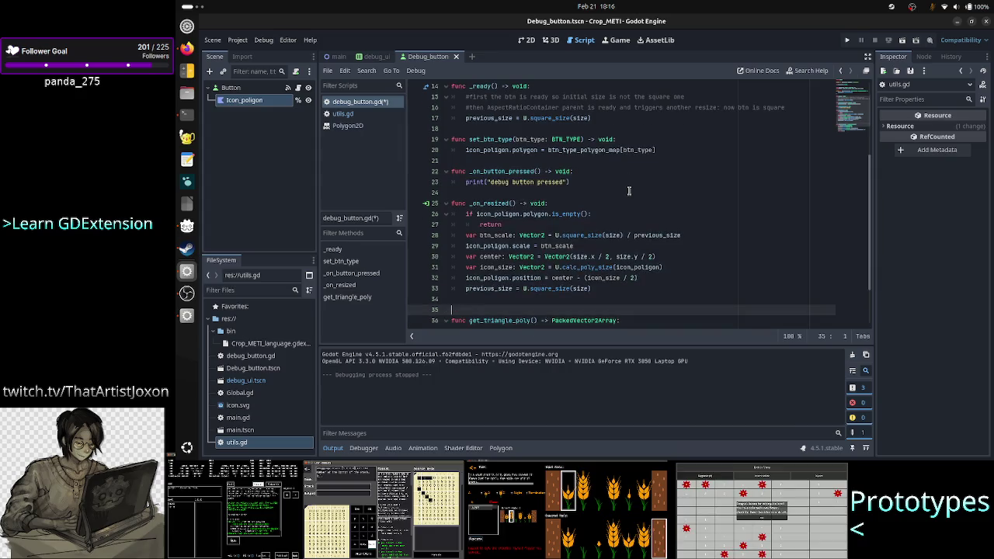
key("Up")
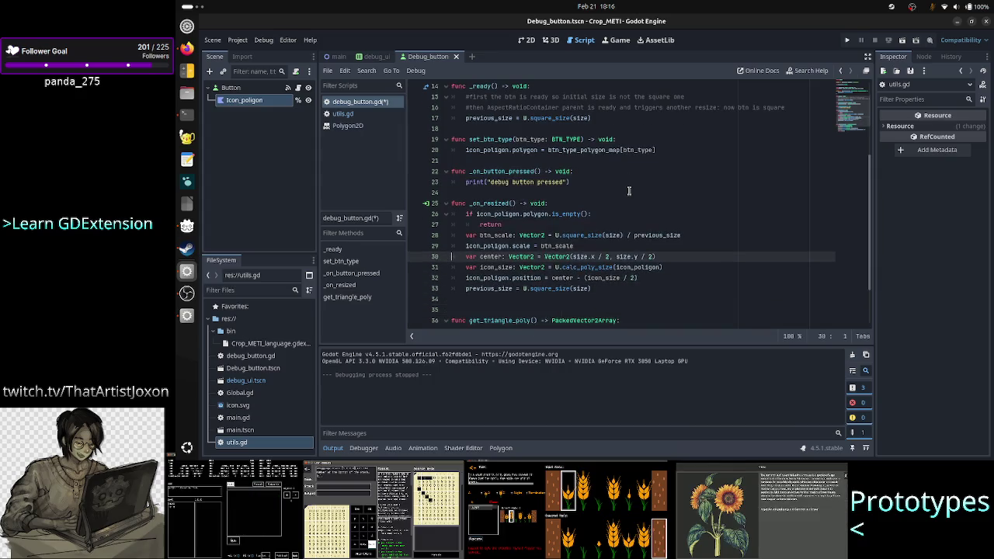
Read the calc_poly_size body in utils.gd, then return and save debug_button.gd with Ctrl+S
double_click(581, 267)
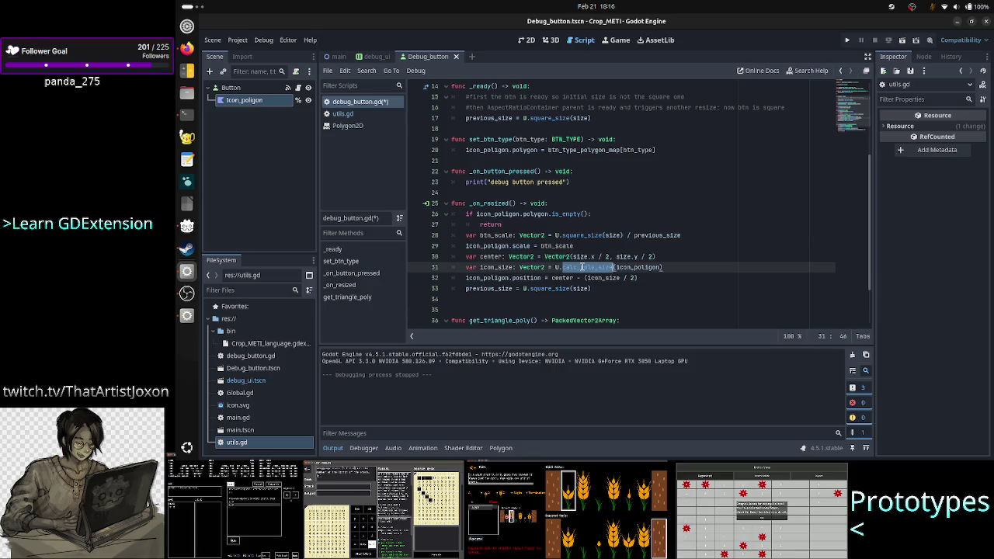
left_click(365, 114)
left_click(600, 170)
left_click(572, 171)
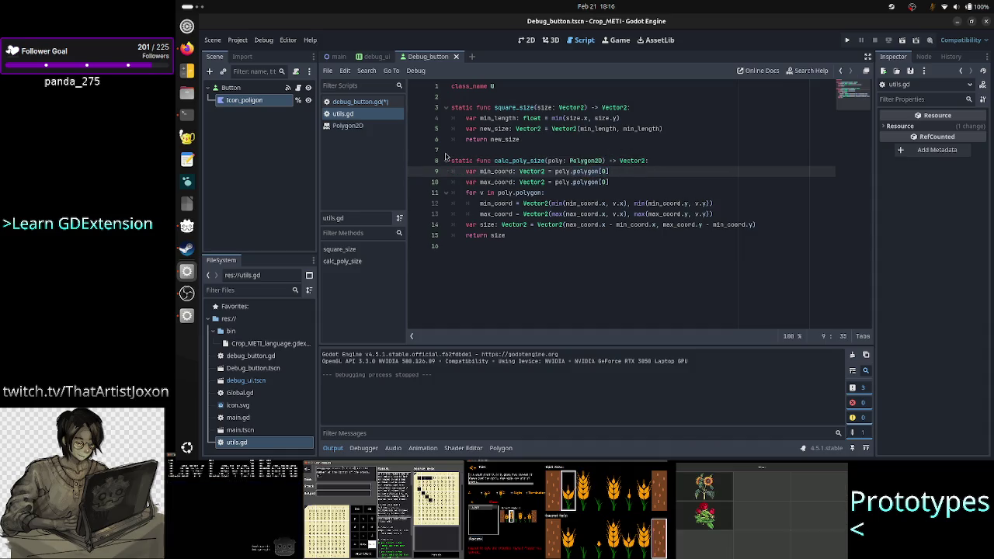
left_click(357, 102)
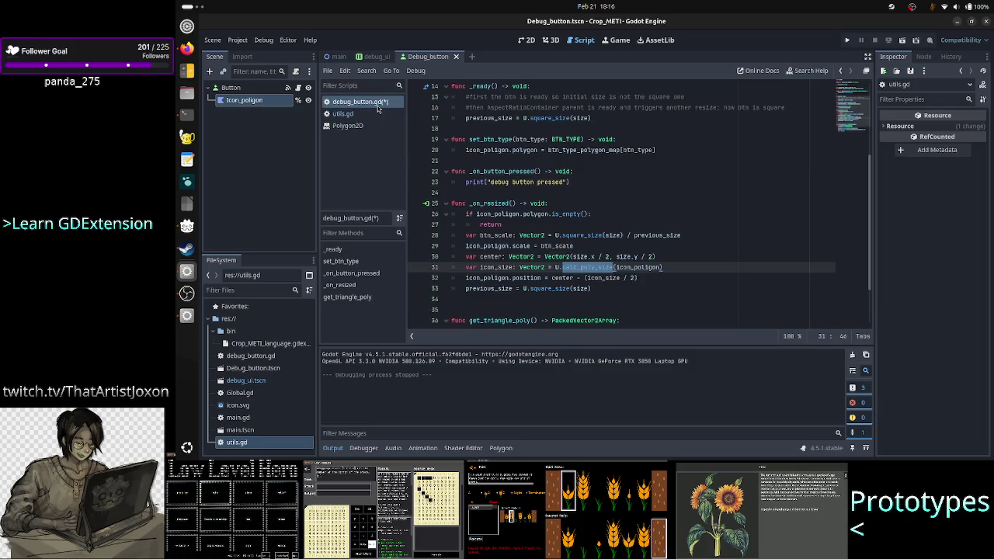
left_click(675, 267)
key("ctrl+s")
scroll(625, 289, "down", 2)
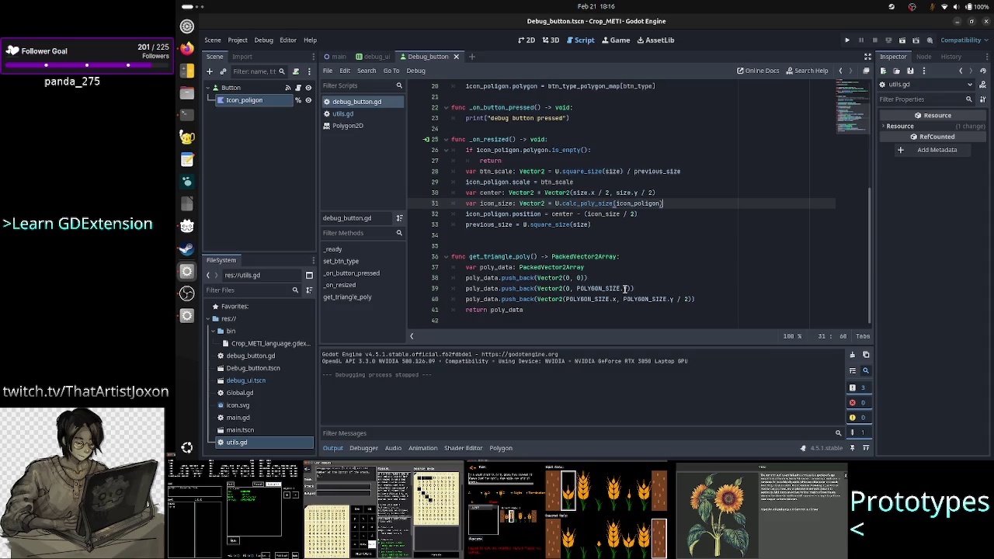
scroll(625, 288, "up", 6)
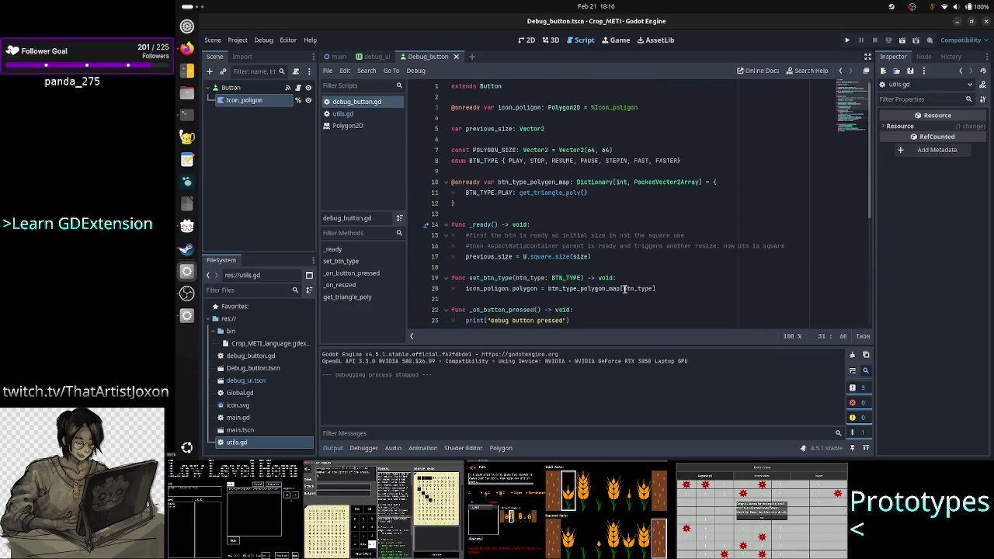
left_click(377, 58)
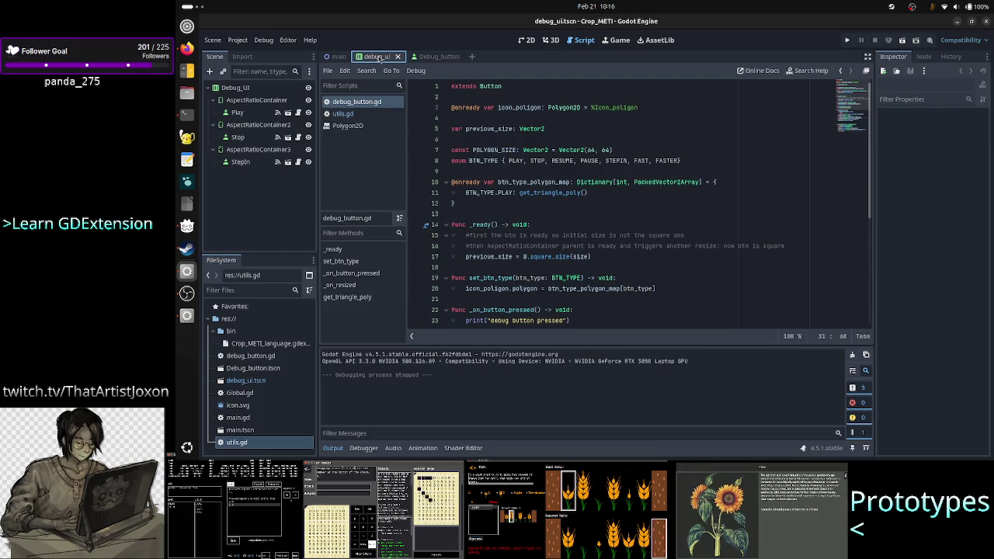
Attach a new debug_ui.gd script to the Debug_UI root node and add blank lines above _ready
left_click(240, 113)
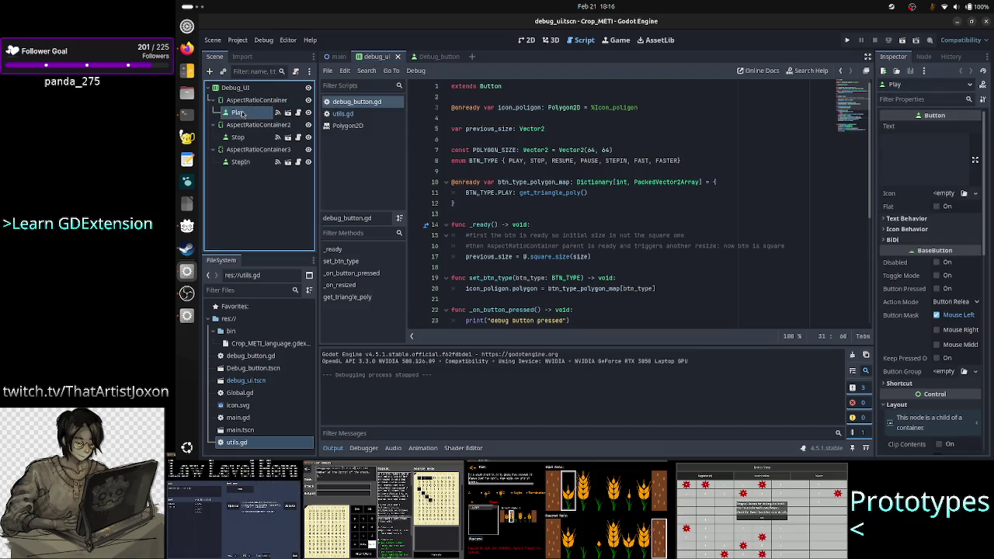
left_click(244, 91)
right_click(246, 91)
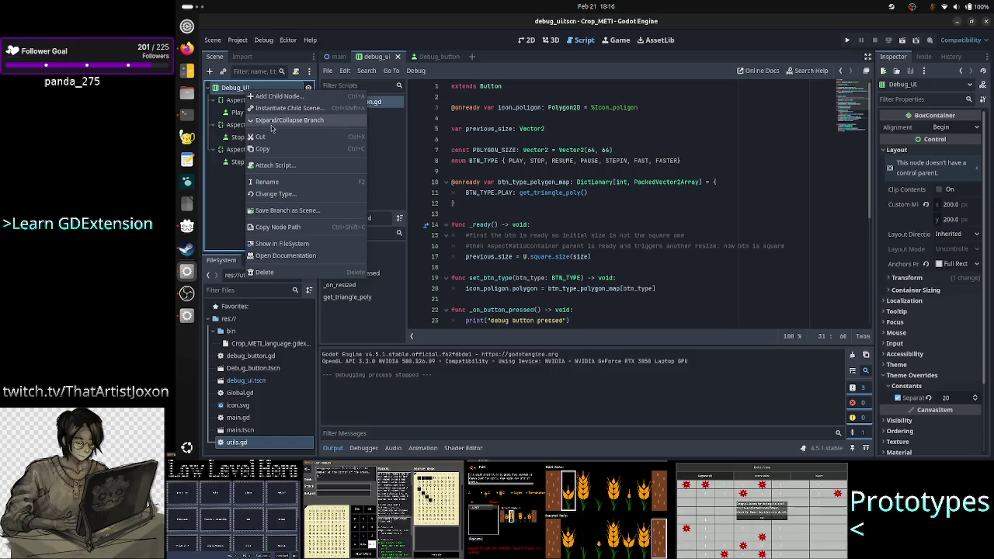
left_click(294, 169)
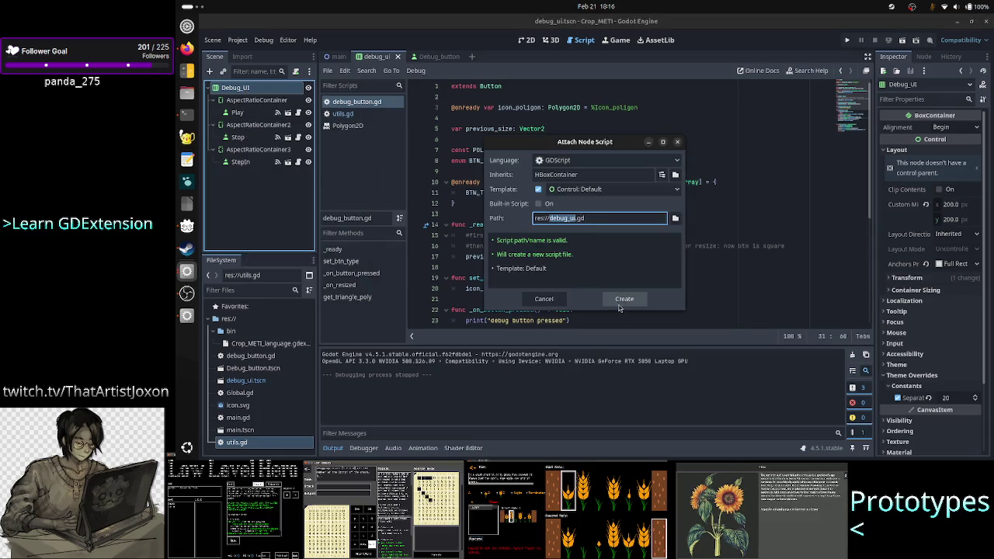
left_click(621, 303)
left_click(555, 142)
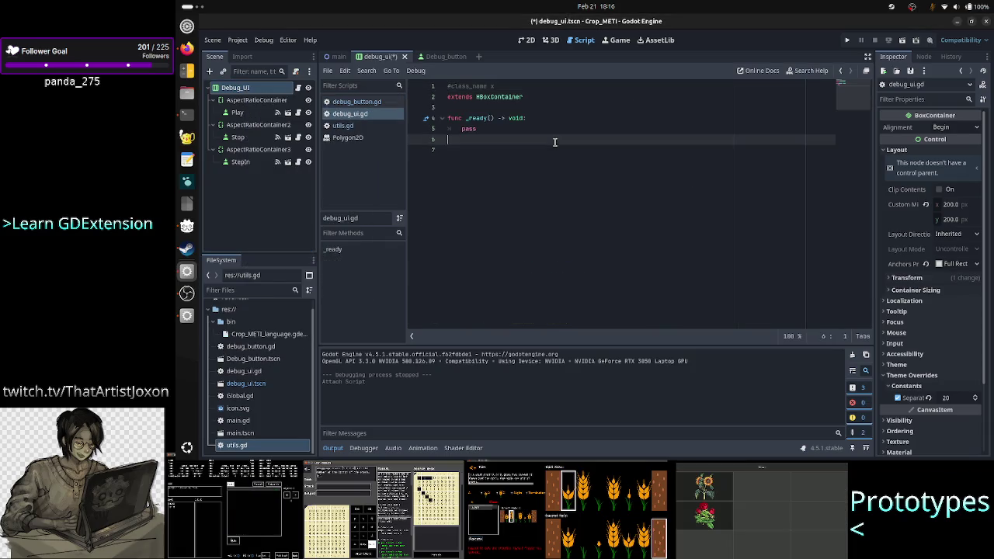
key("Up")
key("Up")
key("Return")
key("Return")
key("Up")
key("Up")
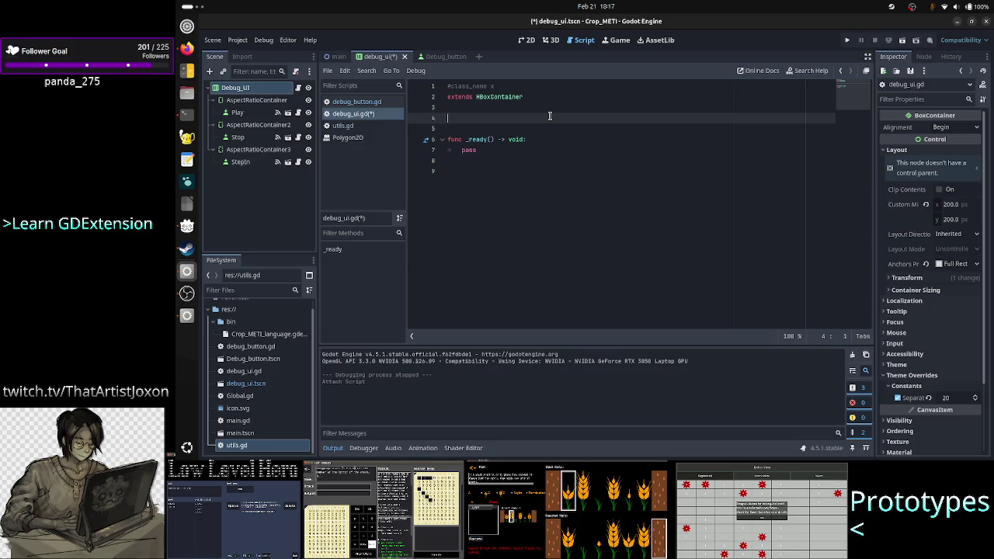
Give the Play, Stop and StepIn nodes scene-unique names
left_click(240, 115)
right_click(240, 115)
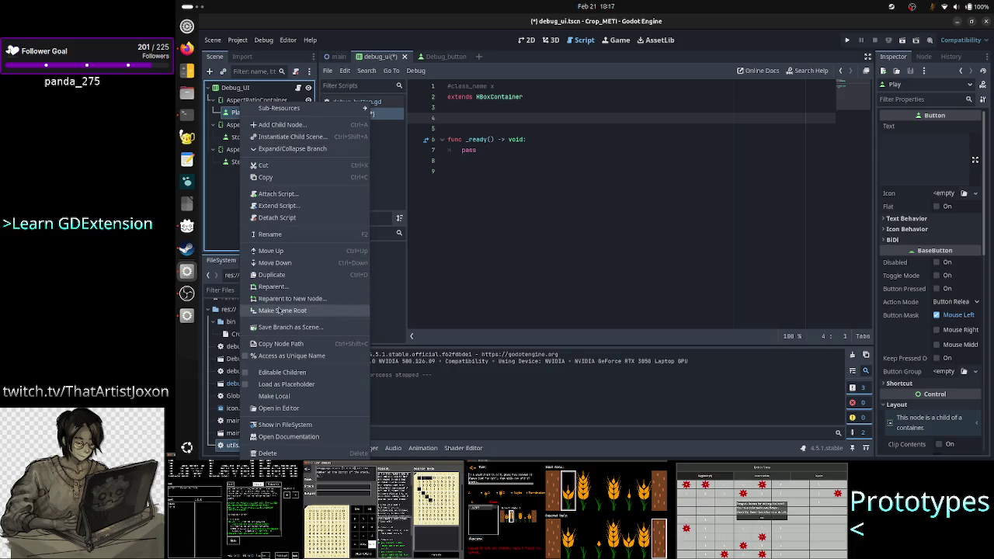
left_click(281, 355)
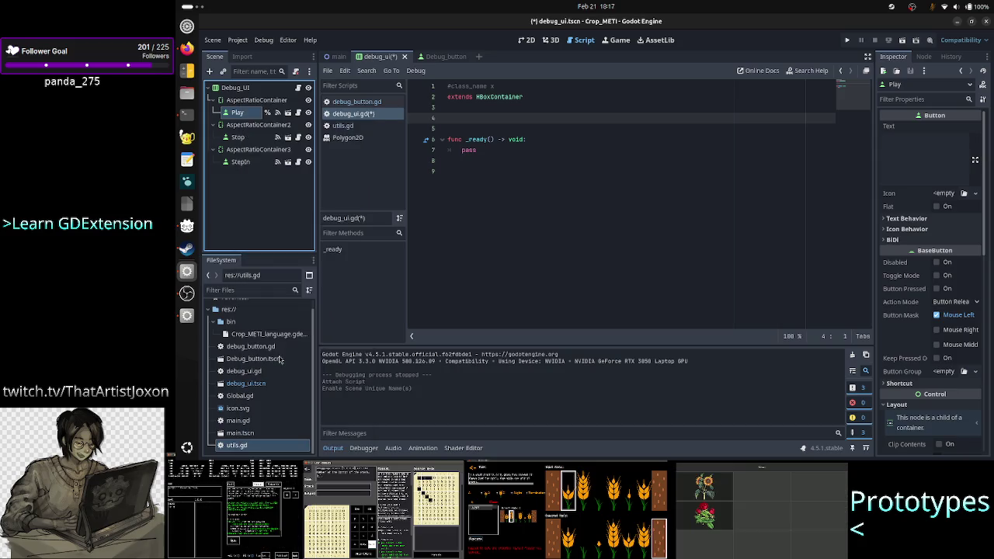
right_click(242, 137)
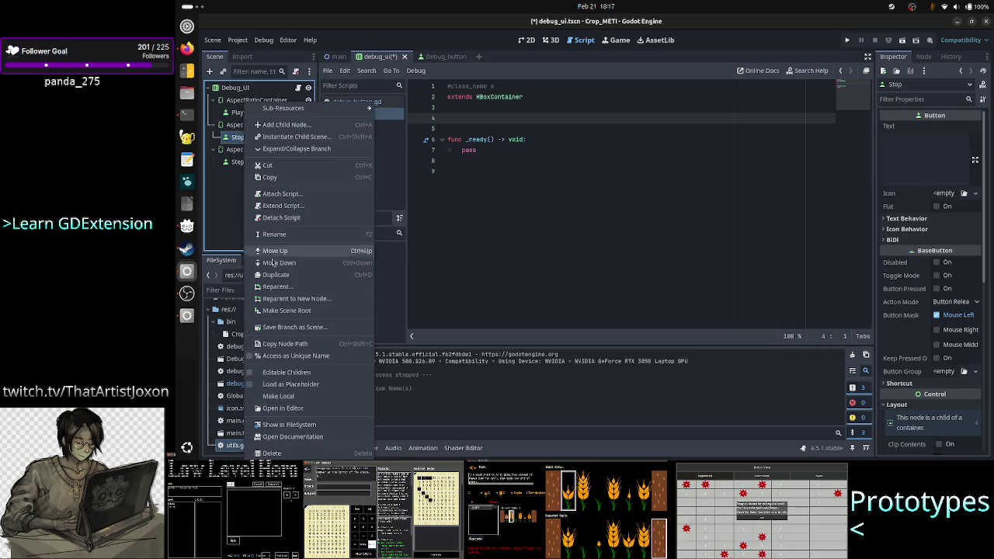
left_click(279, 355)
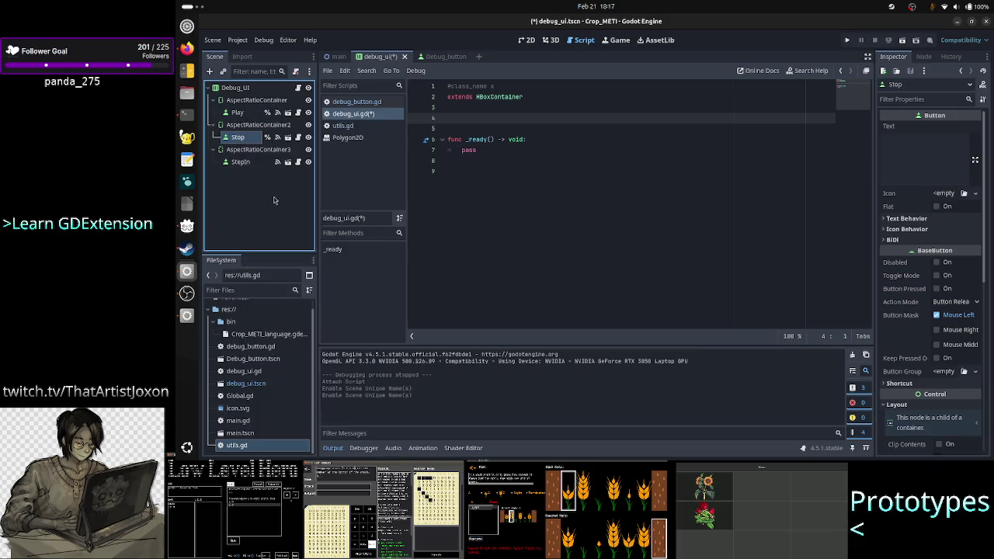
right_click(241, 162)
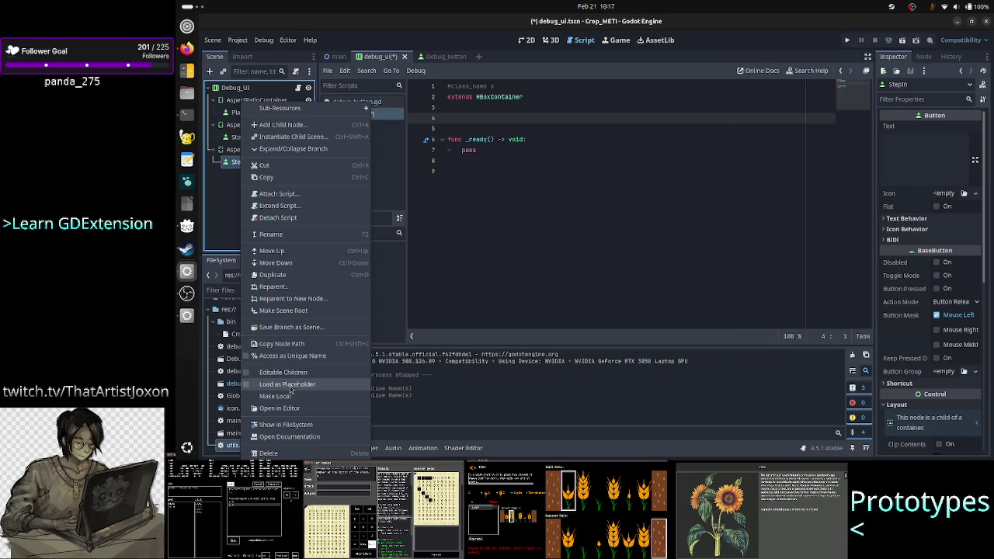
left_click(292, 356)
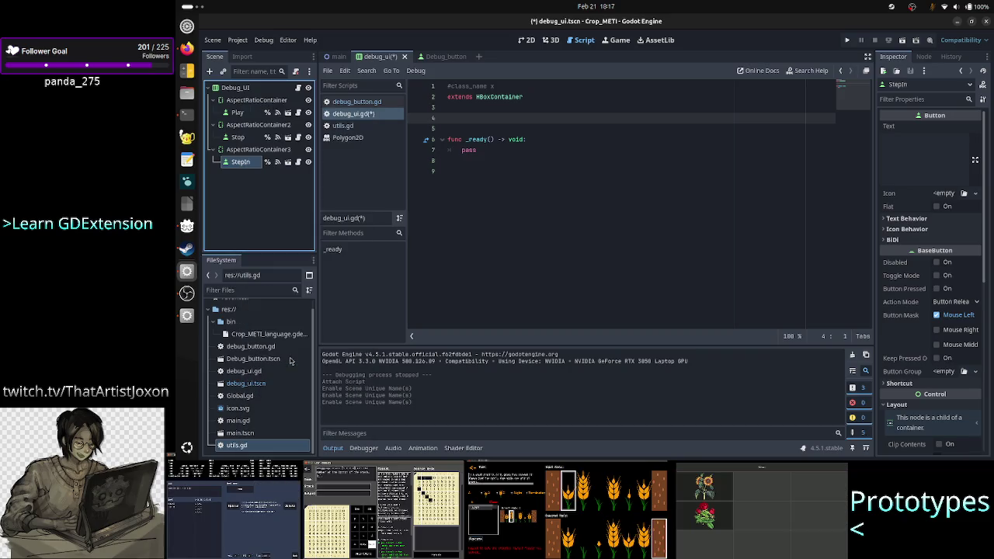
left_click(494, 121)
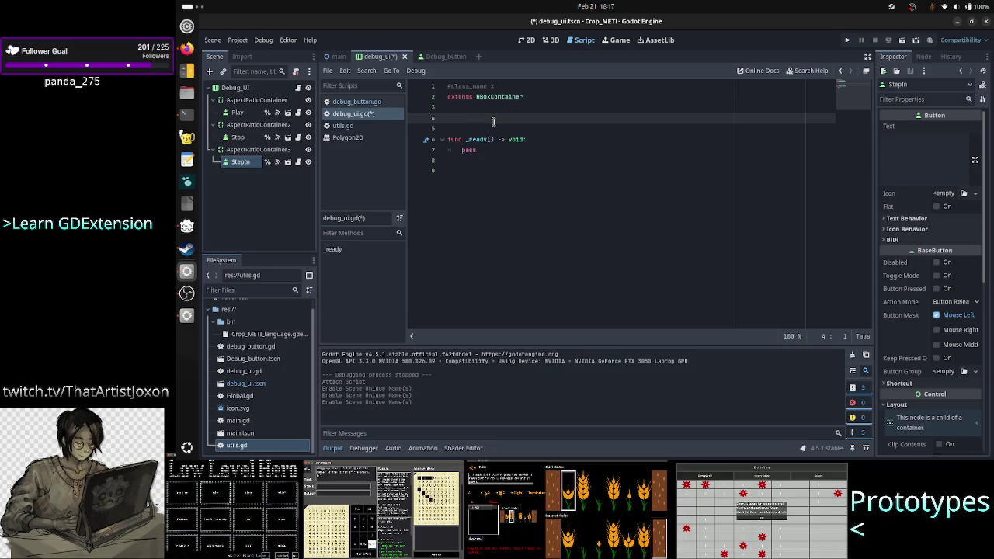
type("@onready var play_btn:")
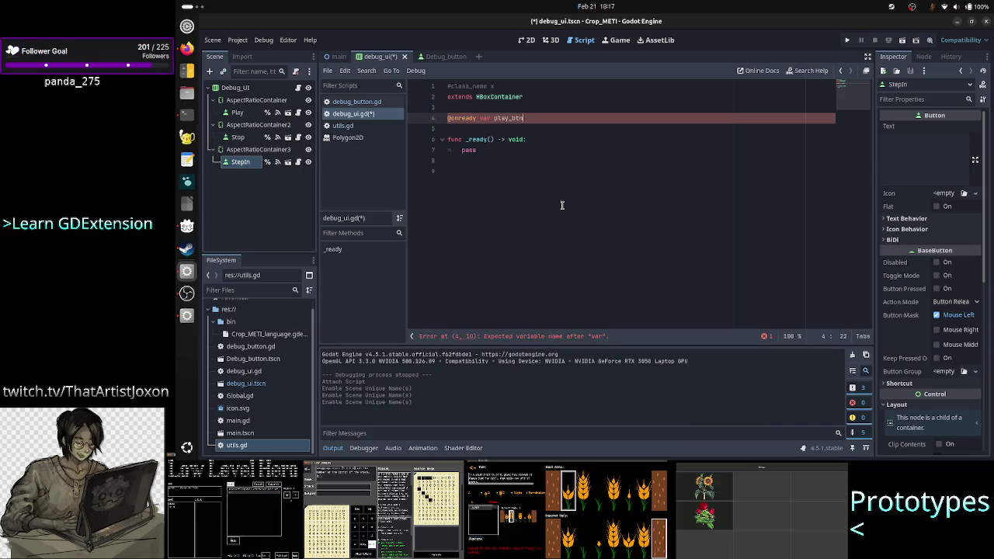
type(" Bu")
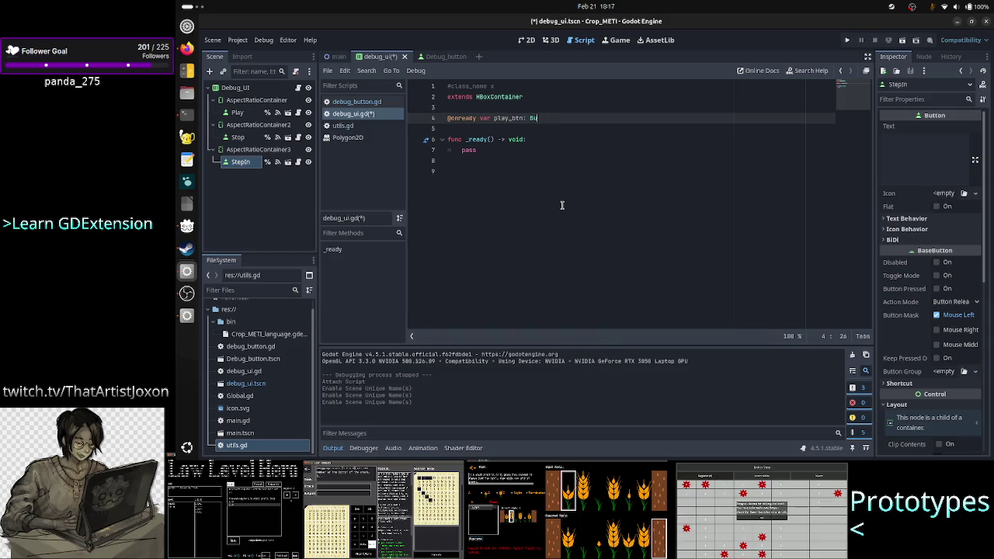
type("tton = ")
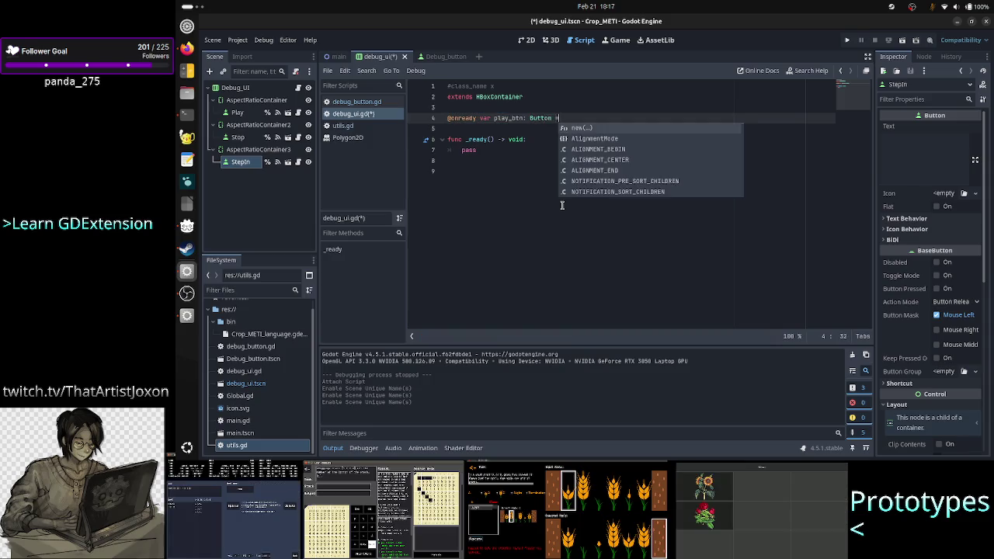
type("%")
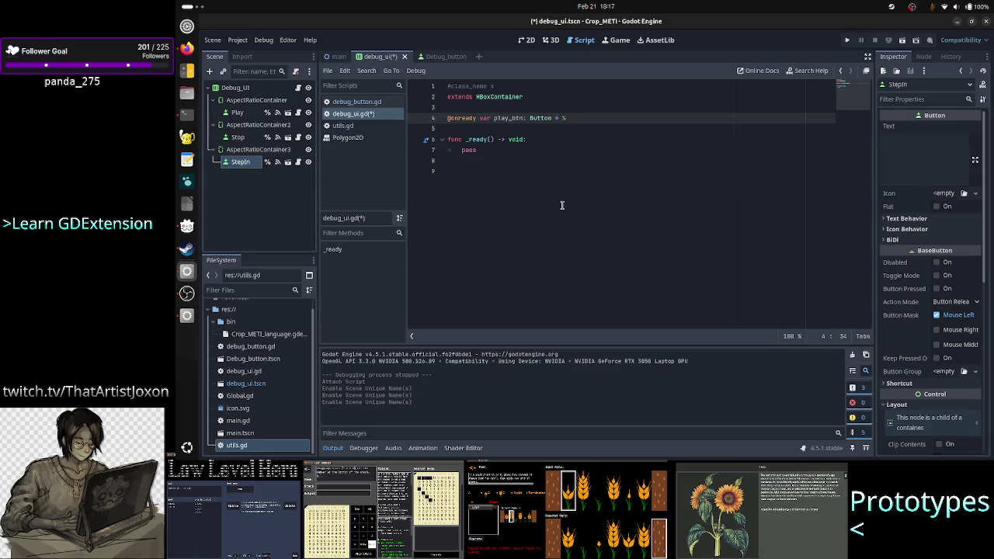
type("P")
key("Return")
key("Return")
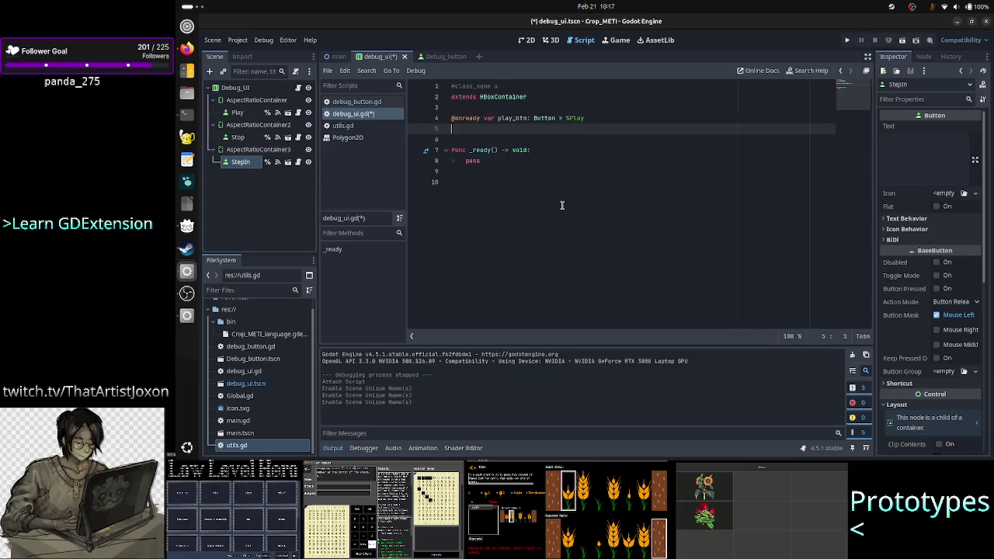
type("@onready var ")
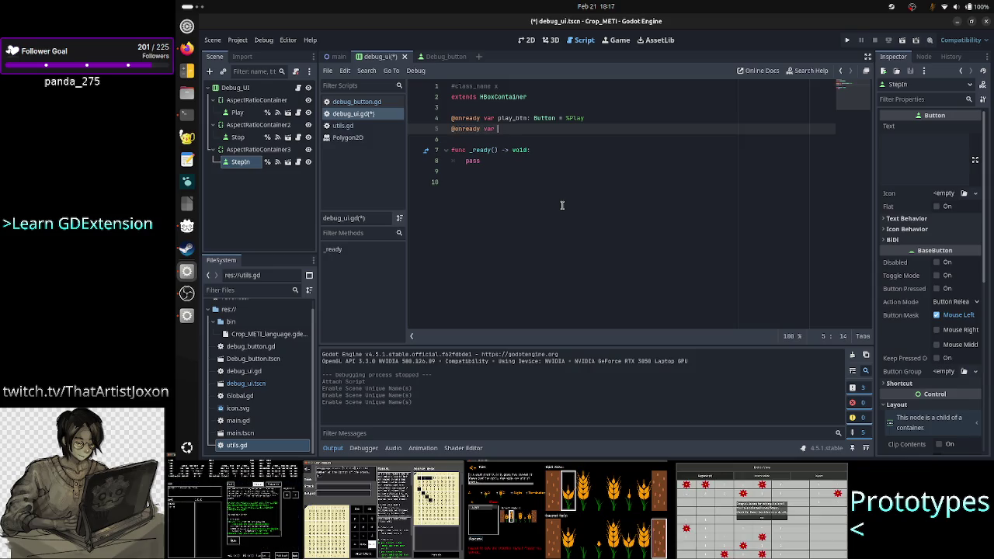
type("stop_btn: ")
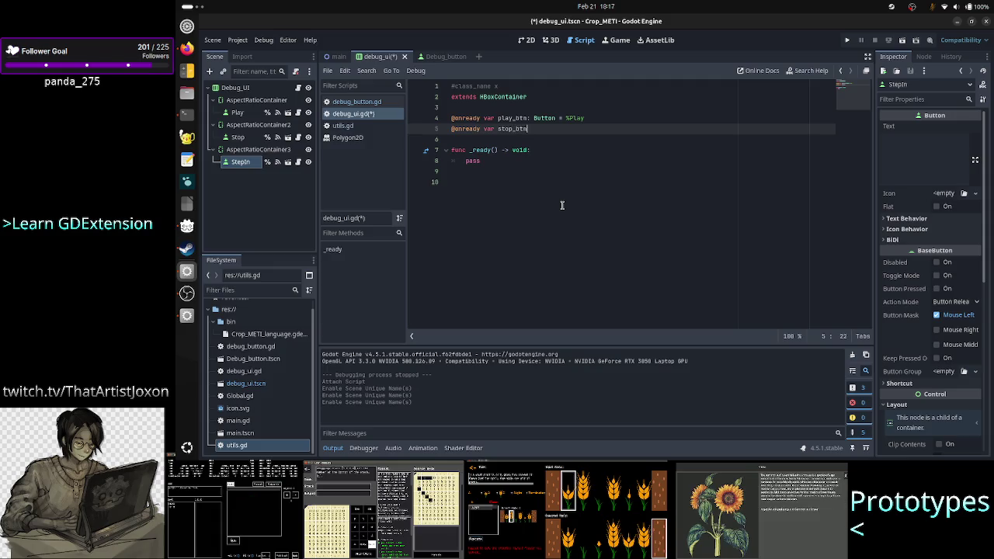
type("Butt")
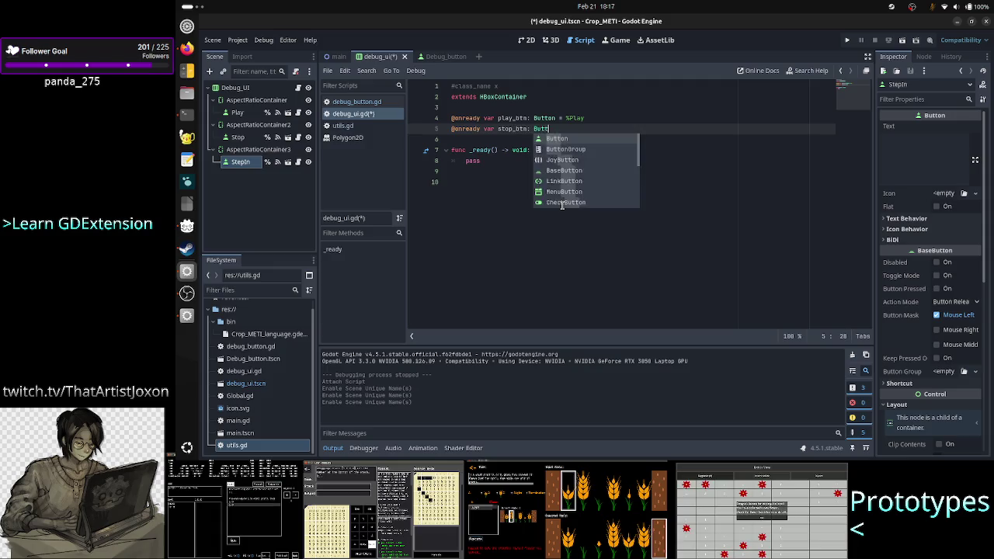
type("on = %")
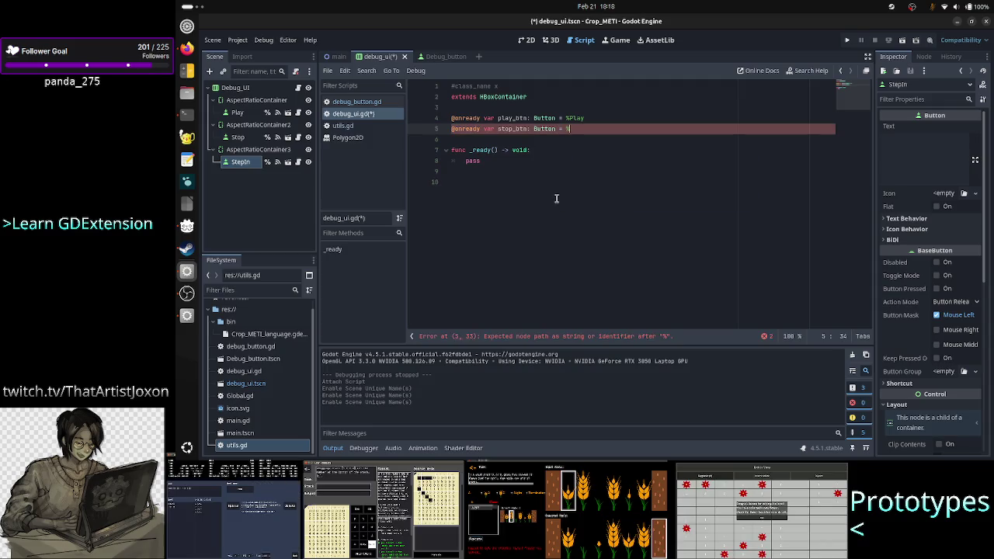
type("Stop")
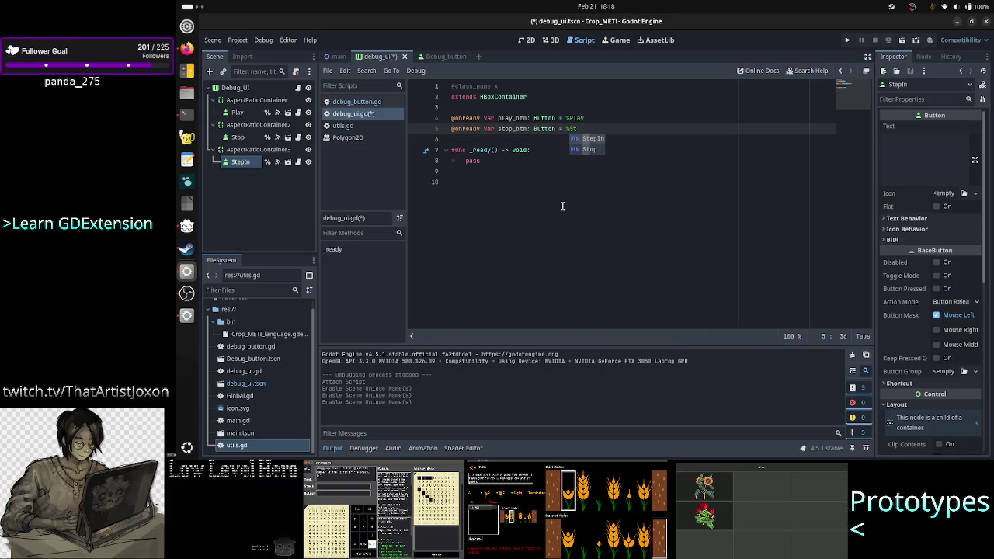
key("Return")
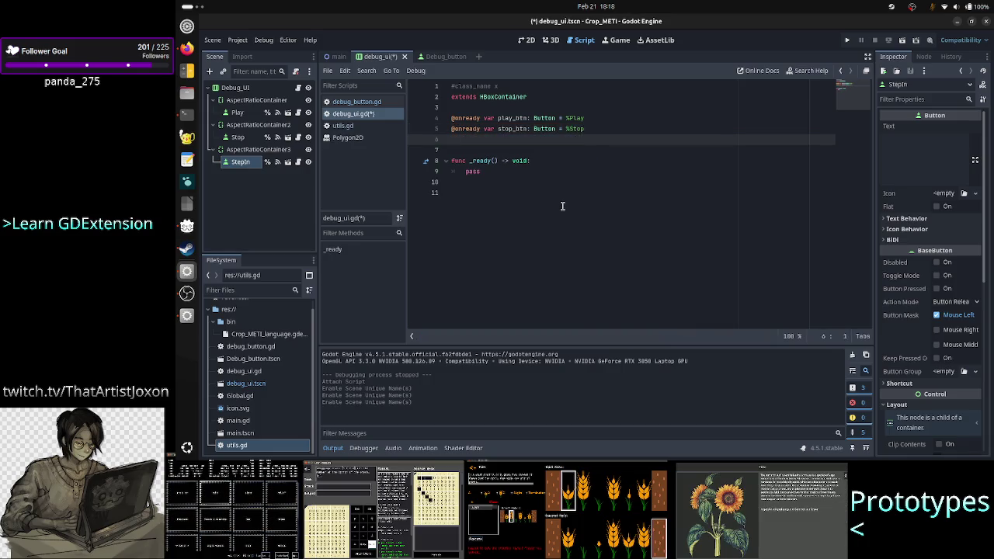
type("@onready var")
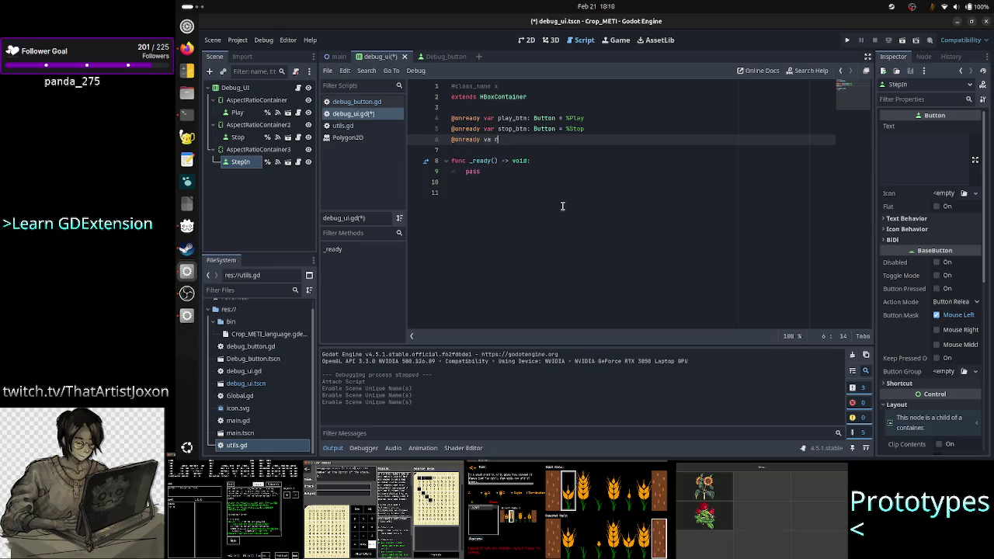
key("BackSpace")
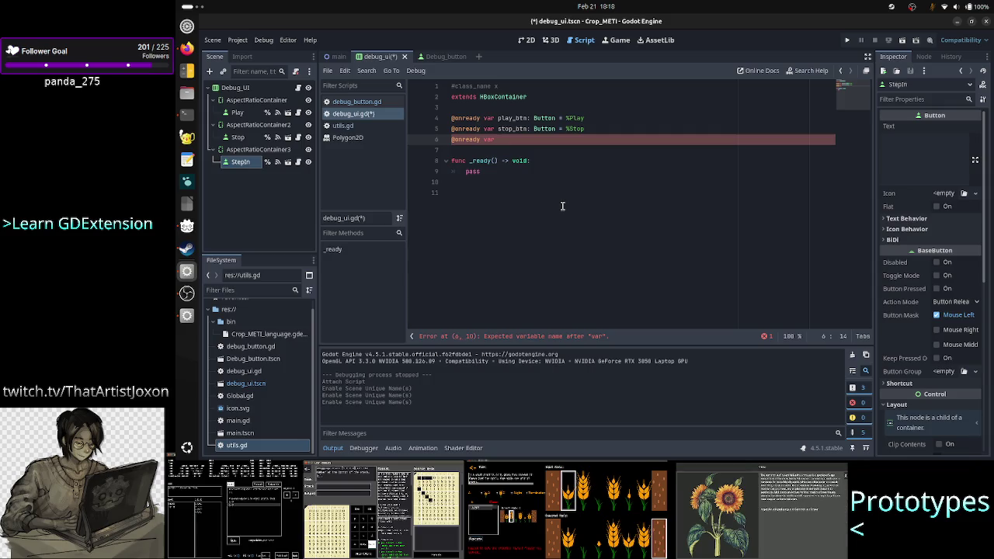
type("Step")
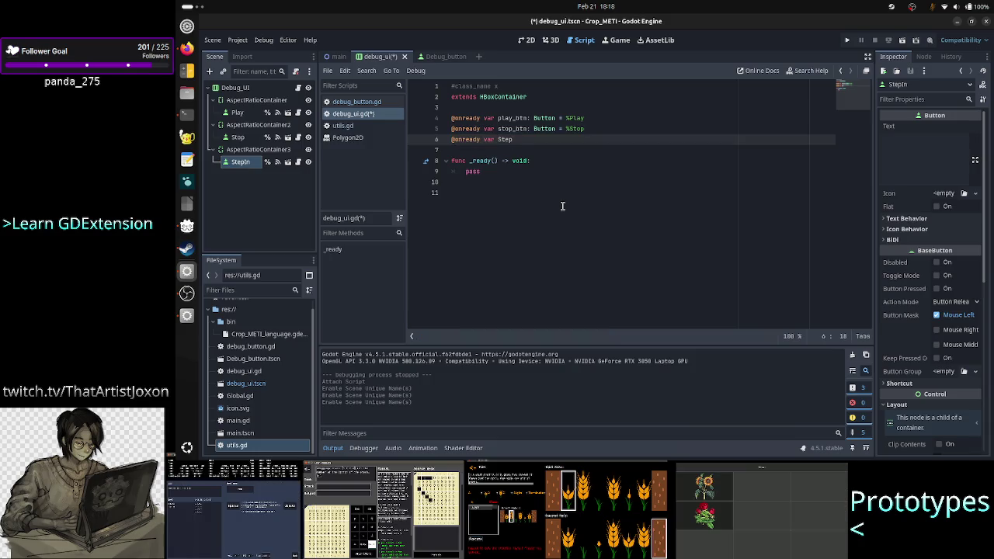
type("I")
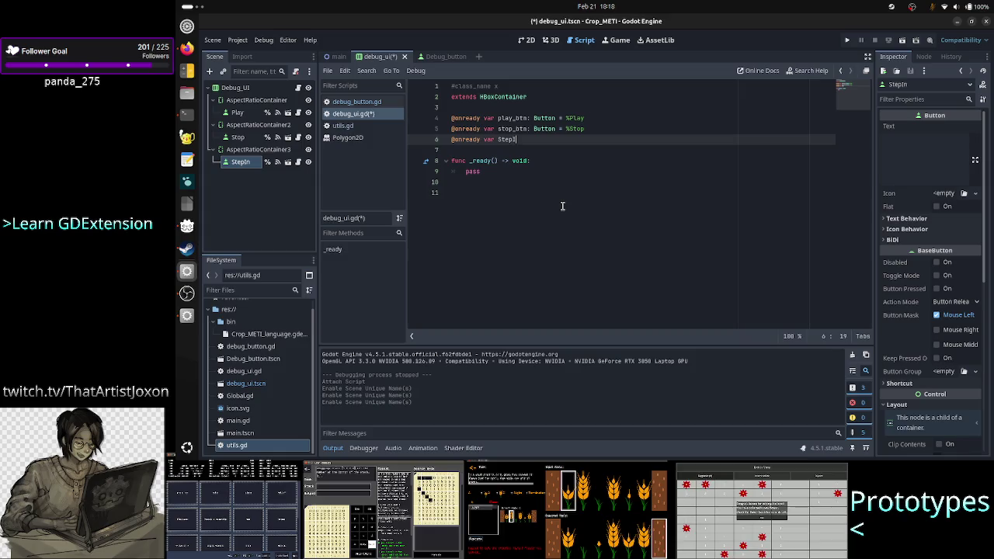
key("BackSpace")
key("BackSpace")
key("BackSpace")
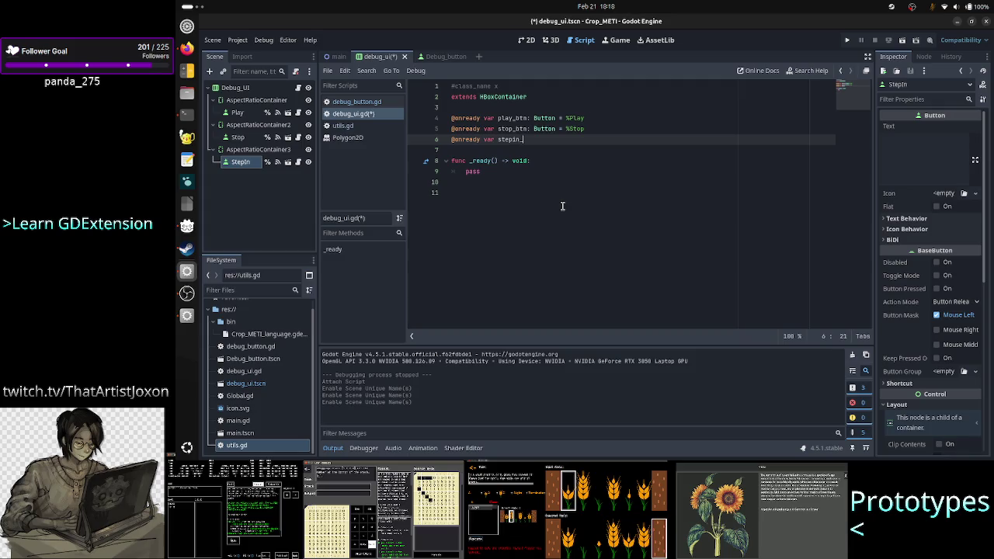
type("btn: Button ")
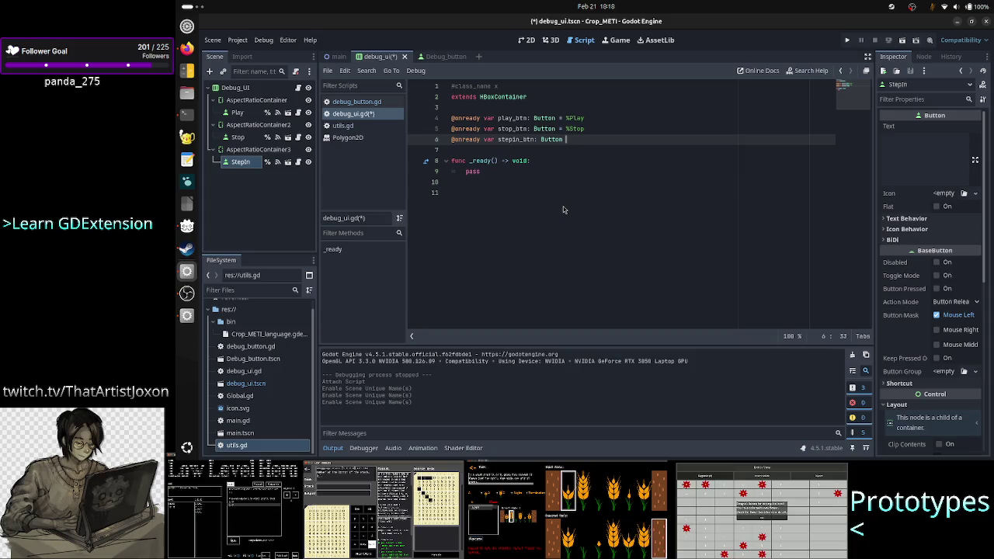
type("=")
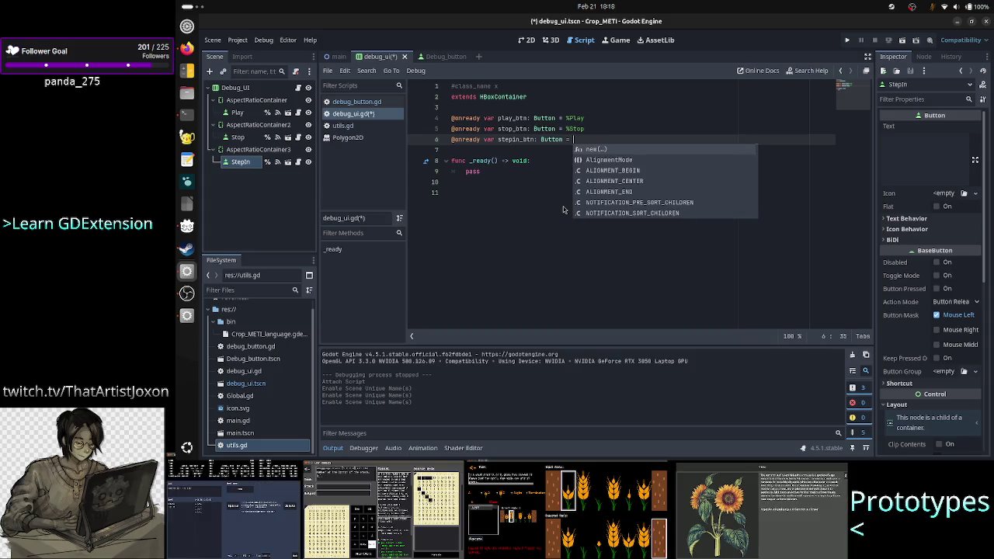
type(" %StepIn")
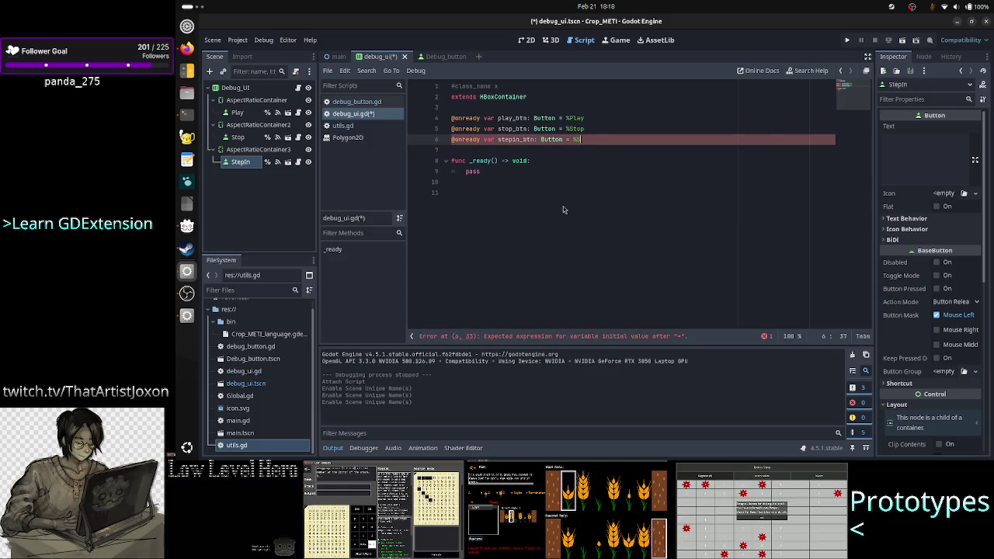
key("Down")
key("Down")
key("Down")
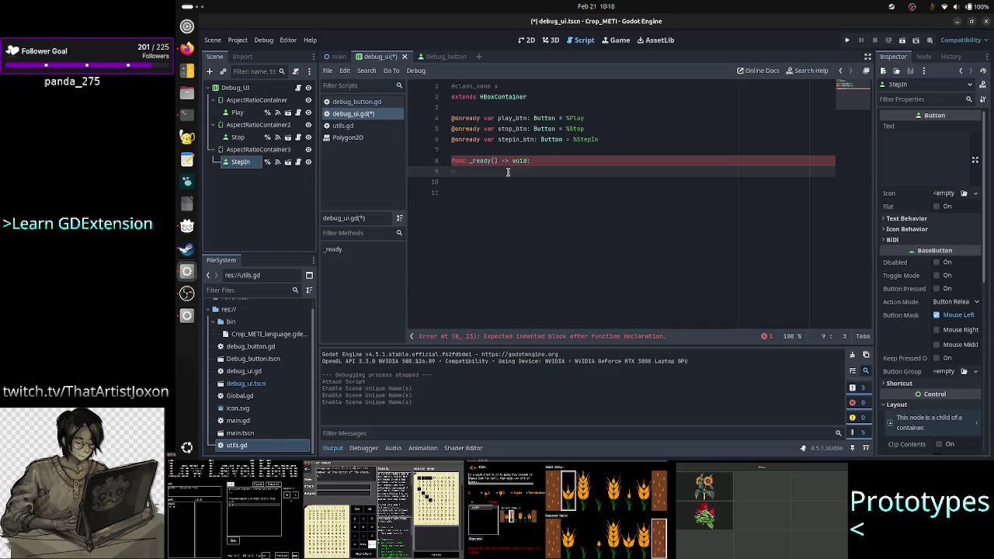
left_click(231, 113)
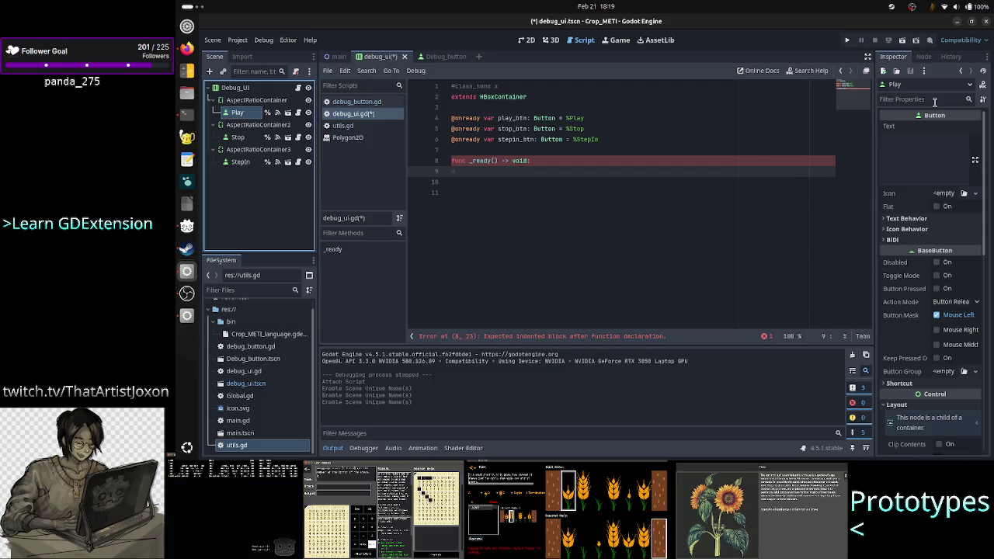
Save debug_ui.tscn with its debug_ui.gd script, then open the Debug_button scene tab
left_click(506, 183)
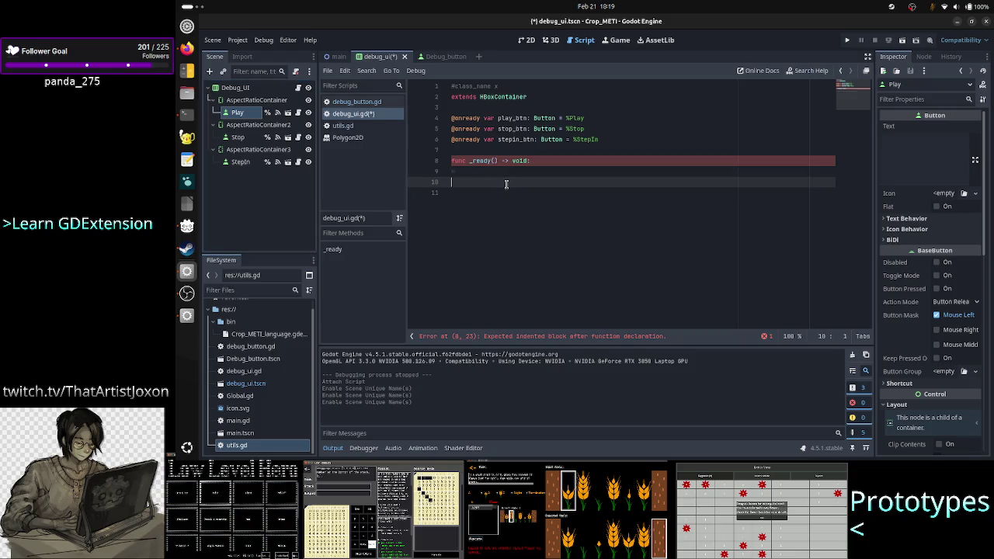
key("ctrl+s")
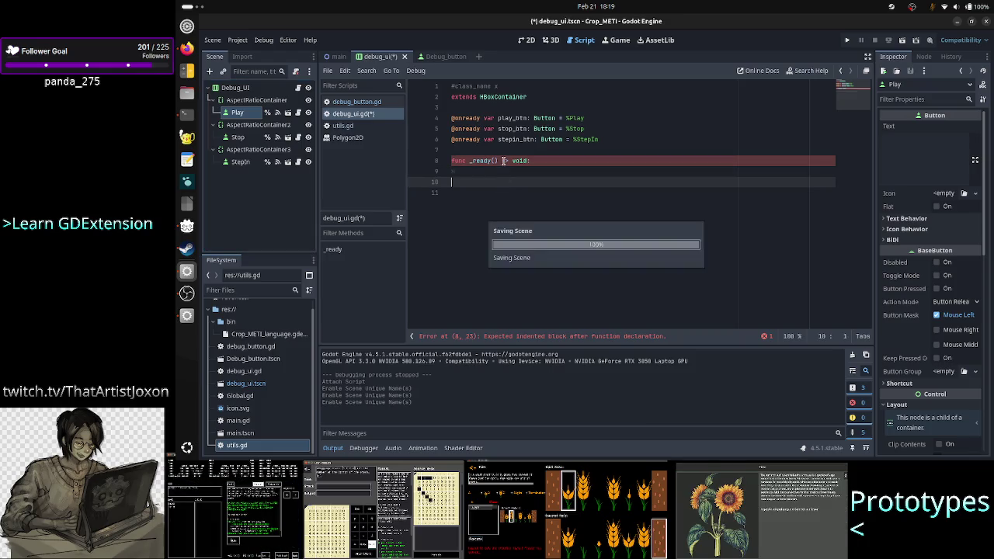
left_click(441, 59)
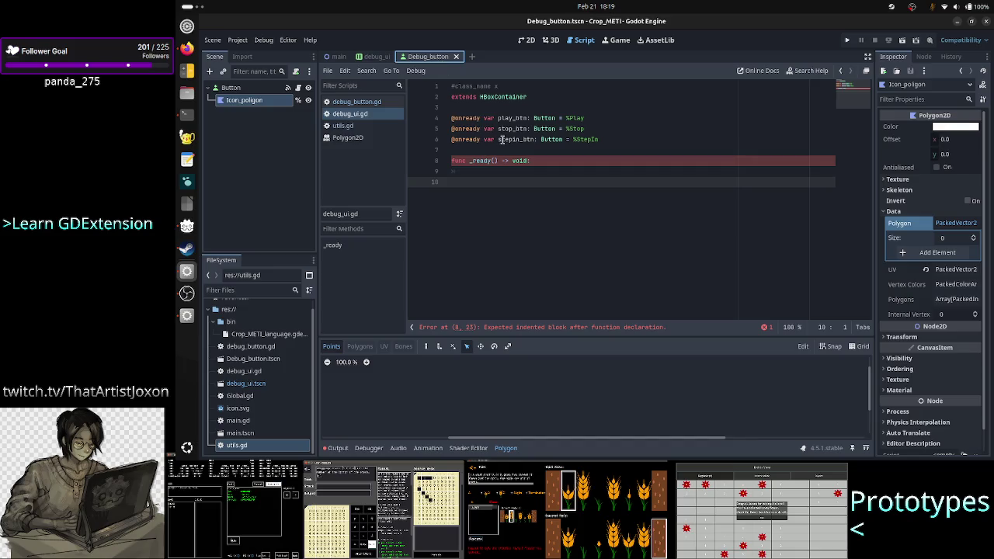
Open debug_button.gd, review set_btn_type and _ready, and add two blank lines below previous_size
left_click(380, 103)
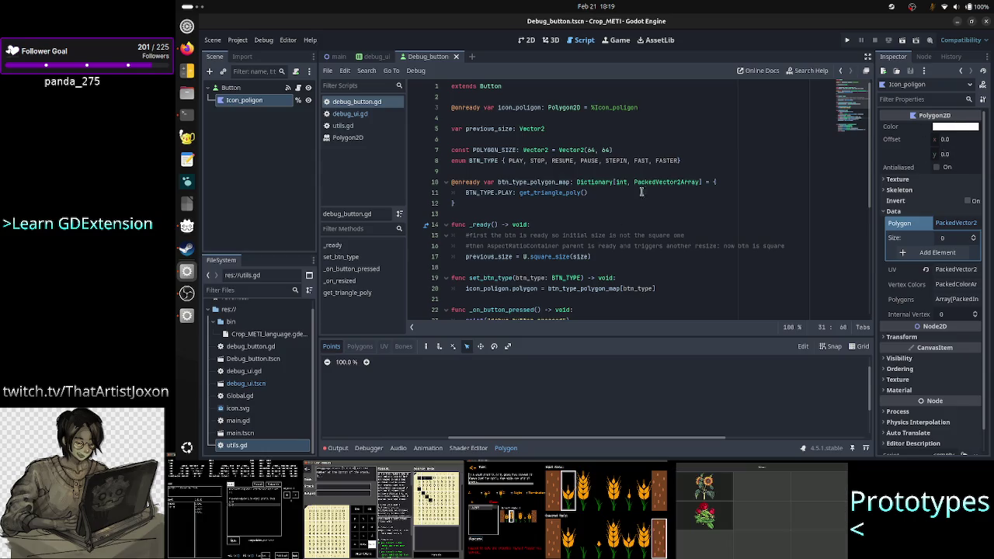
left_click(479, 288)
left_click_drag(479, 288, 661, 288)
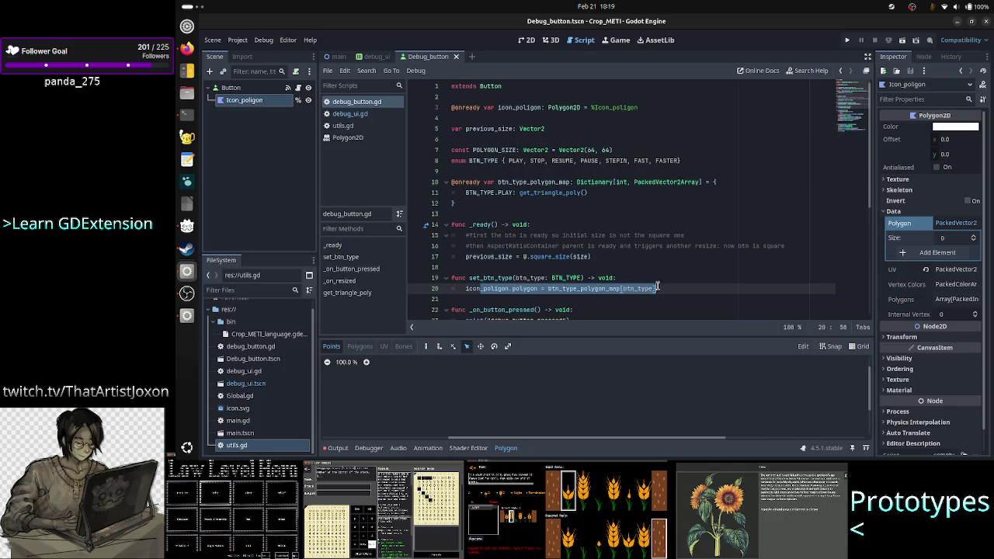
double_click(475, 225)
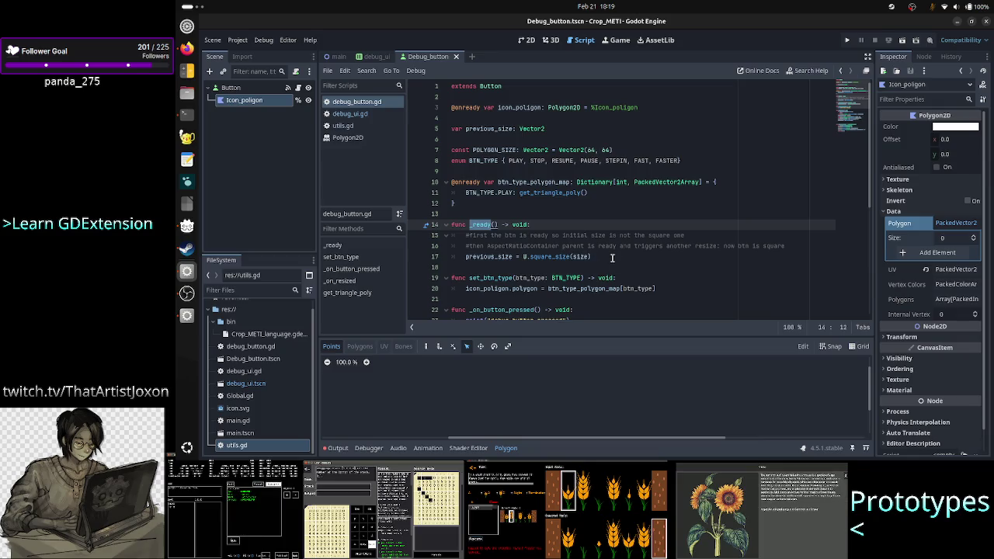
left_click(530, 201)
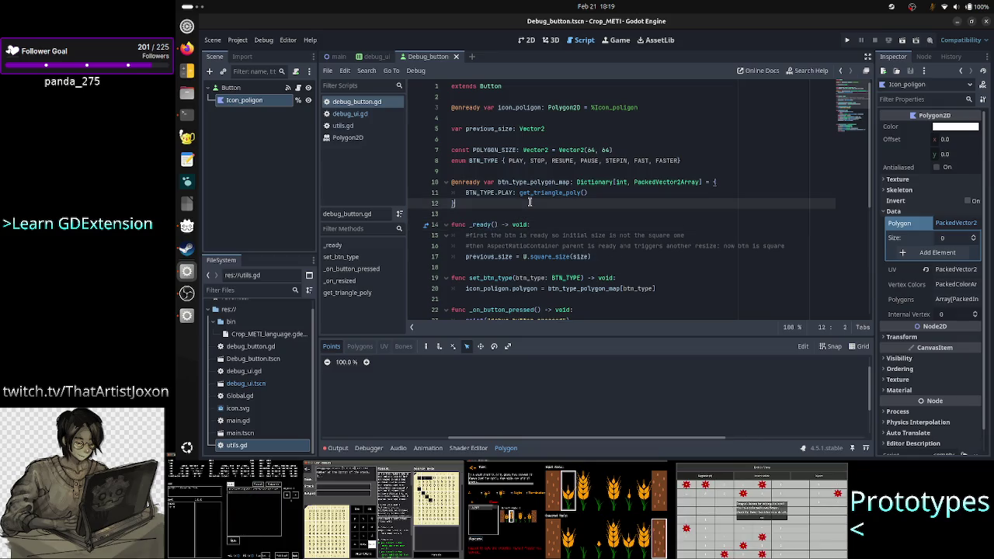
key("Up")
key("Up")
key("Up")
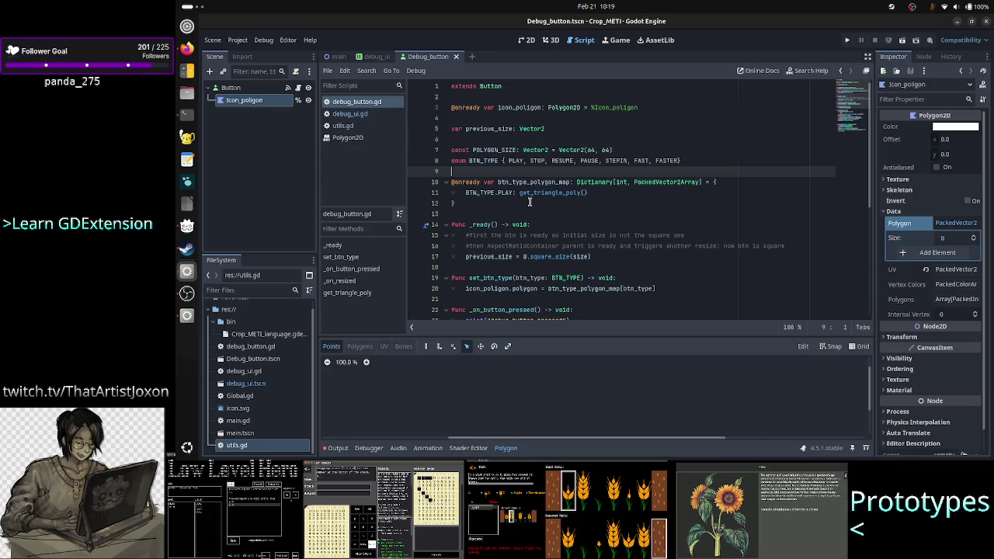
key("Up")
key("Up")
key("Up")
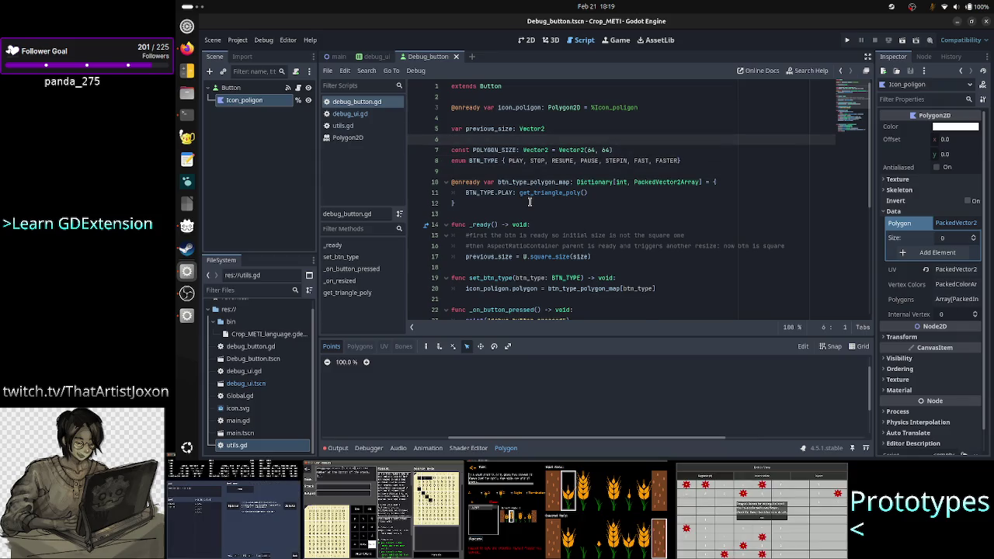
key("Return")
key("Return")
key("Up")
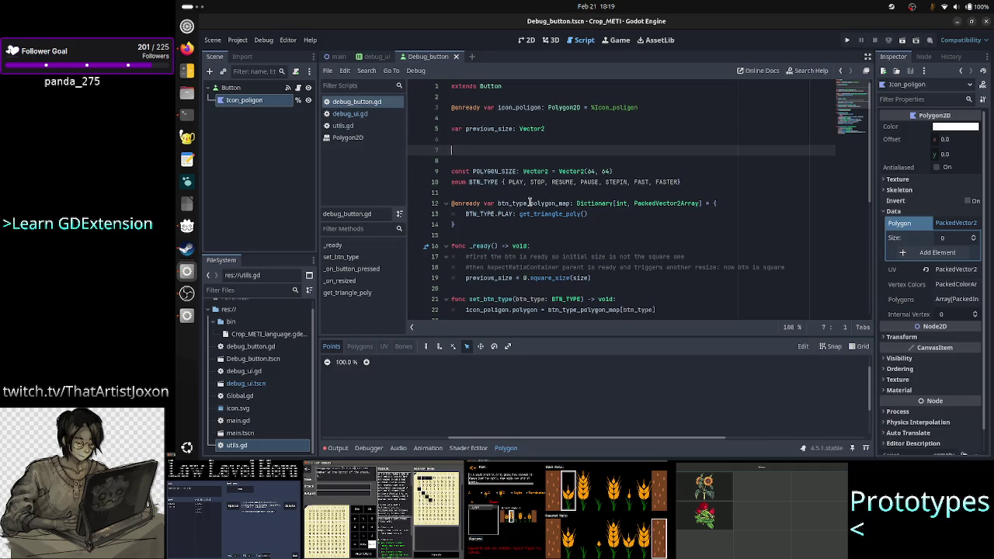
type("@exp")
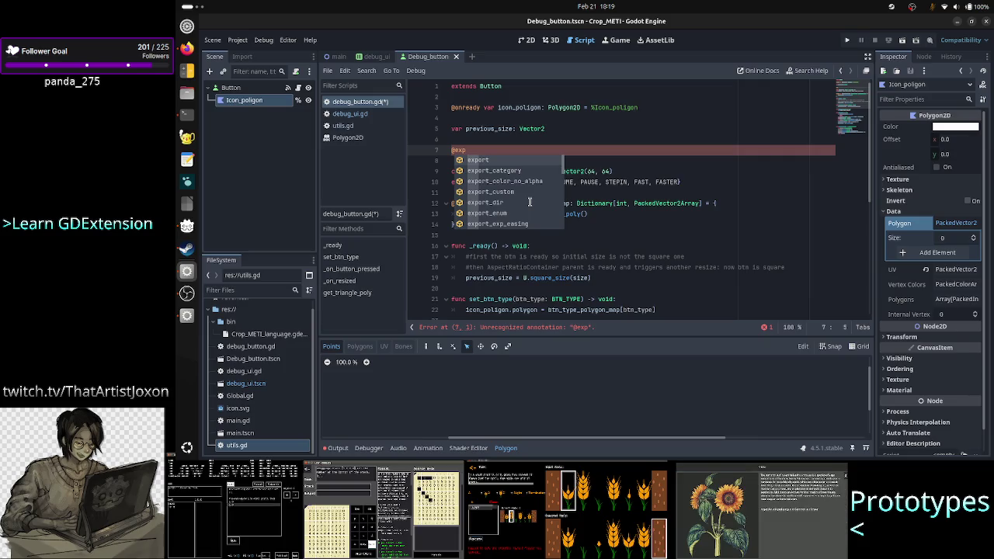
type("ort_en")
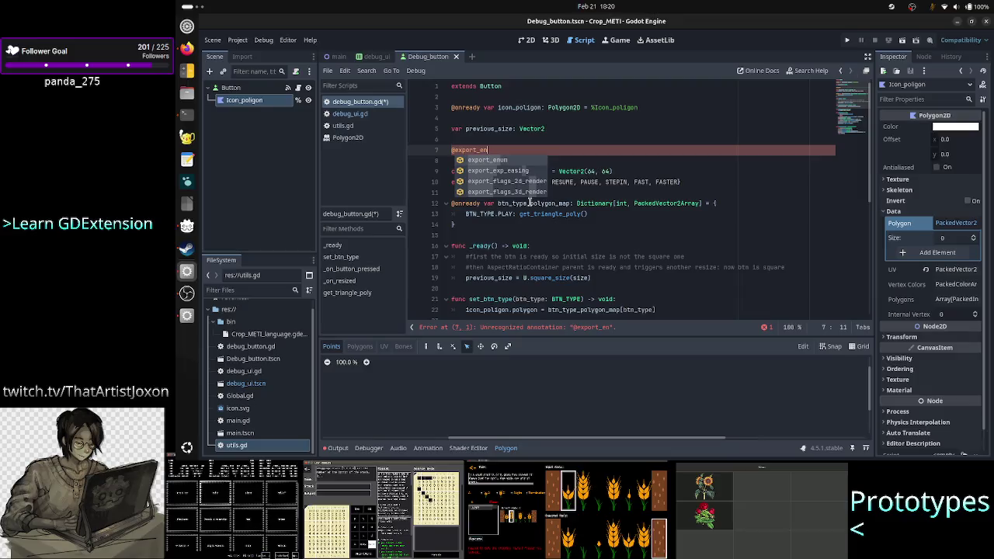
key("Return")
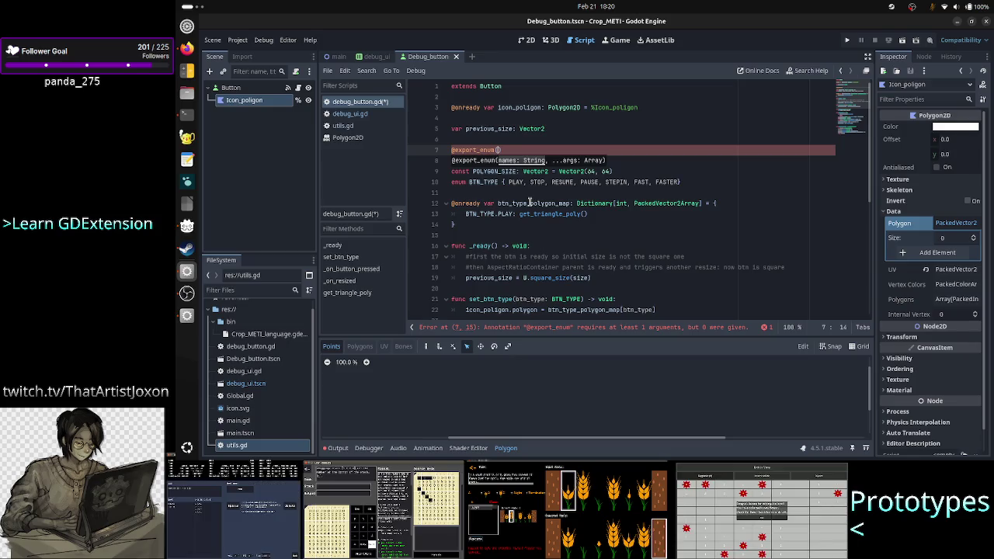
left_click(188, 53)
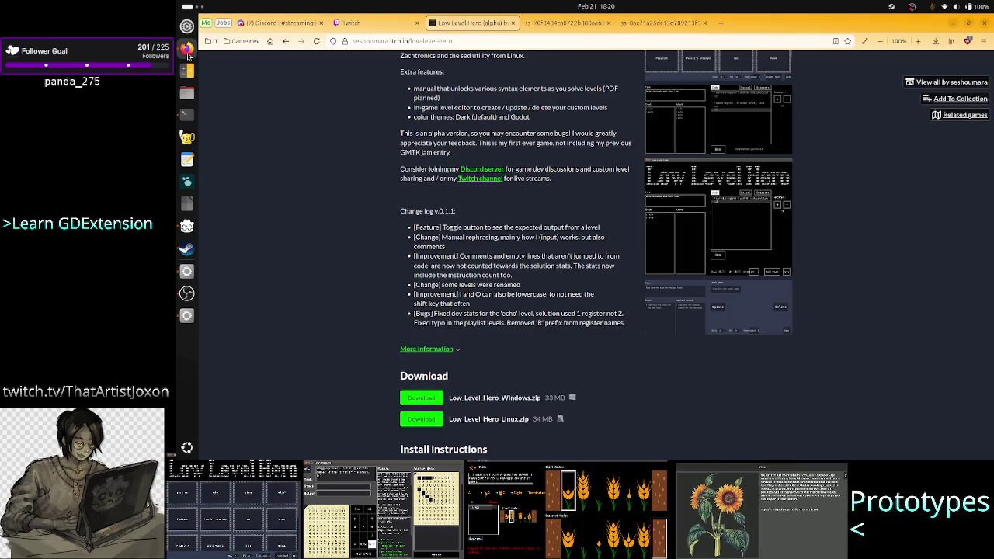
Google 'godot export variable with enum values' in a new Firefox tab
left_click(721, 22)
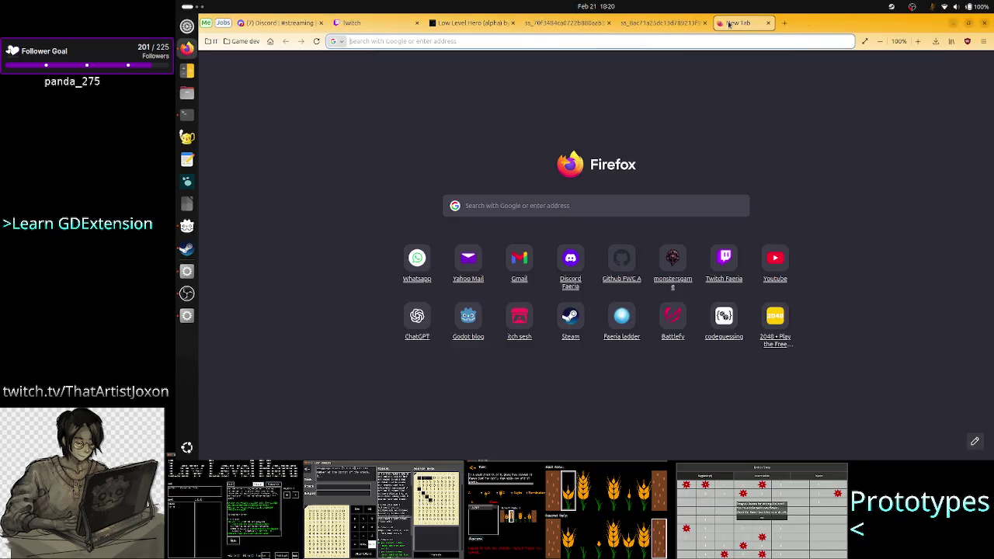
type("godot e")
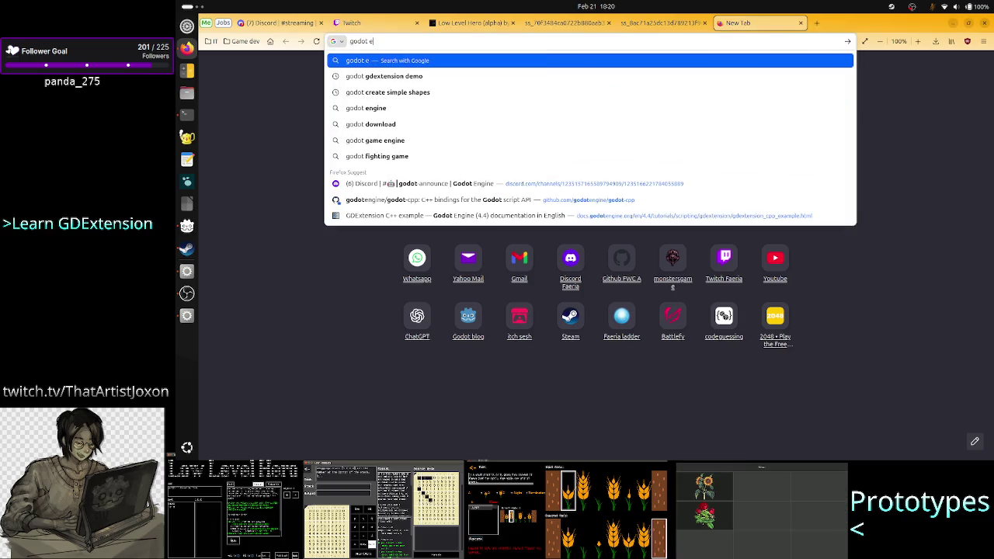
type("xport enu")
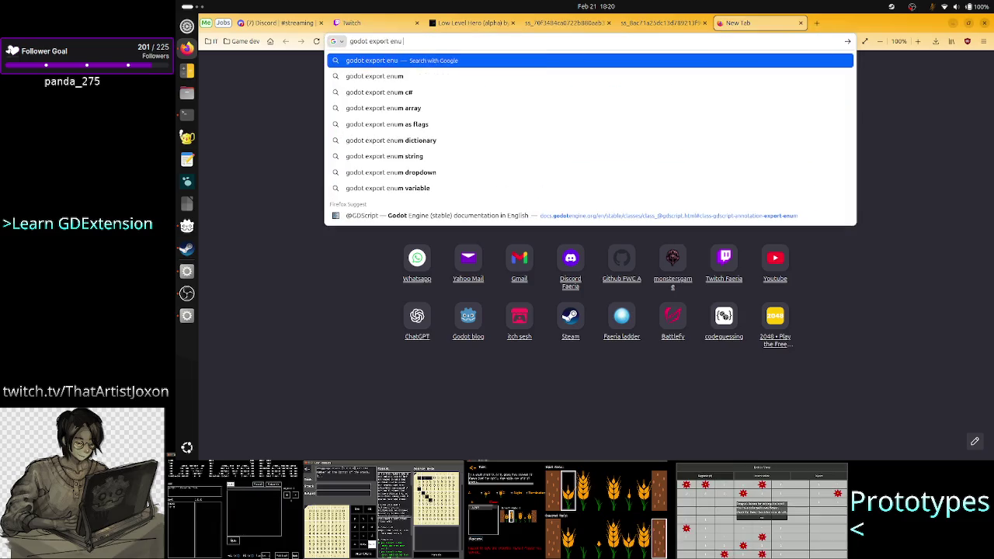
type("m val")
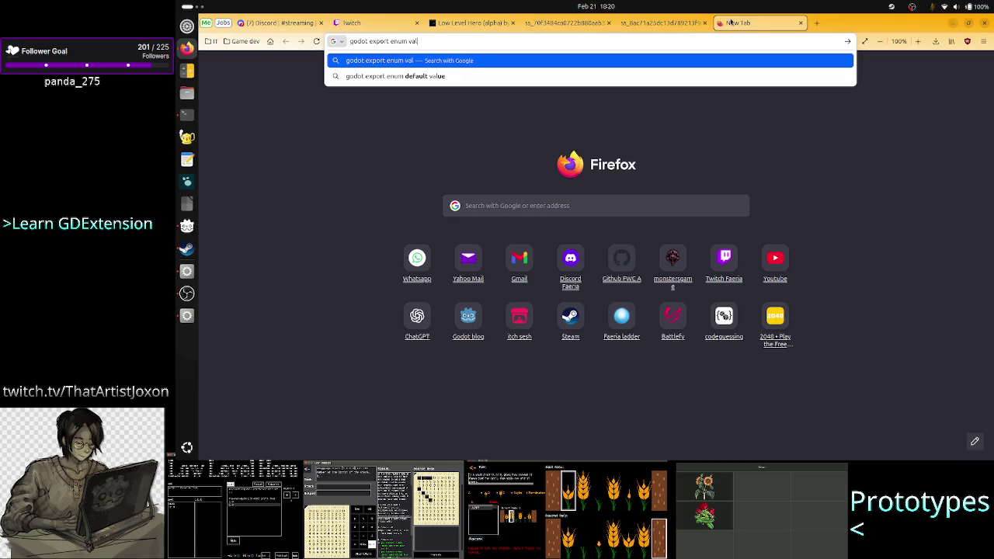
key("BackSpace")
key("BackSpace")
key("BackSpace")
key("BackSpace")
key("BackSpace")
key("BackSpace")
key("BackSpace")
key("BackSpace")
type("va")
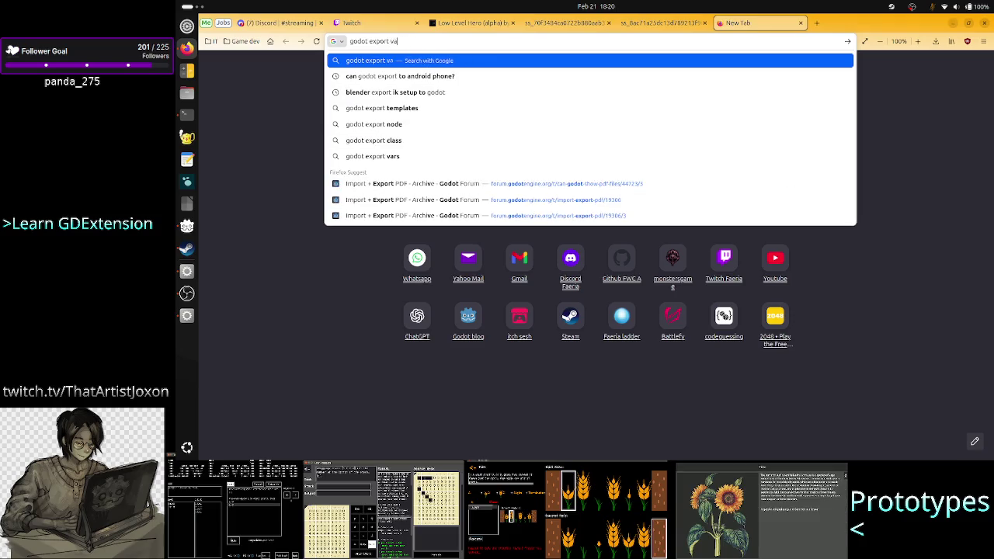
type("riable wit")
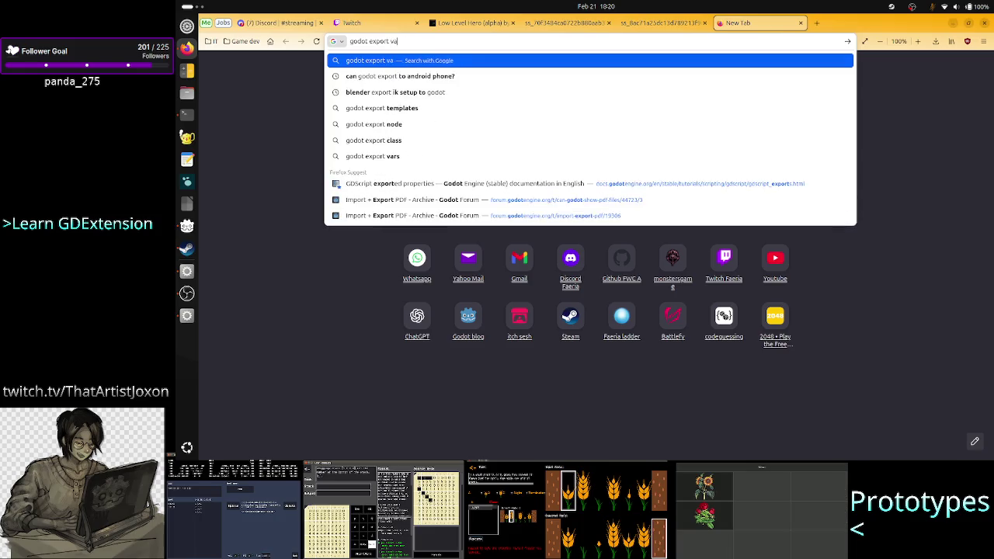
type("h")
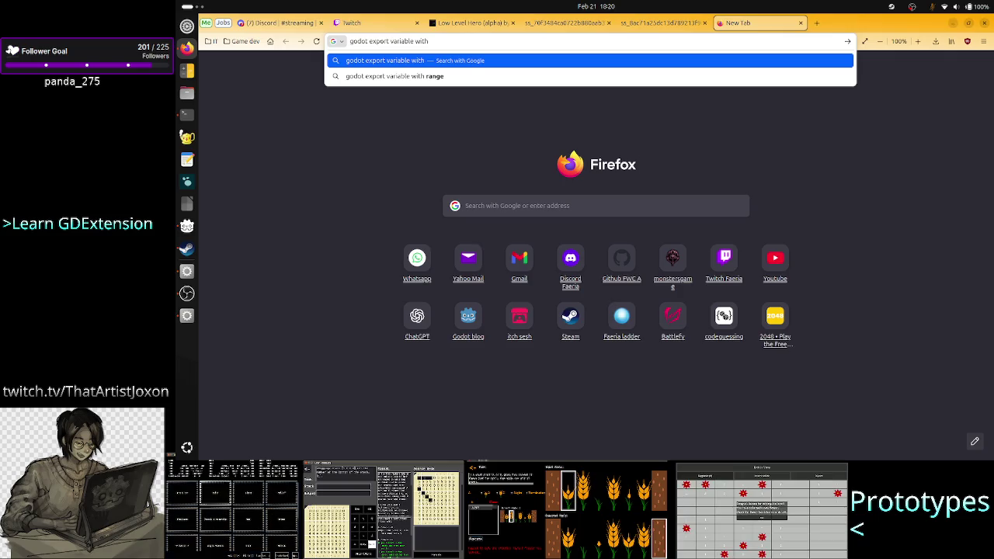
type(" enum values")
key("Return")
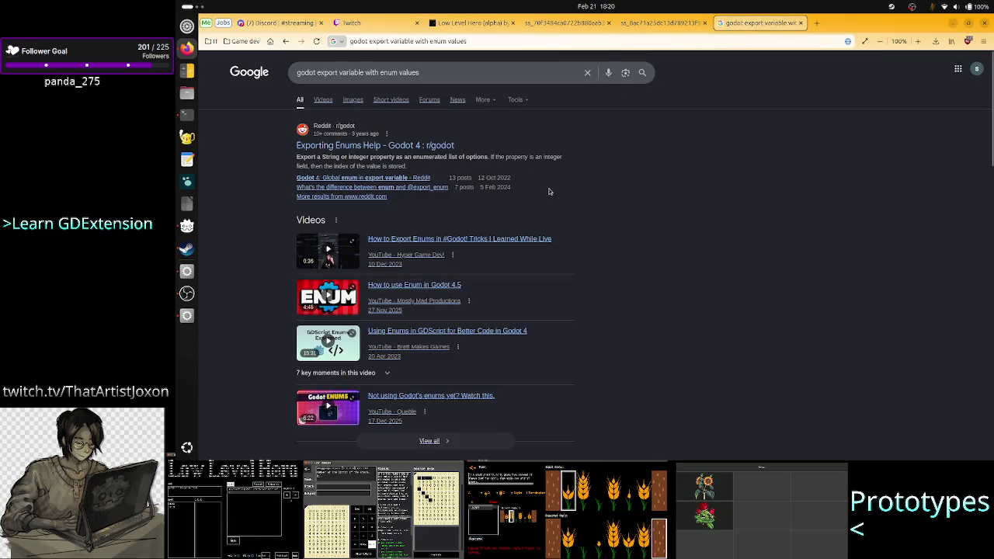
scroll(547, 203, "down", 3)
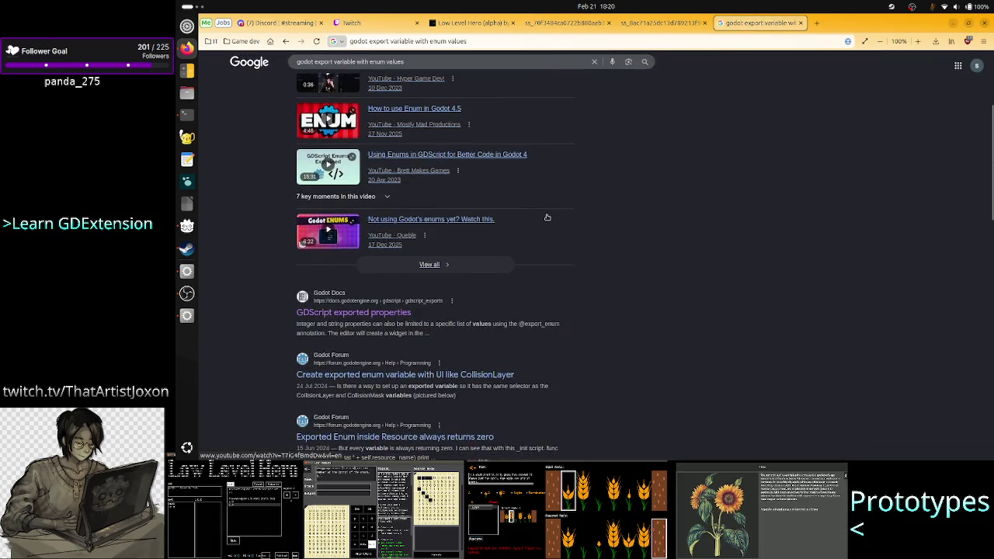
Open the GDScript exported properties docs and find the Exporting enums section by searching 'enum'
left_click(377, 311)
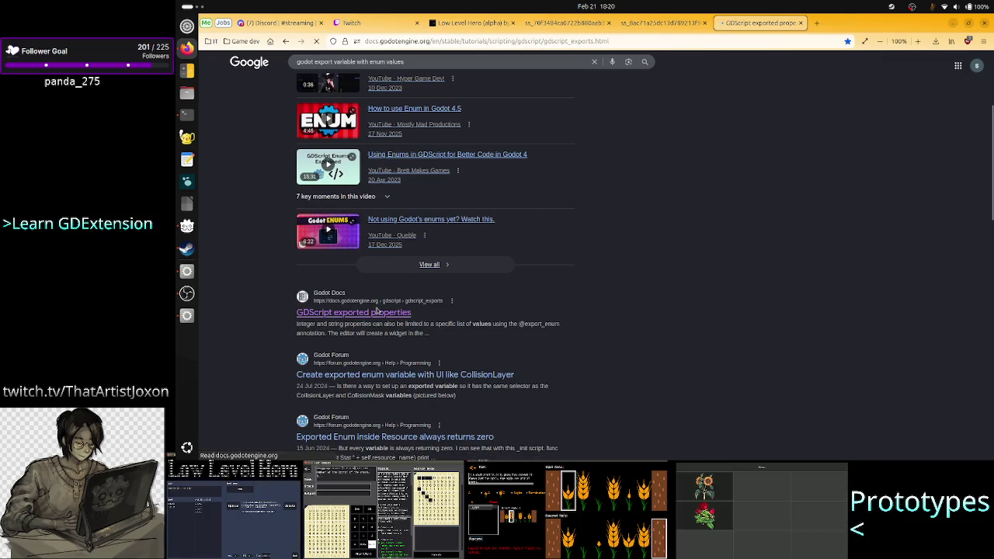
scroll(566, 285, "down", 7)
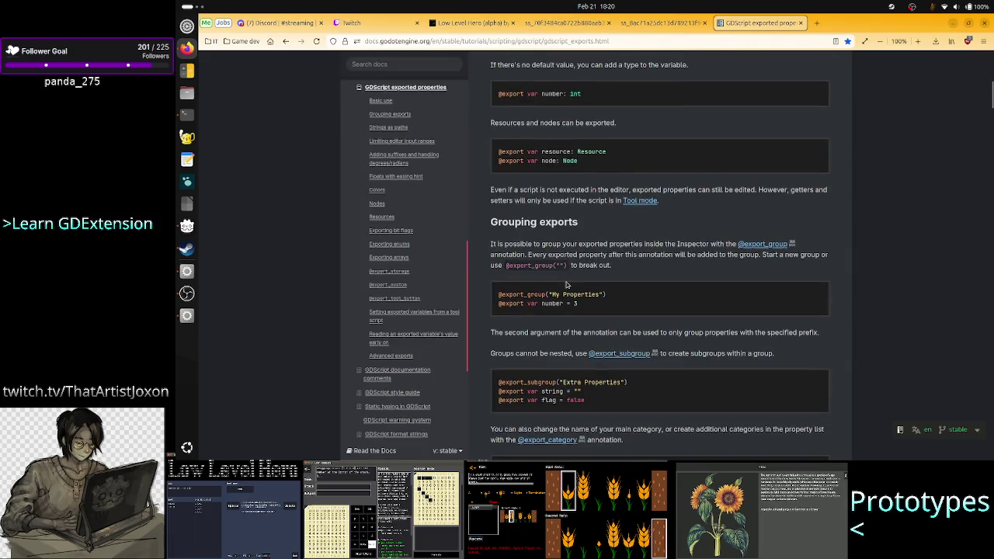
key("ctrl+f")
type("enum")
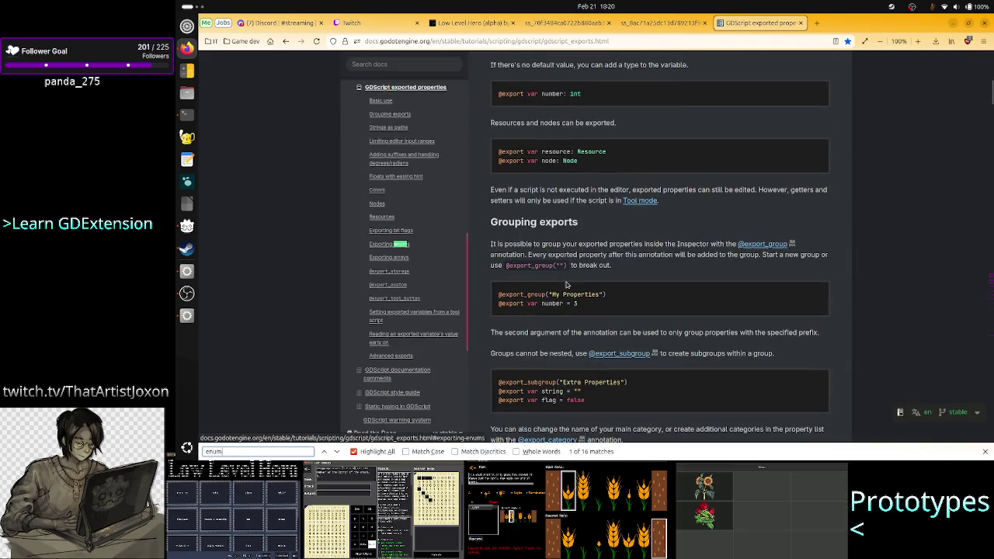
left_click(337, 451)
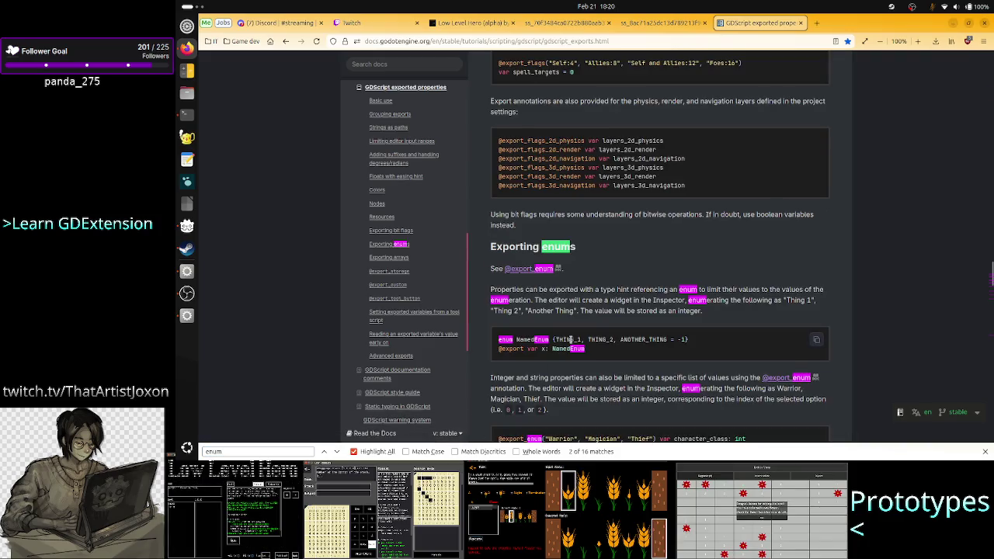
scroll(556, 322, "down", 1)
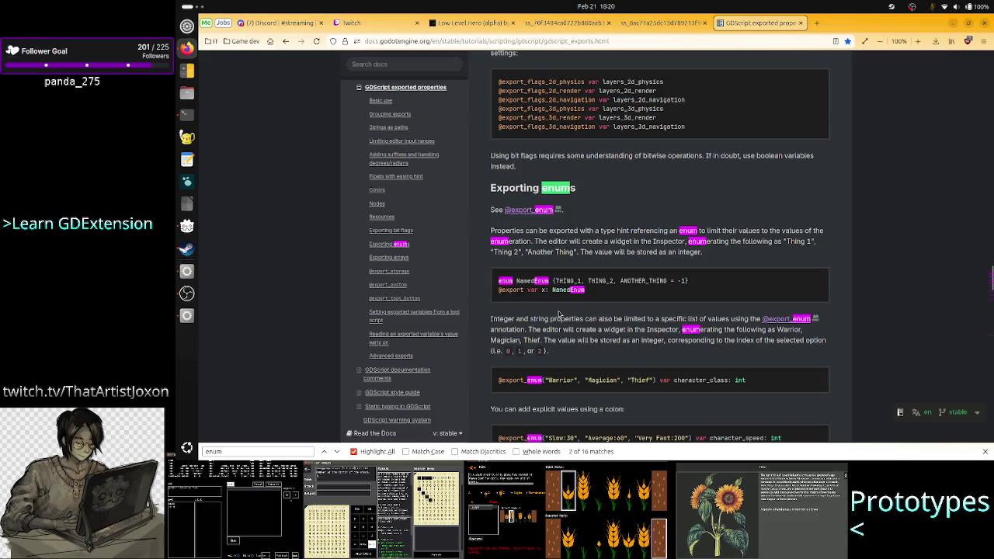
key("Escape")
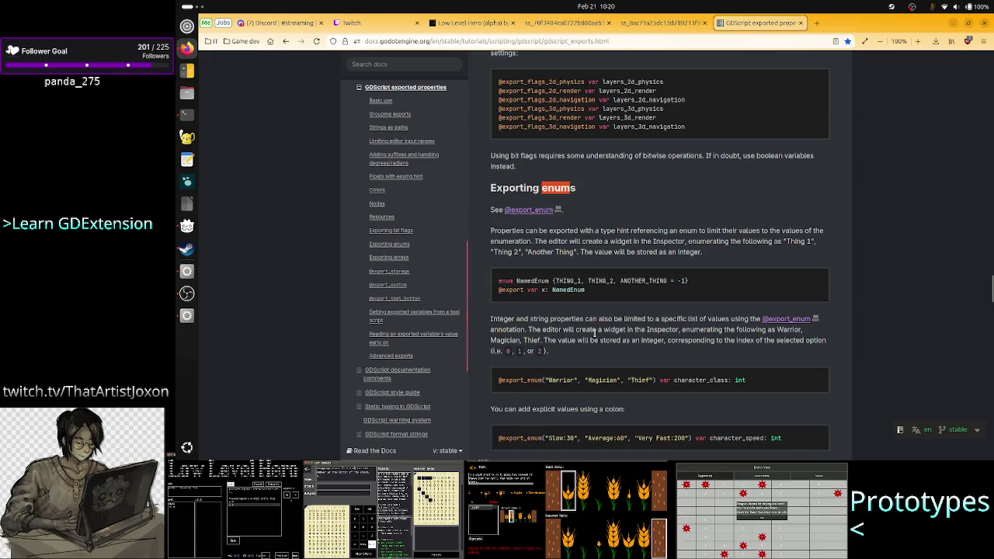
left_click_drag(647, 280, 567, 281)
left_click(568, 280)
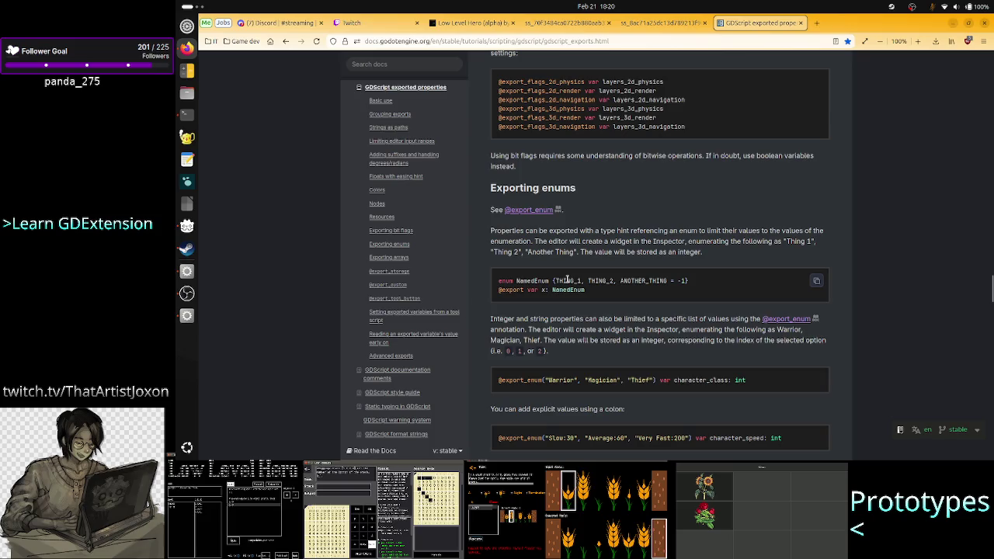
left_click_drag(499, 290, 585, 294)
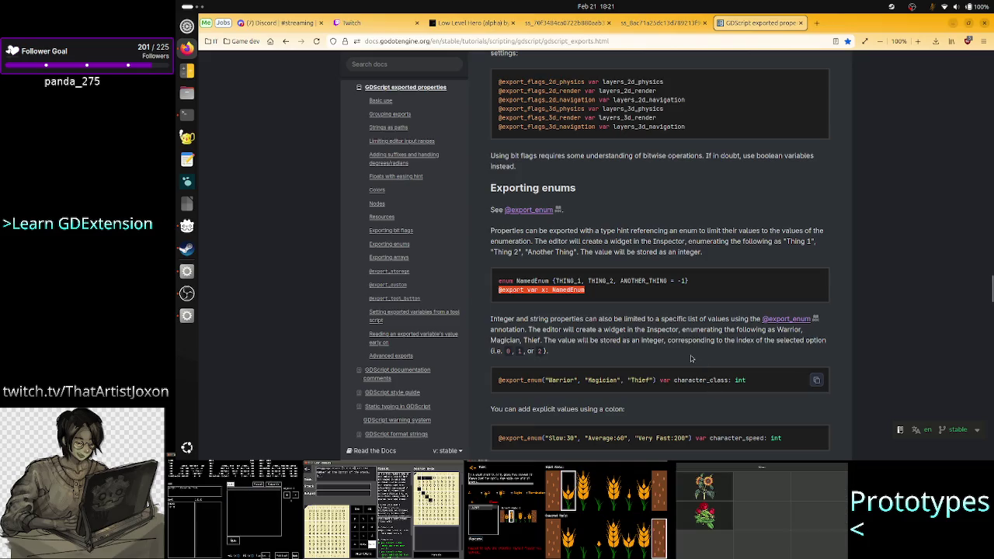
double_click(603, 380)
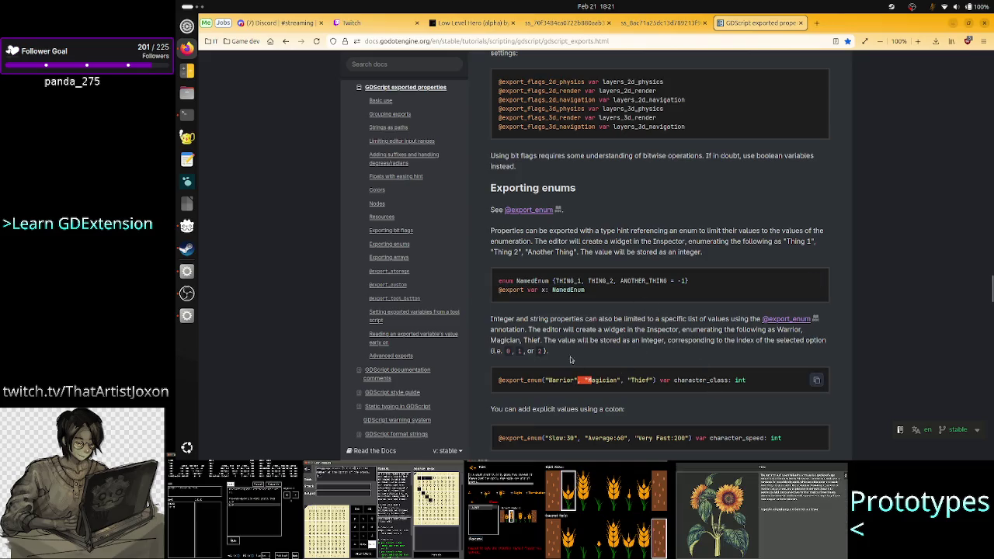
left_click_drag(509, 280, 554, 294)
left_click_drag(499, 380, 694, 388)
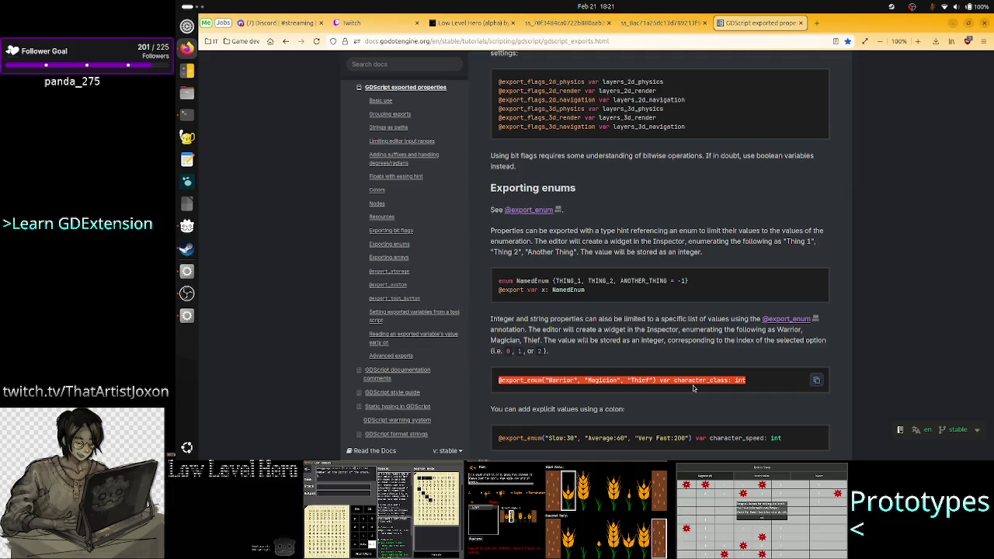
double_click(605, 380)
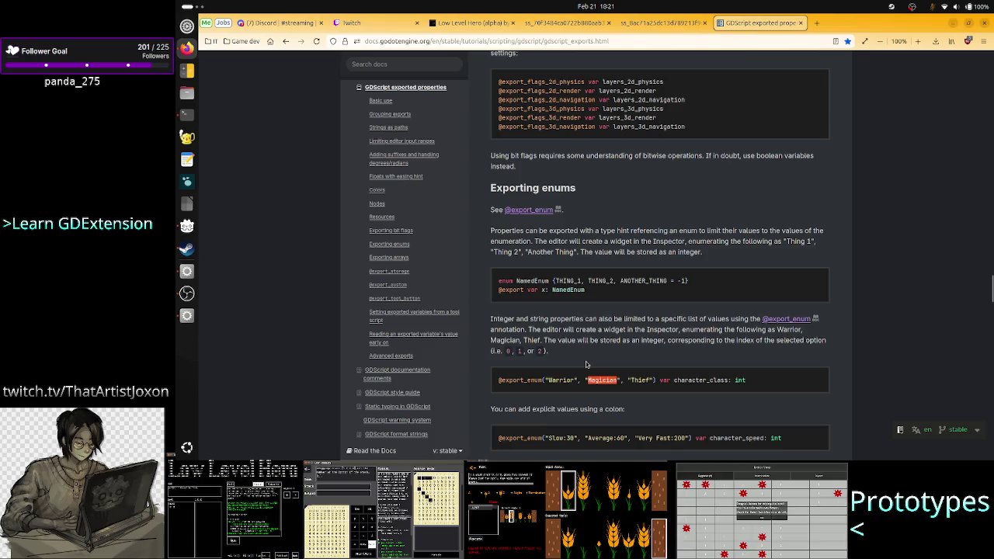
left_click_drag(553, 290, 558, 281)
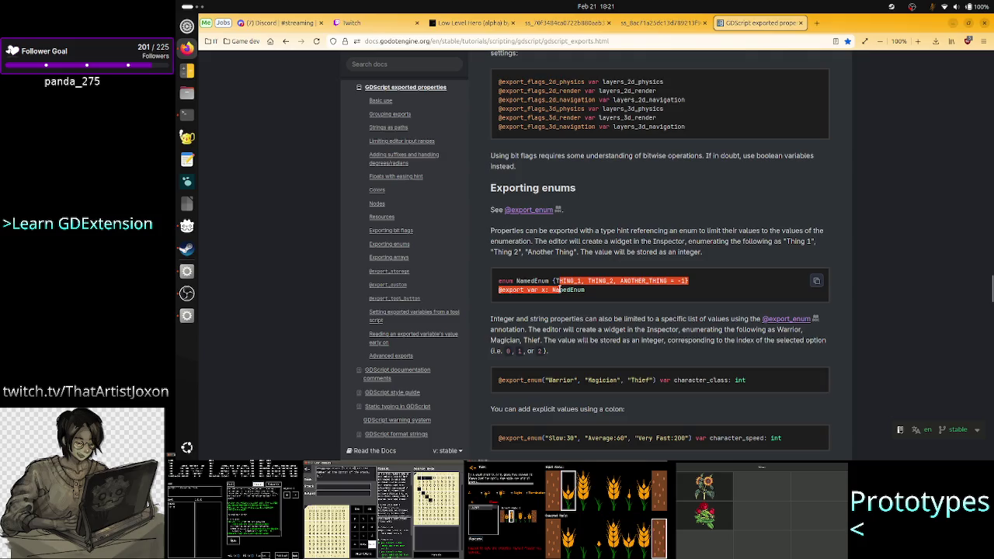
key("alt+Tab")
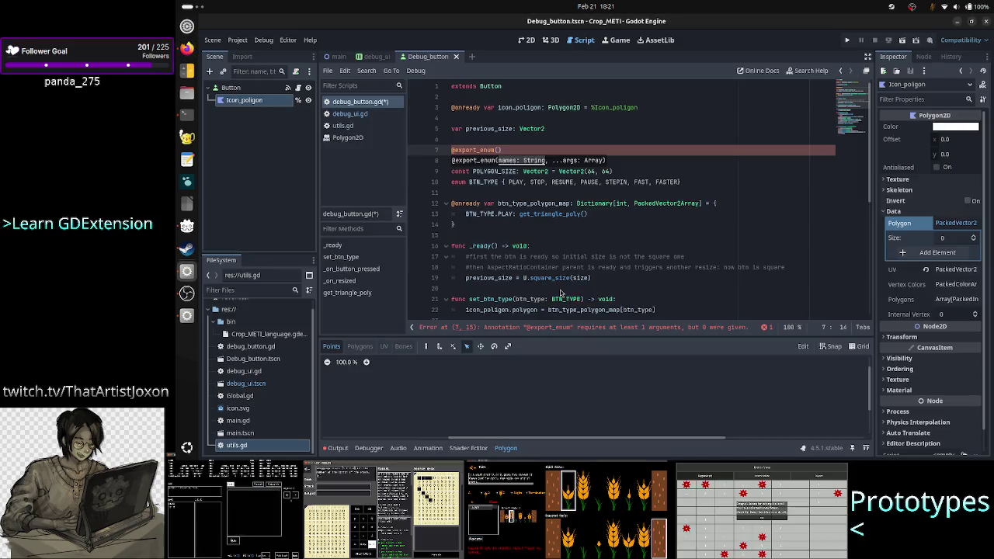
Delete the unfinished export annotation and leave a blank line above the polygon map
key("alt+Tab")
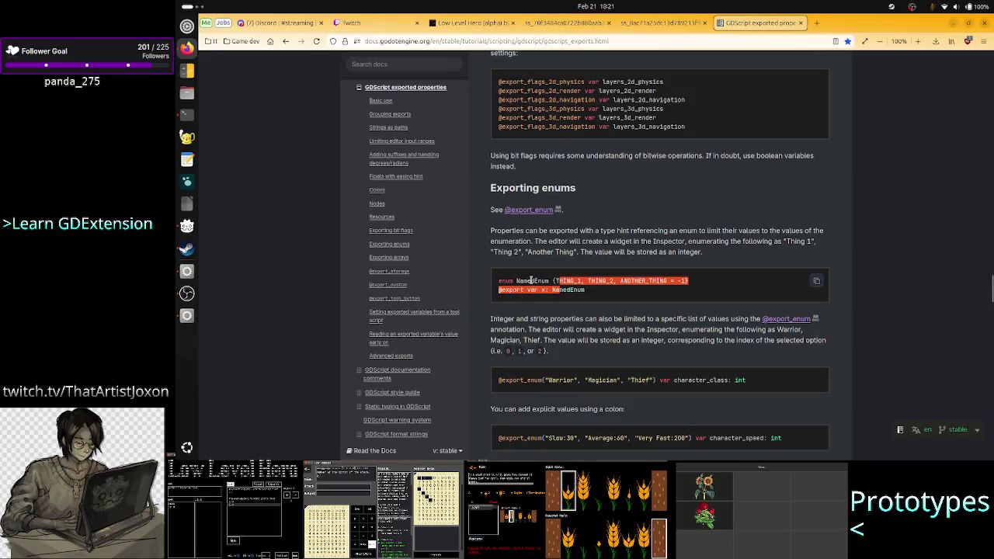
left_click(530, 281)
key("alt+Tab")
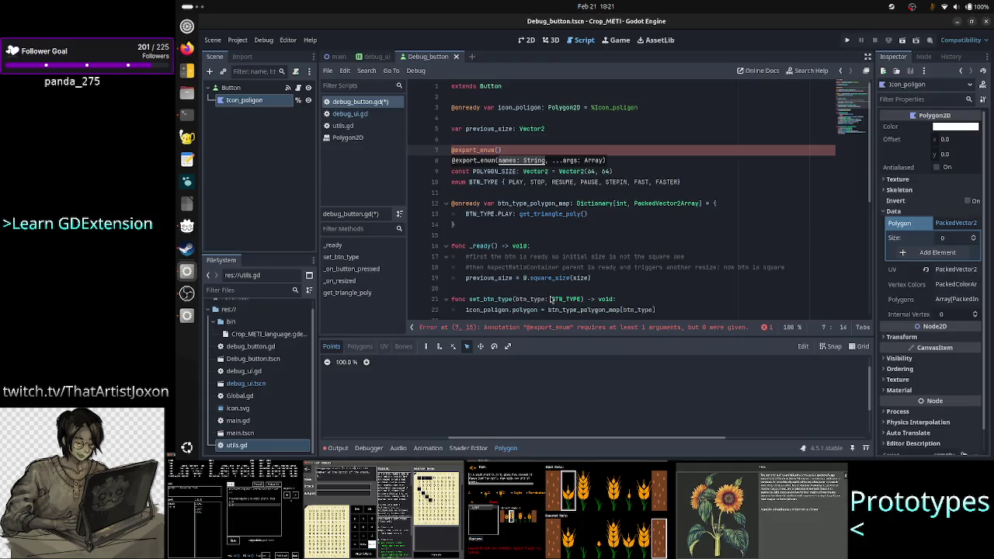
key("BackSpace")
key("BackSpace")
key("BackSpace")
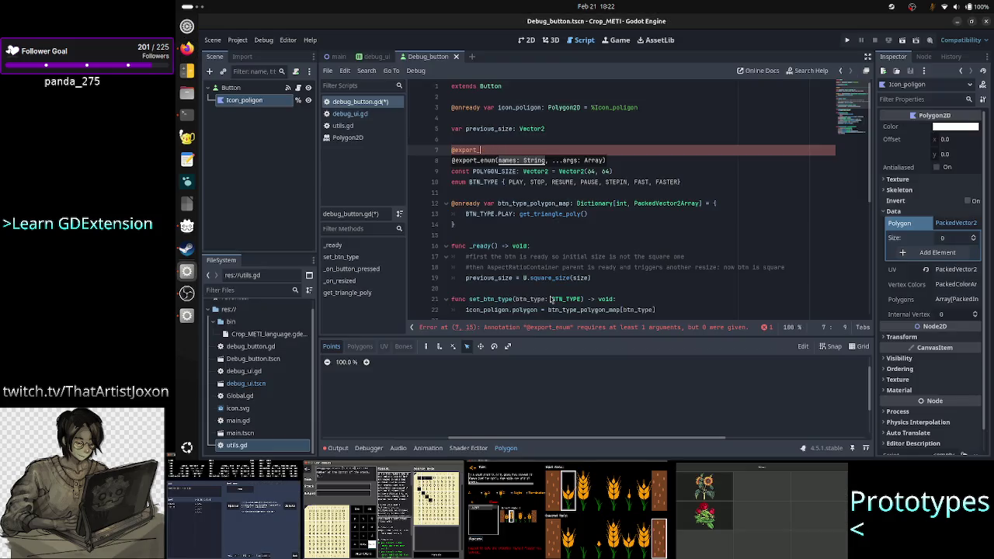
key("BackSpace")
key("BackSpace")
key("BackSpace")
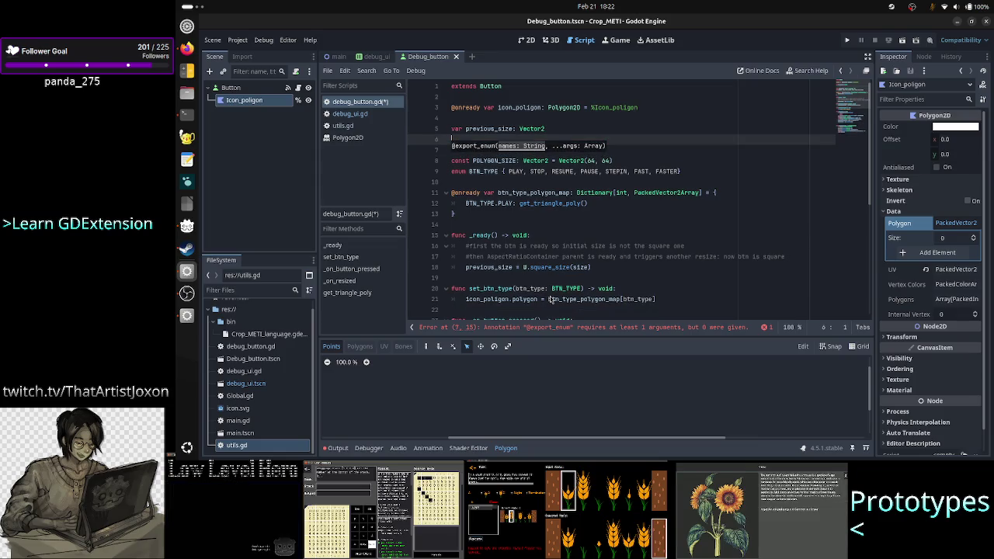
key("BackSpace")
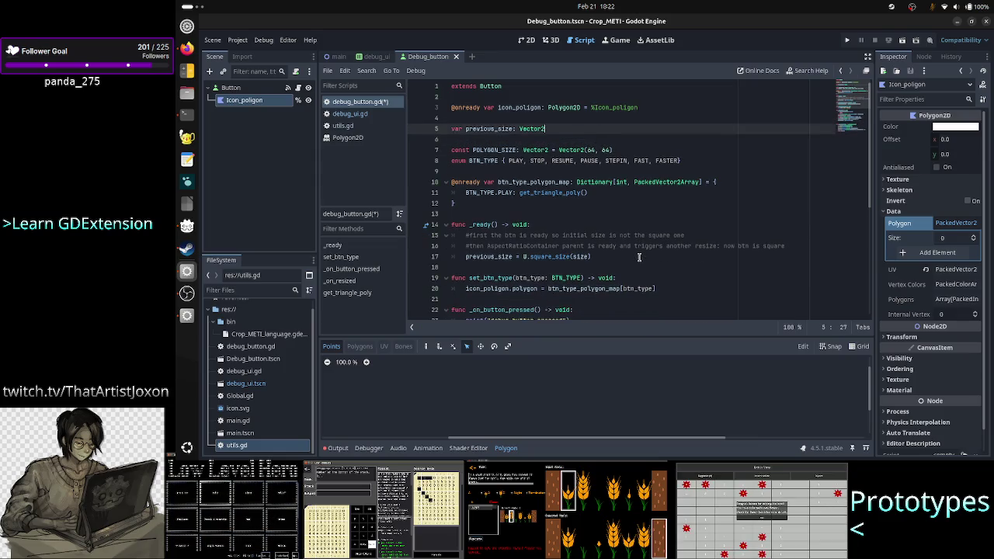
key("Down")
key("Down")
key("Down")
key("Down")
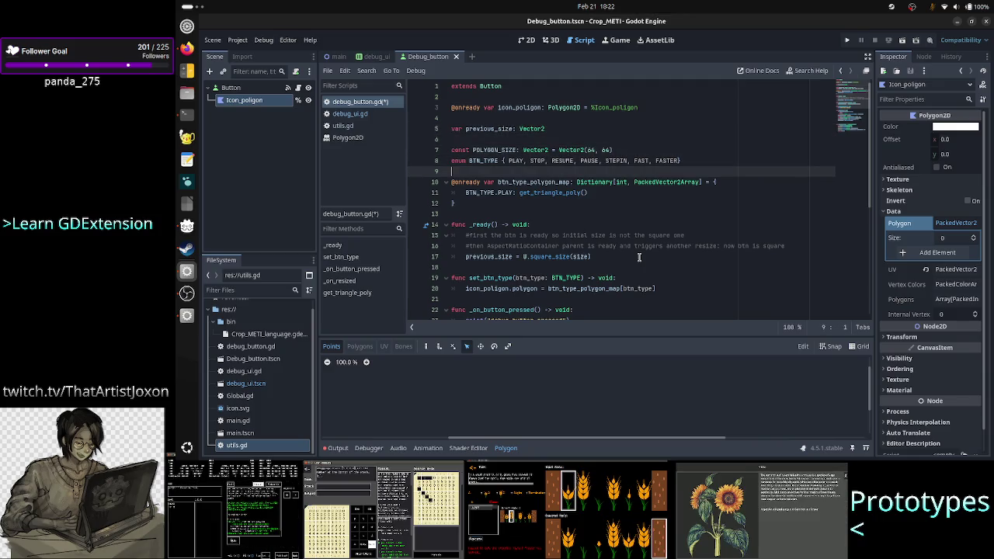
key("Return")
key("Return")
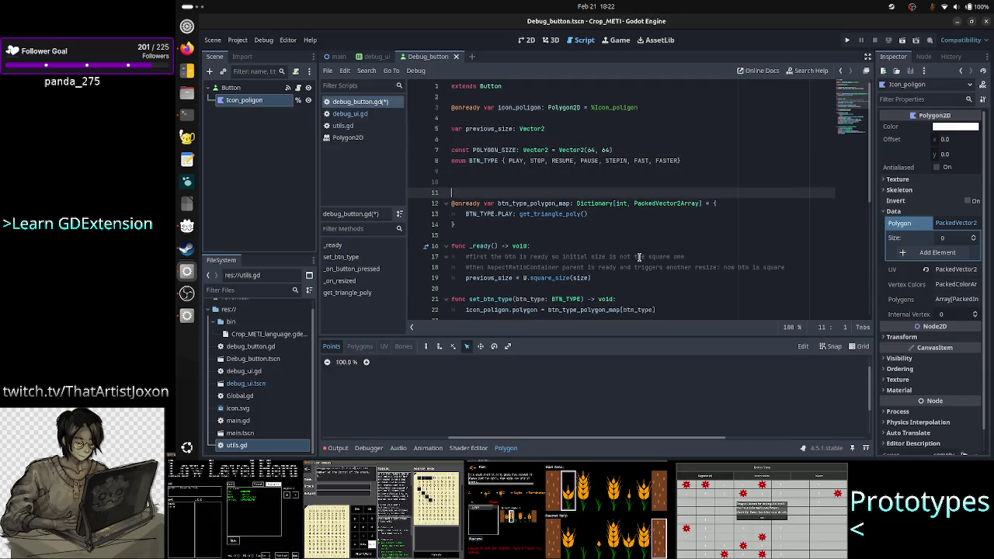
key("Up")
type("@e")
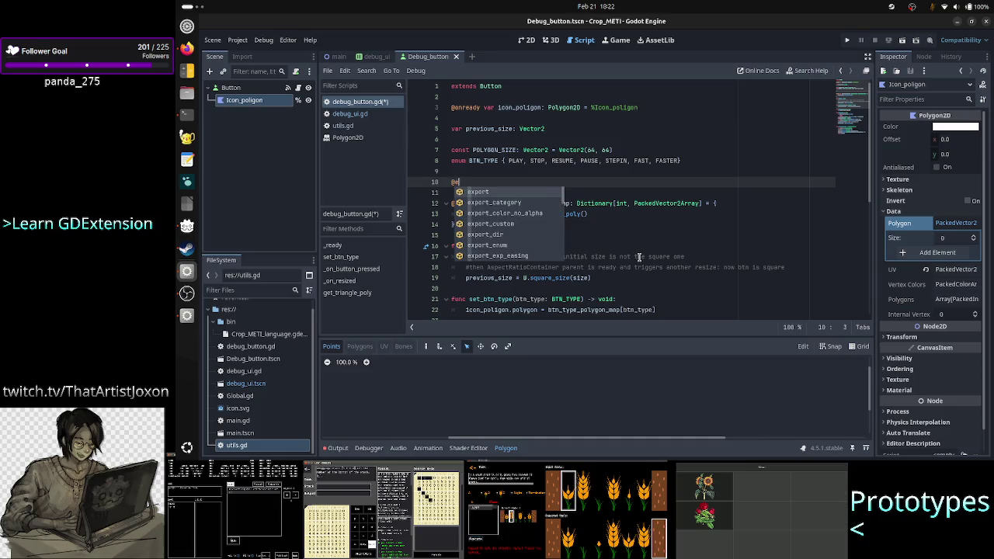
type("xport var")
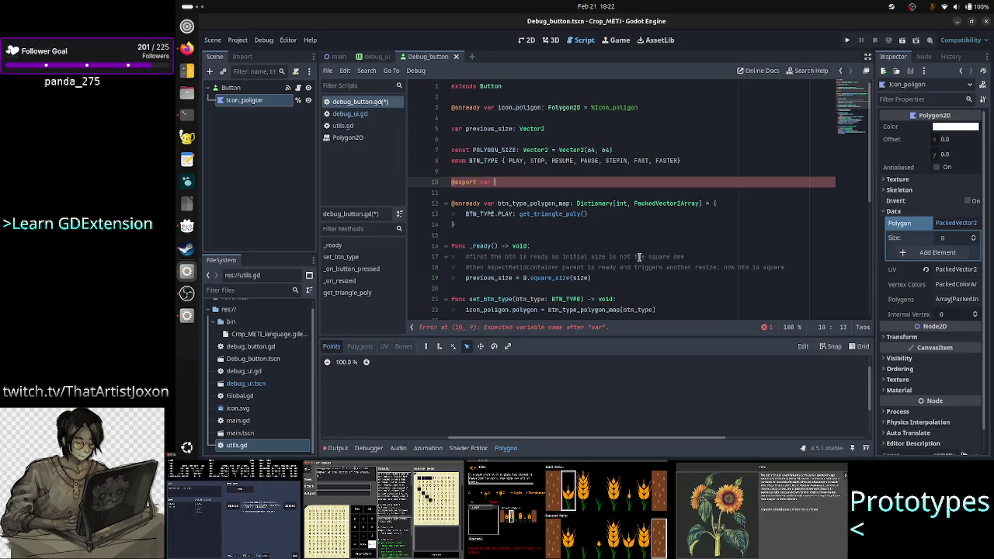
type(" btn_")
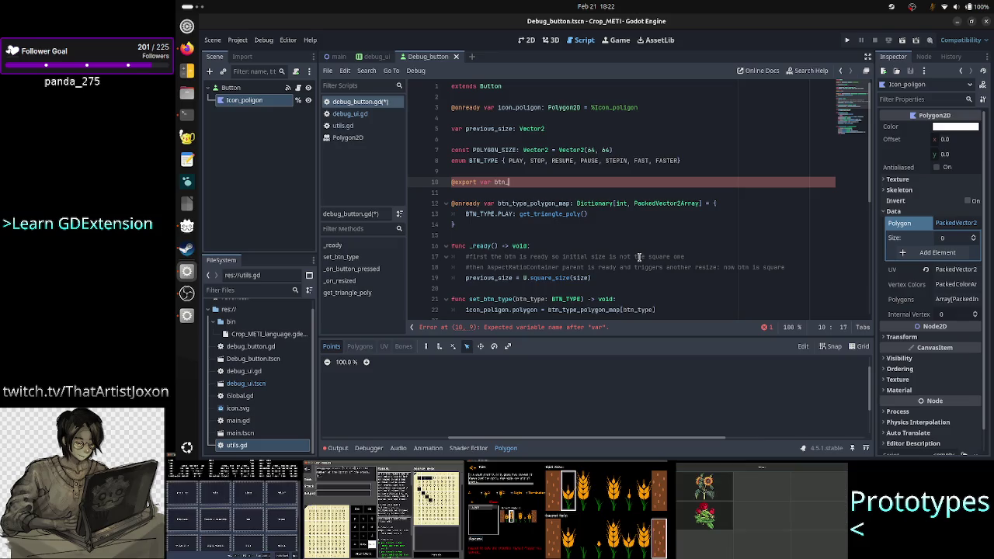
type("type: ")
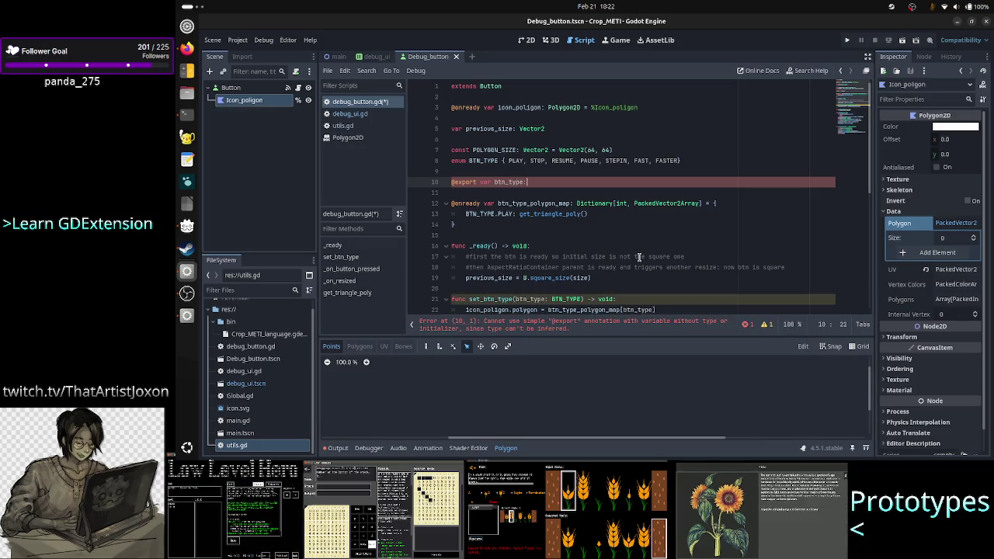
type("BTN")
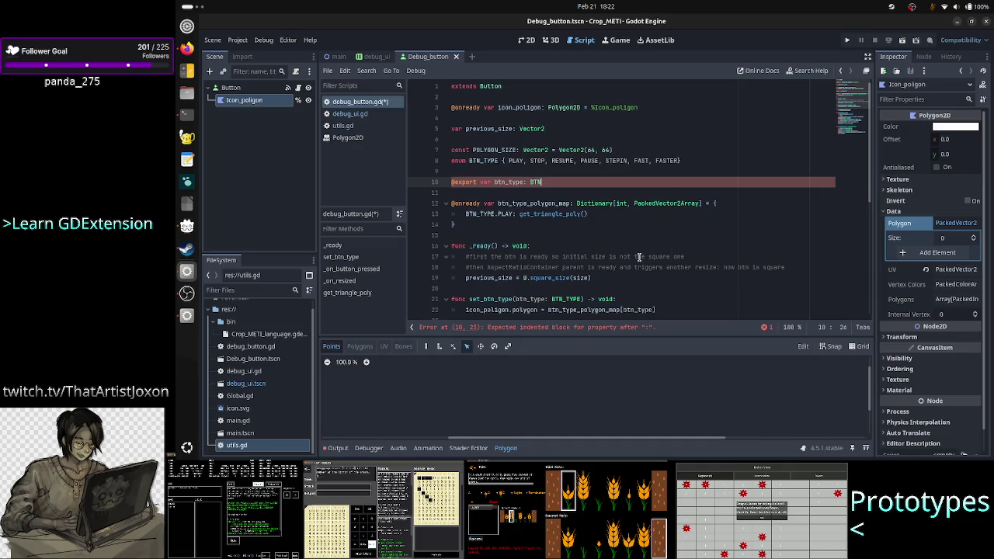
key("Return")
key("Down")
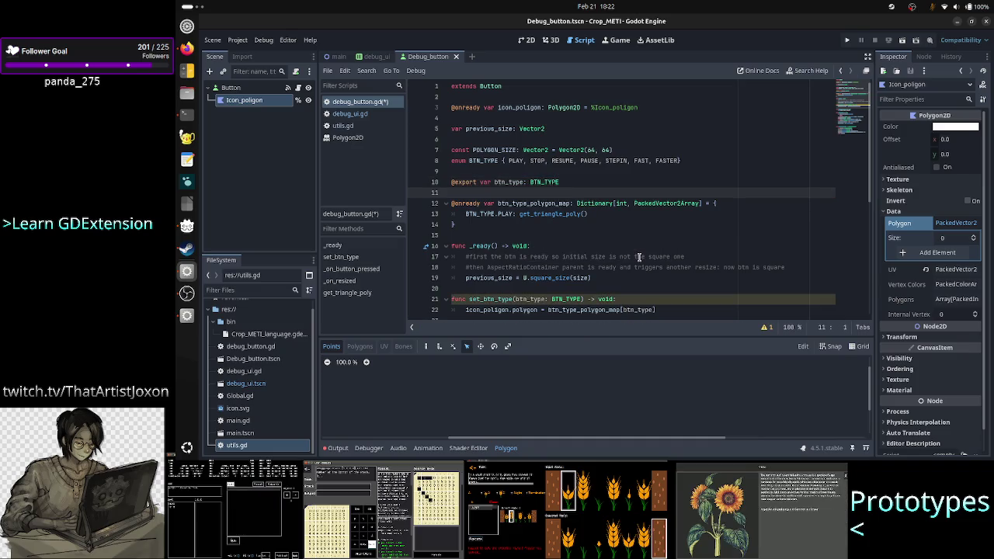
key("Down")
key("Down")
key("Down")
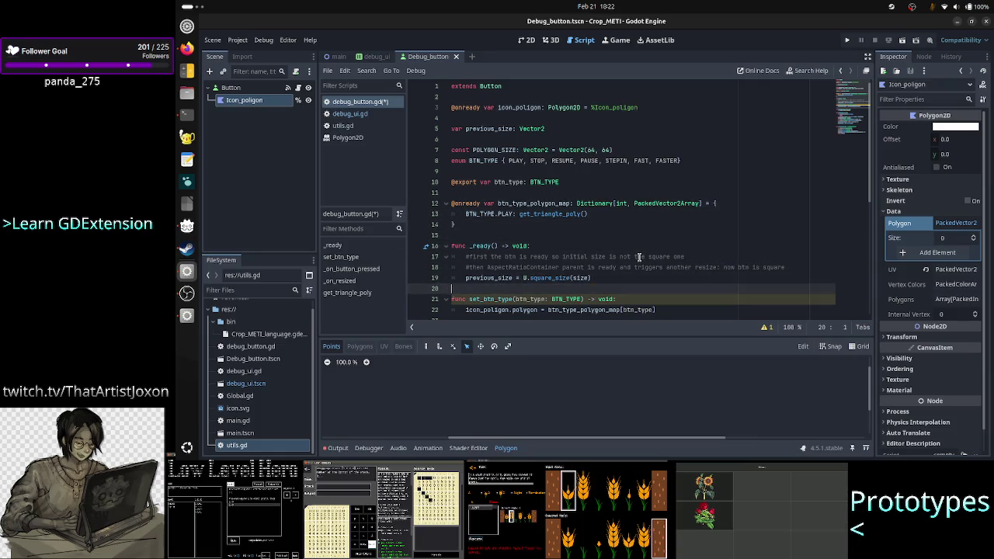
Add a set_btn_type(btn_type) call inside _ready and check the script warnings
key("Return")
type("set_")
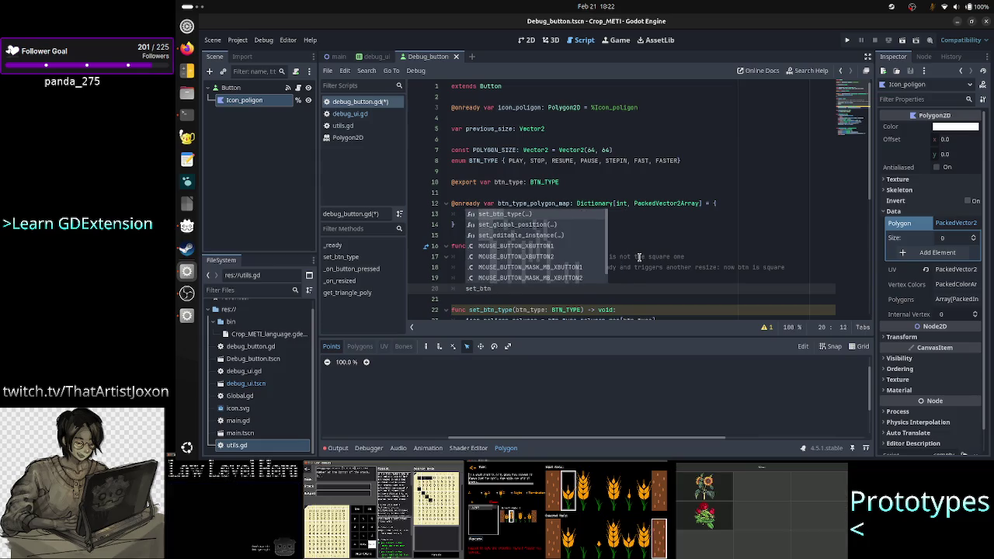
key("Return")
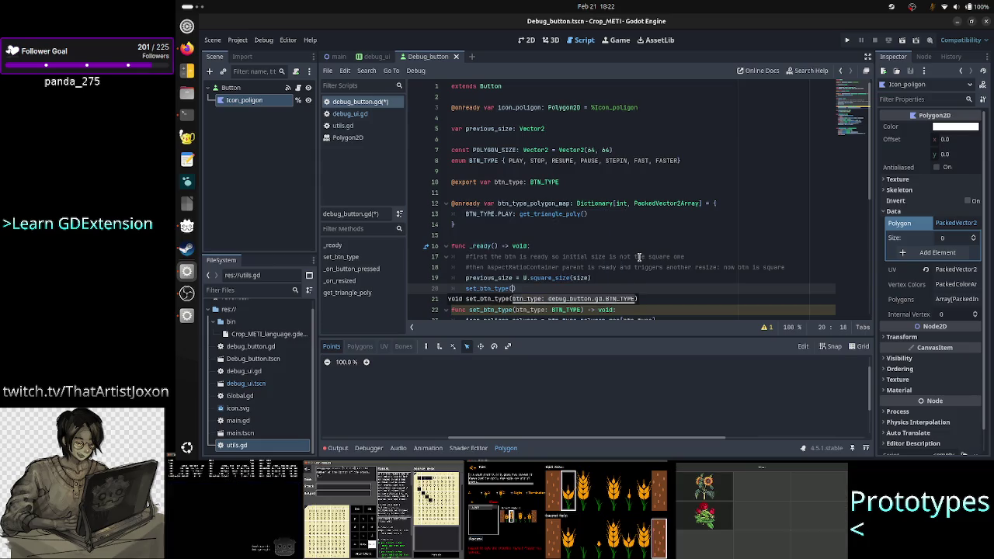
type("btn_type")
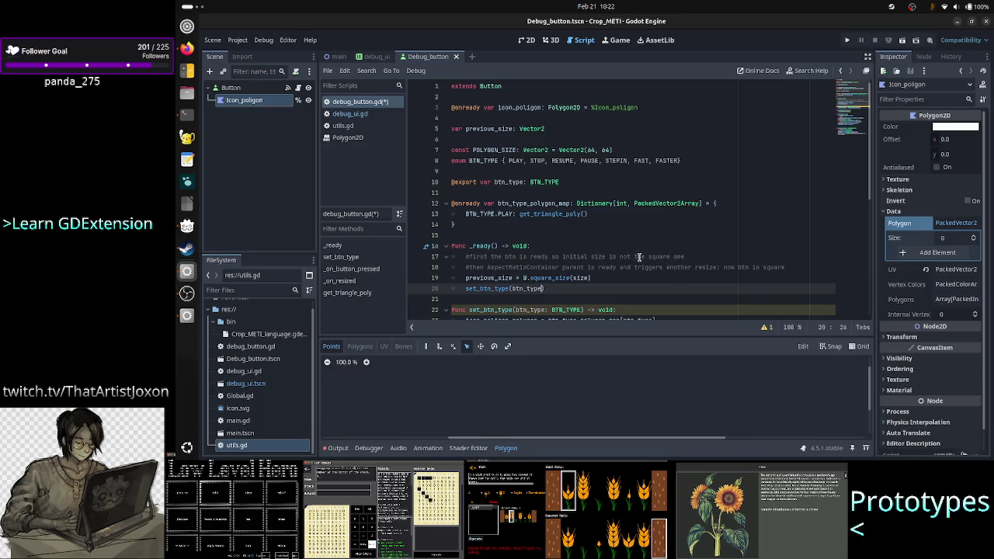
key("Down")
key("Down")
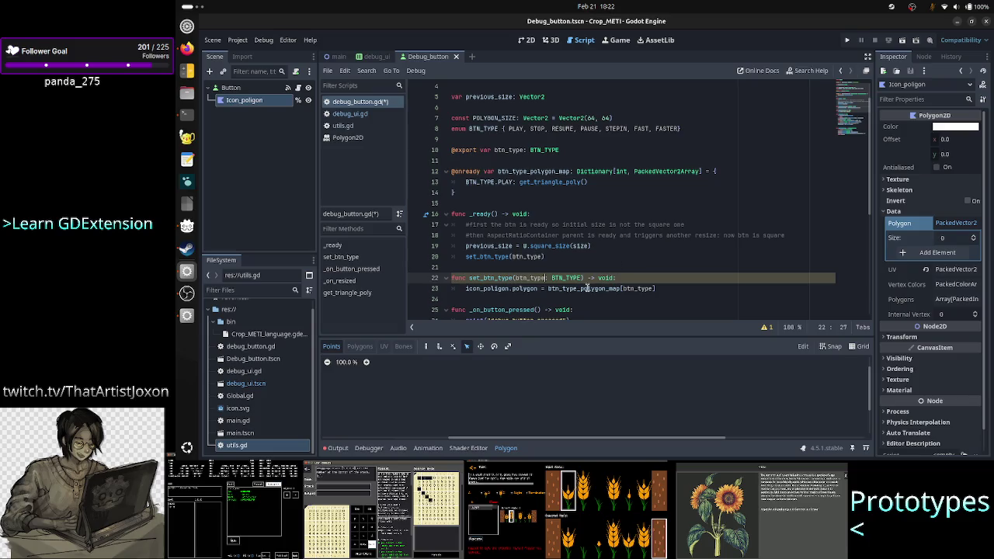
left_click(765, 327)
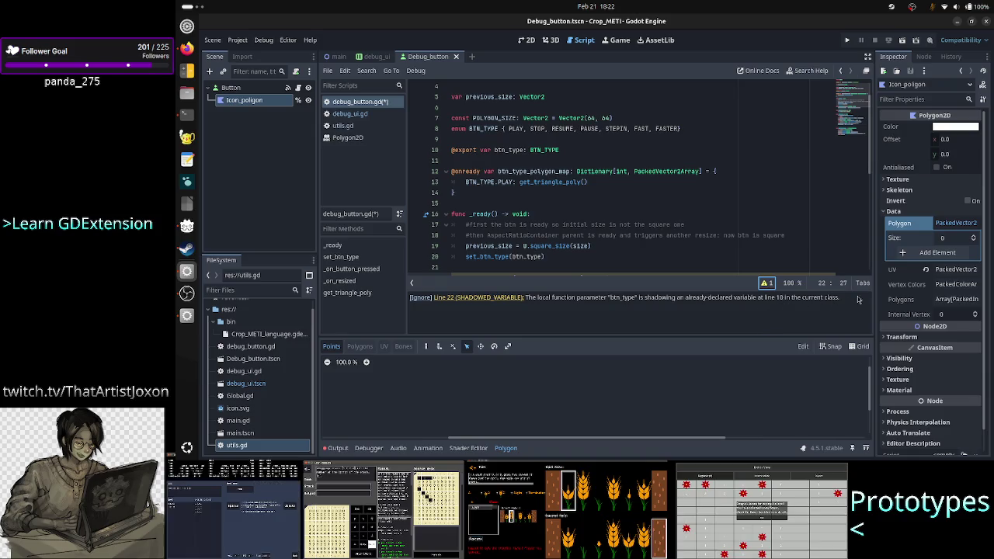
left_click(767, 285)
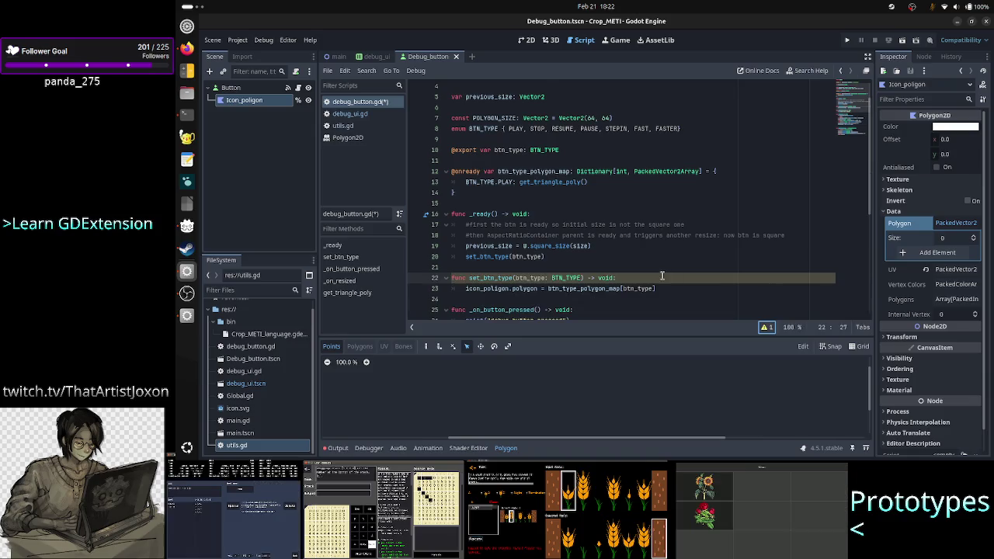
scroll(663, 276, "down", 1)
Comment out the set_btn_type function and select its polygon assignment line
left_click(531, 245)
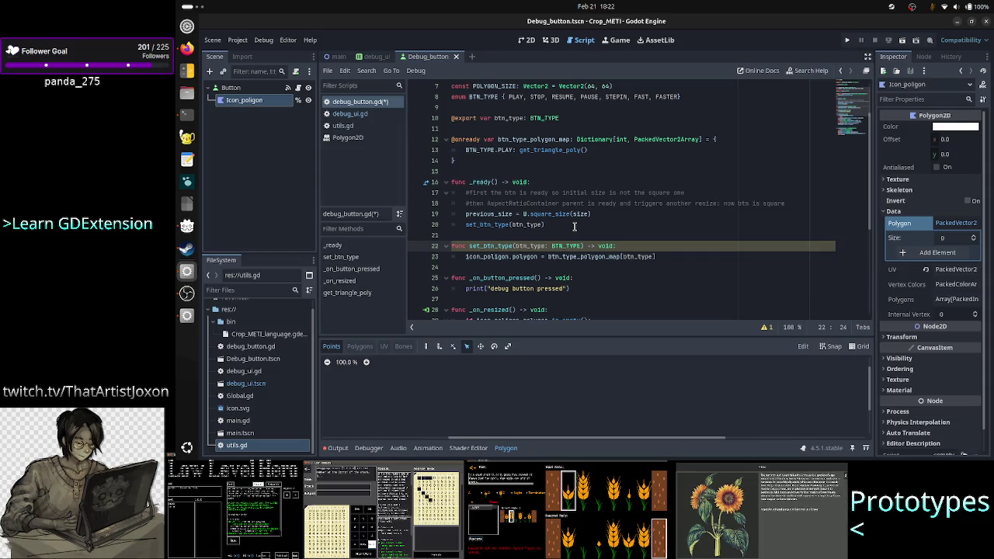
key("Home")
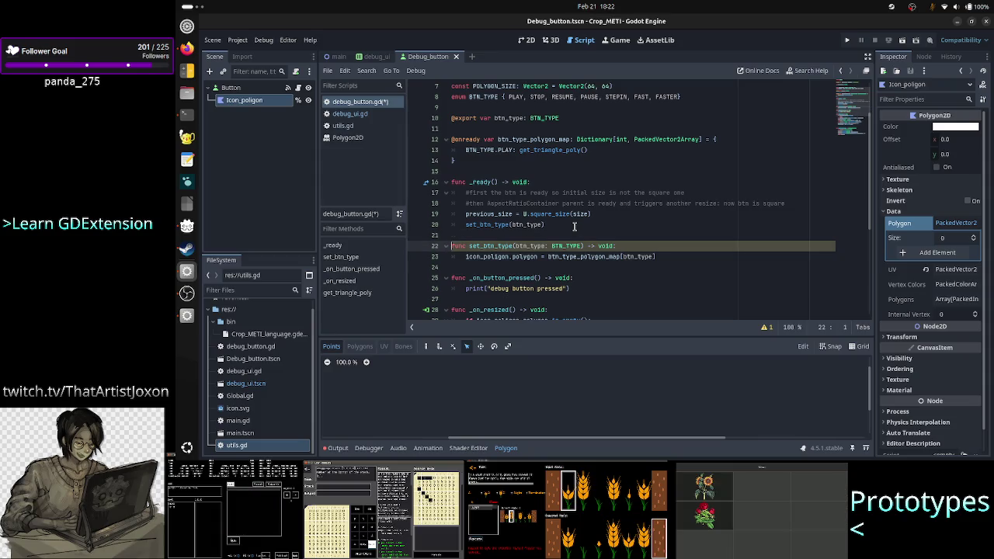
type("#")
key("Down")
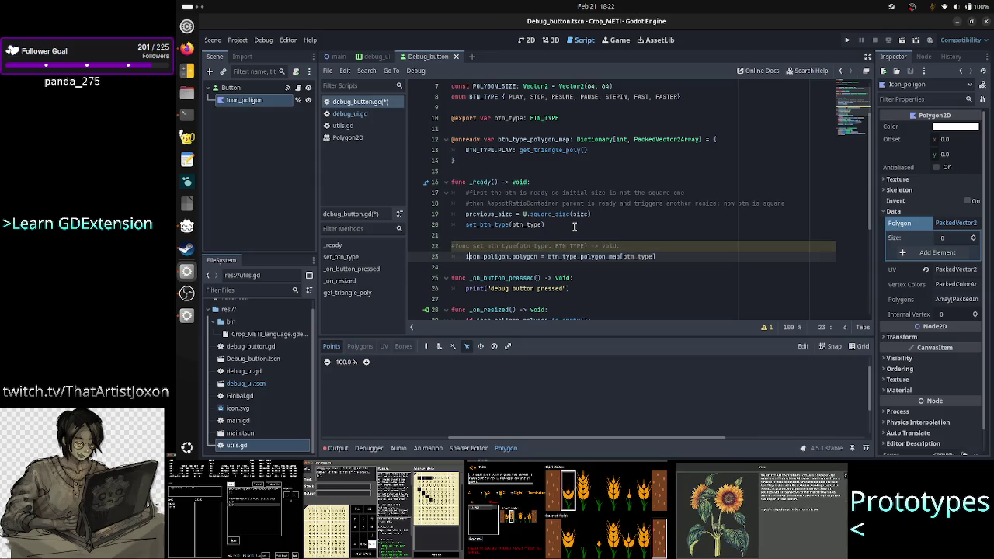
type("#")
key("shift+End")
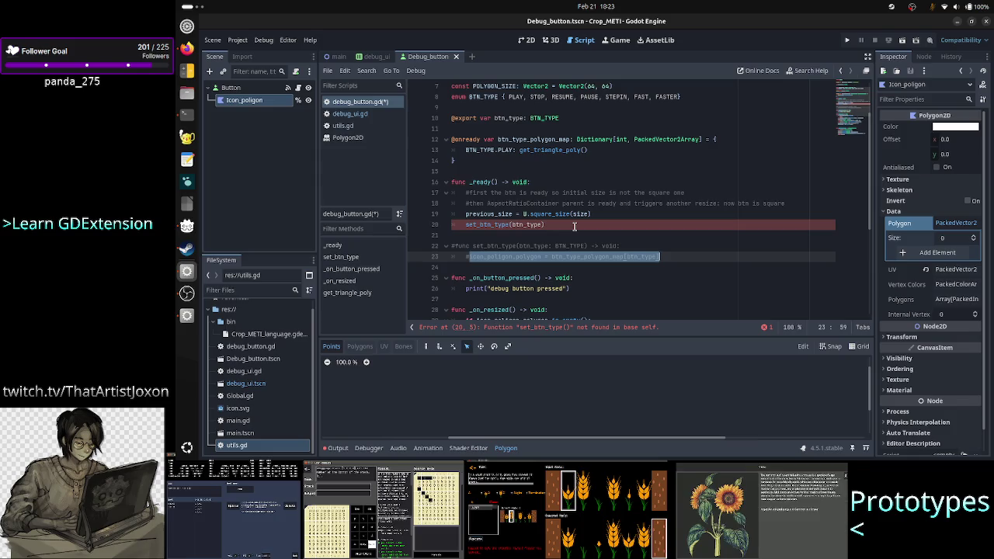
Paste the polygon assignment into _ready, comment out the call, and save debug_button.gd
left_click(575, 225)
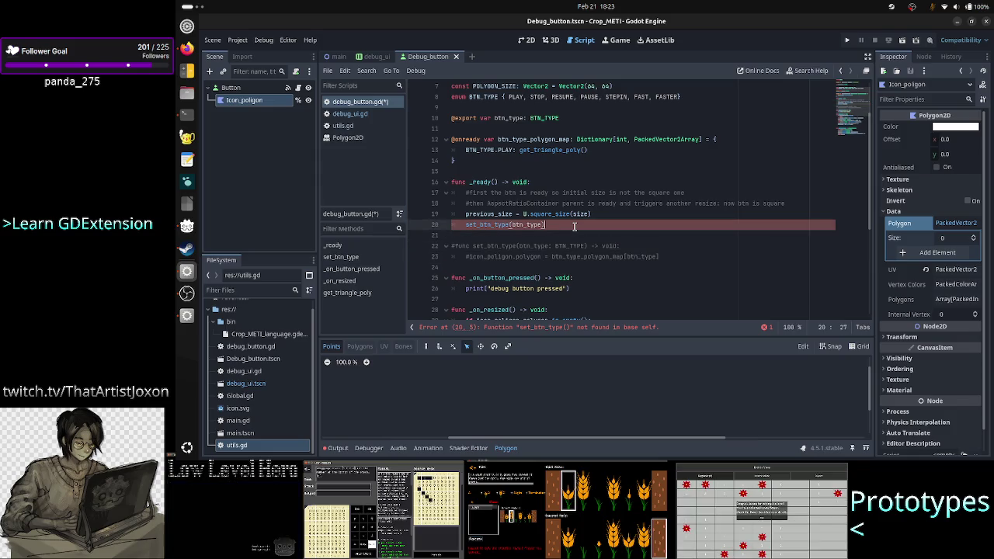
key("Return")
type("icon_poligon.polygon = btn_type_polygon_map[btn_type]")
key("Up")
key("Home")
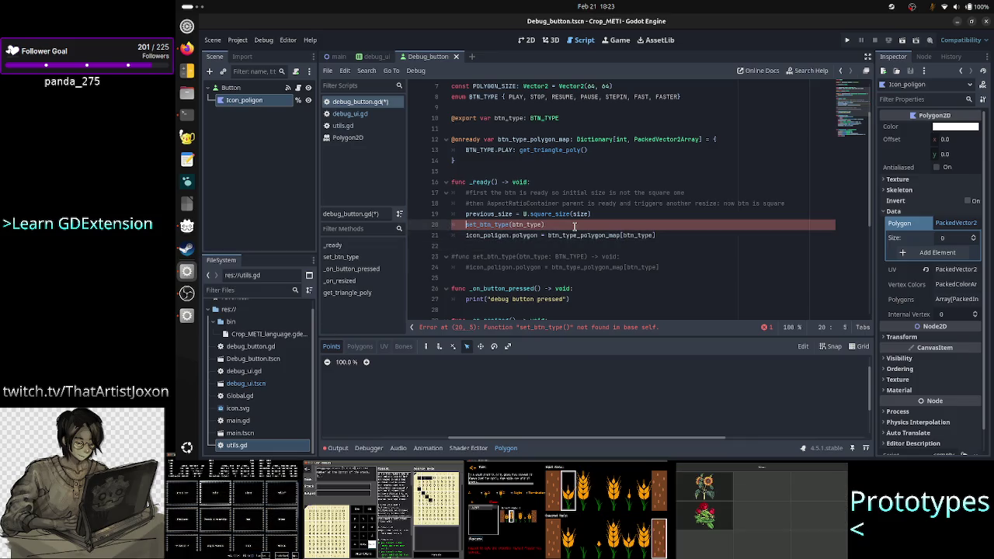
type("#")
key("Down")
key("Down")
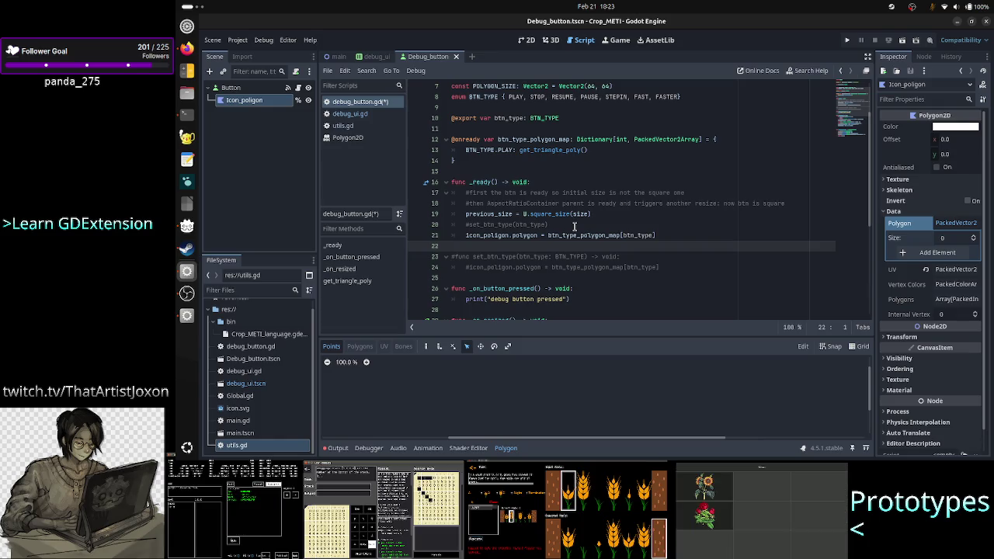
key("ctrl+s")
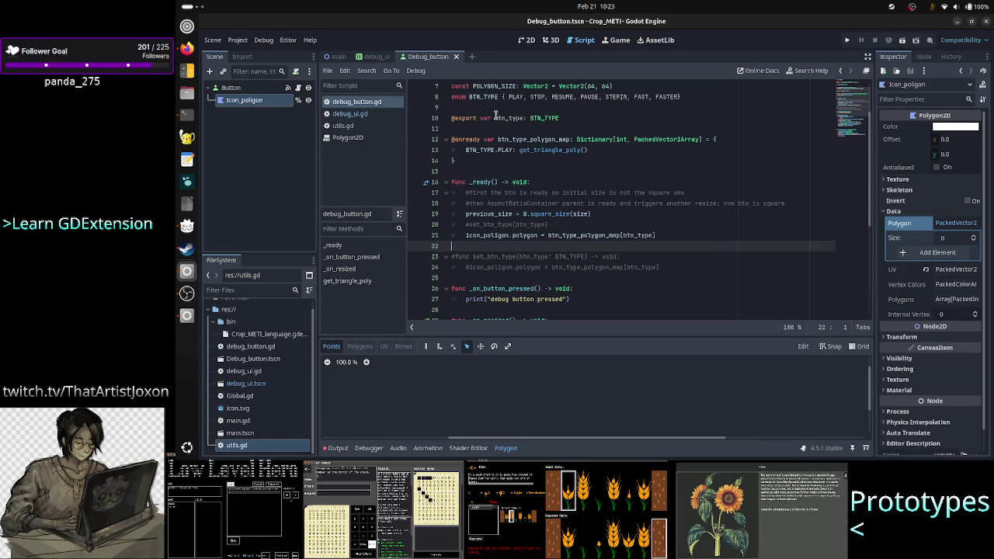
left_click(376, 56)
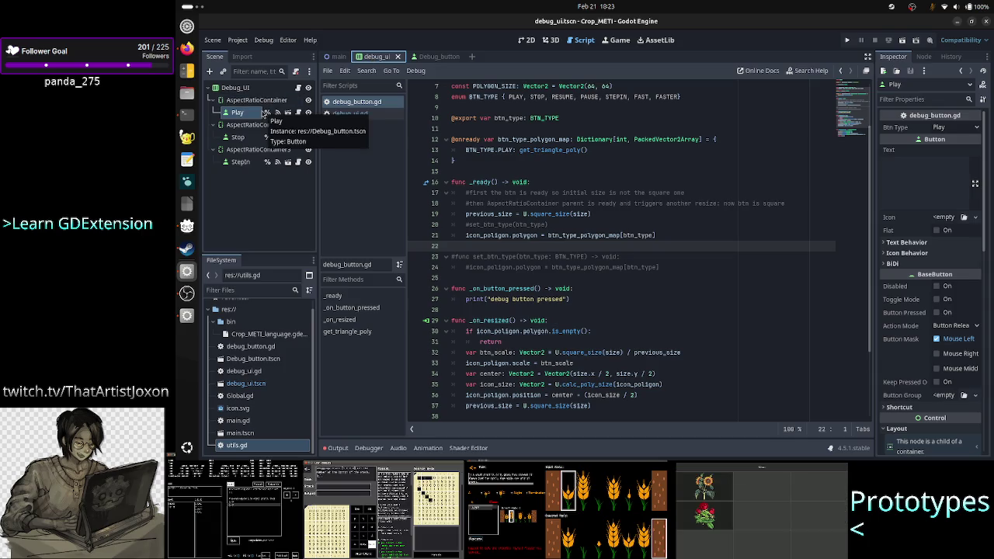
Leave Play's Btn Type as Play and delete the empty _ready function from debug_ui.gd
left_click(958, 127)
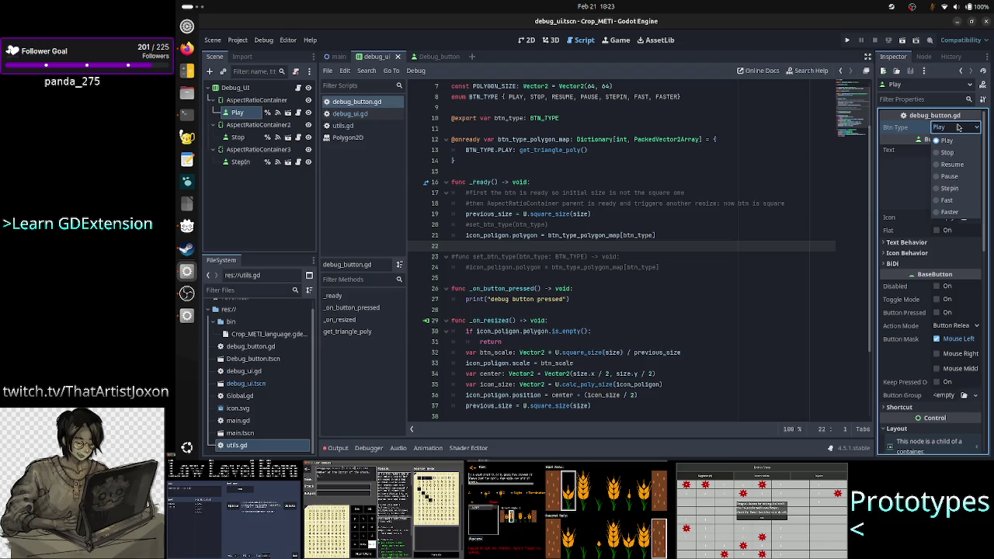
left_click(958, 126)
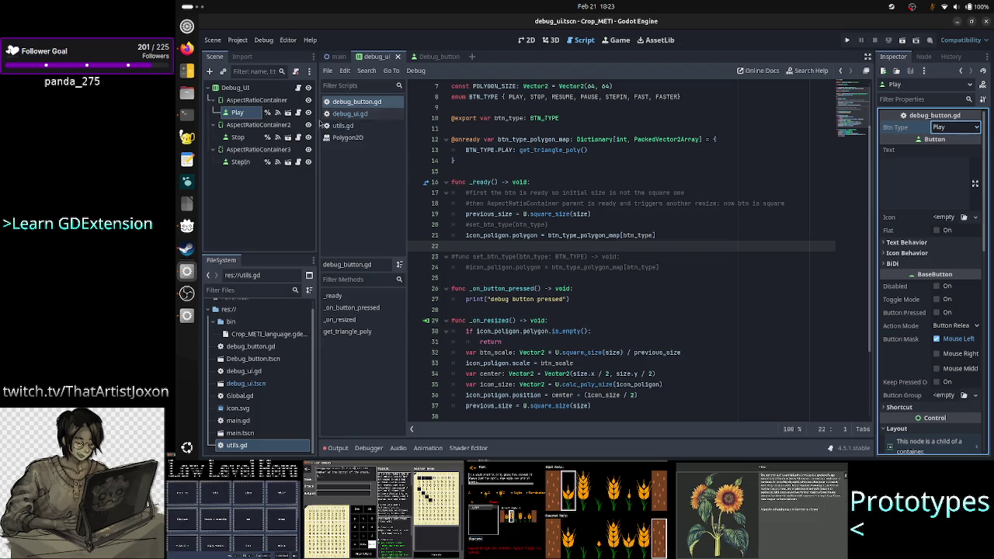
left_click(298, 88)
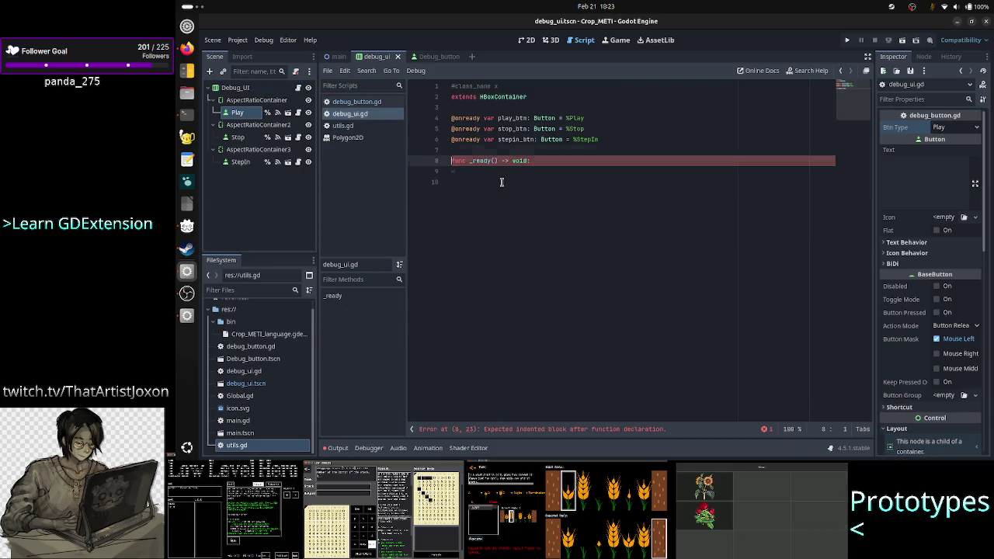
key("Up")
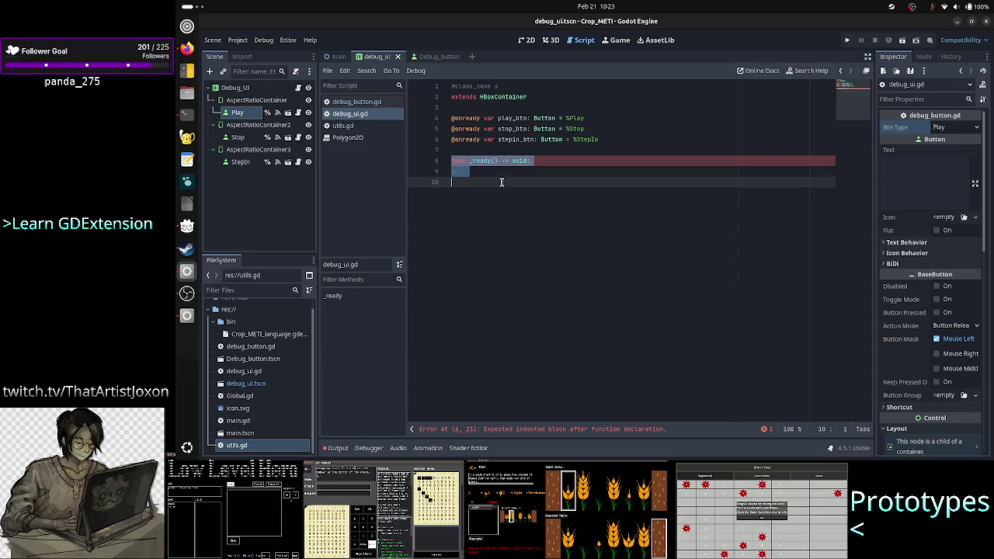
key("shift+Up")
key("Delete")
key("Delete")
key("BackSpace")
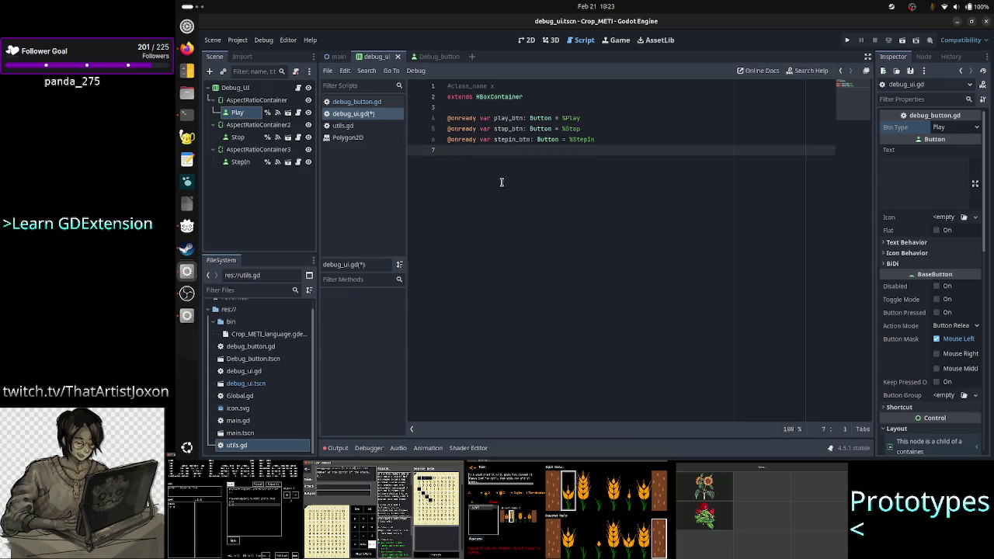
key("Up")
key("Up")
key("Up")
key("Down")
key("Down")
key("Down")
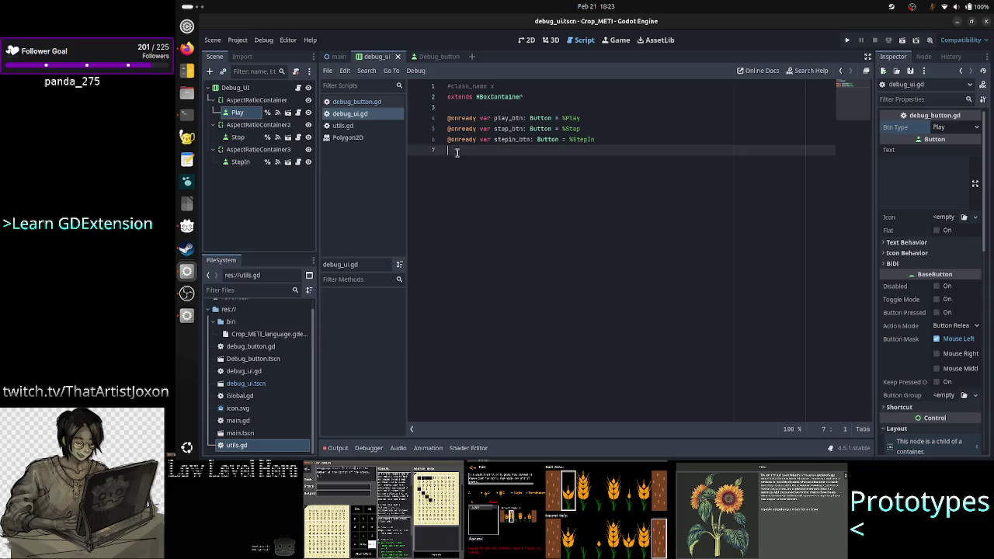
Set the Stop and StepIn buttons' Btn Type to Stop and StepIn, then save the scene
left_click(237, 139)
left_click(237, 139)
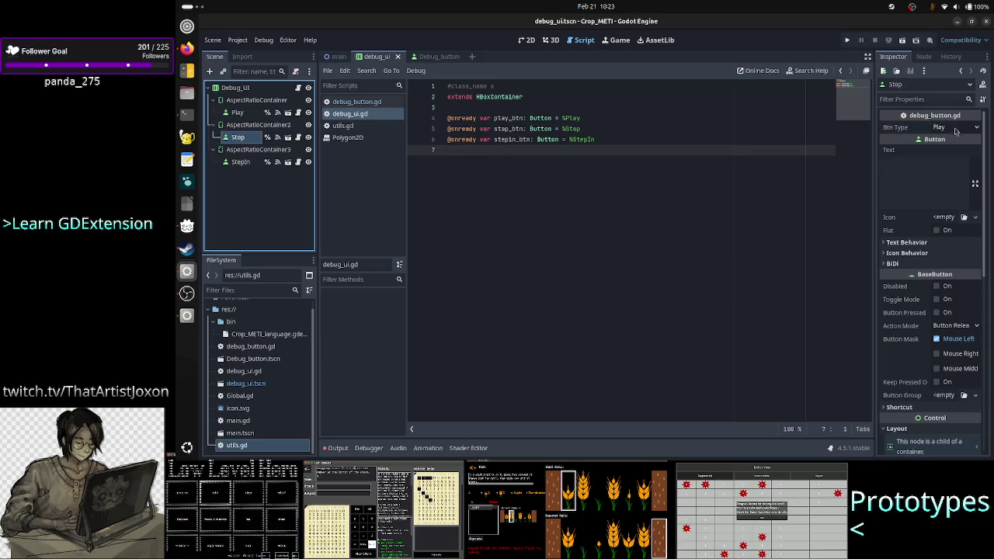
left_click(955, 128)
left_click(958, 156)
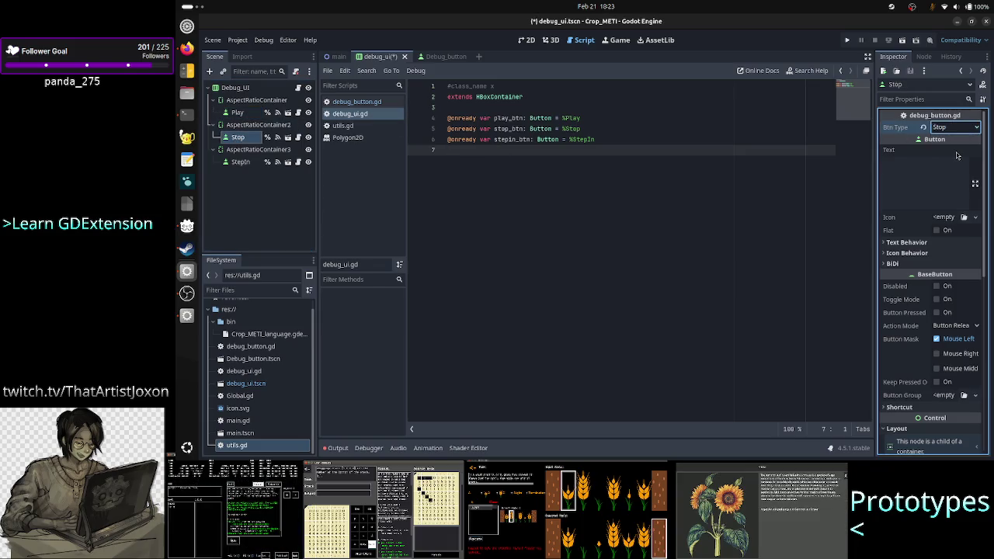
left_click(242, 163)
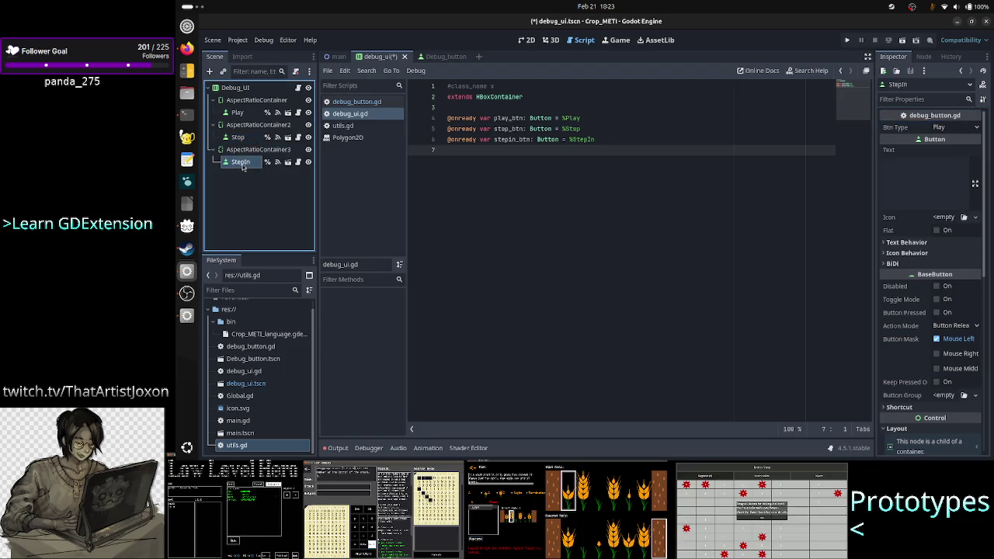
left_click(957, 128)
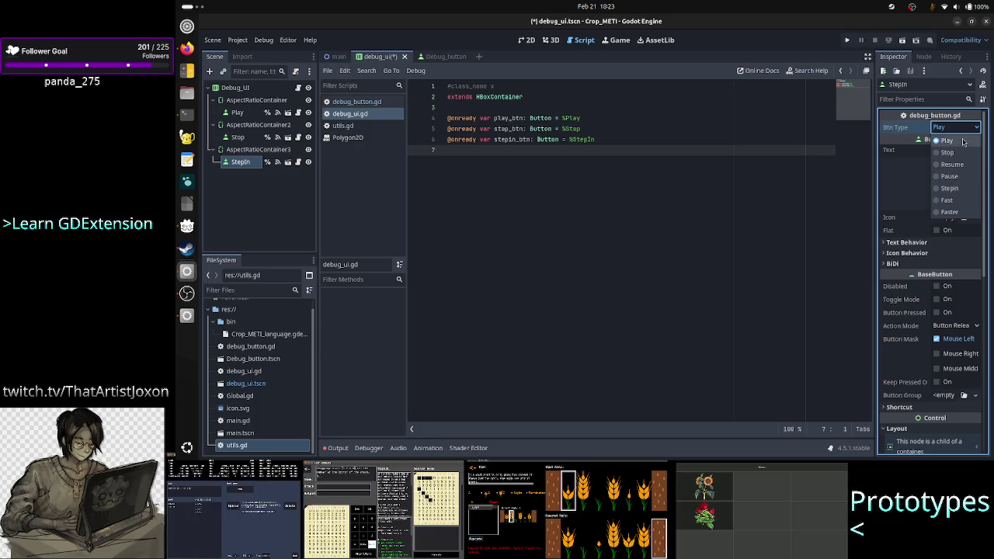
left_click(963, 190)
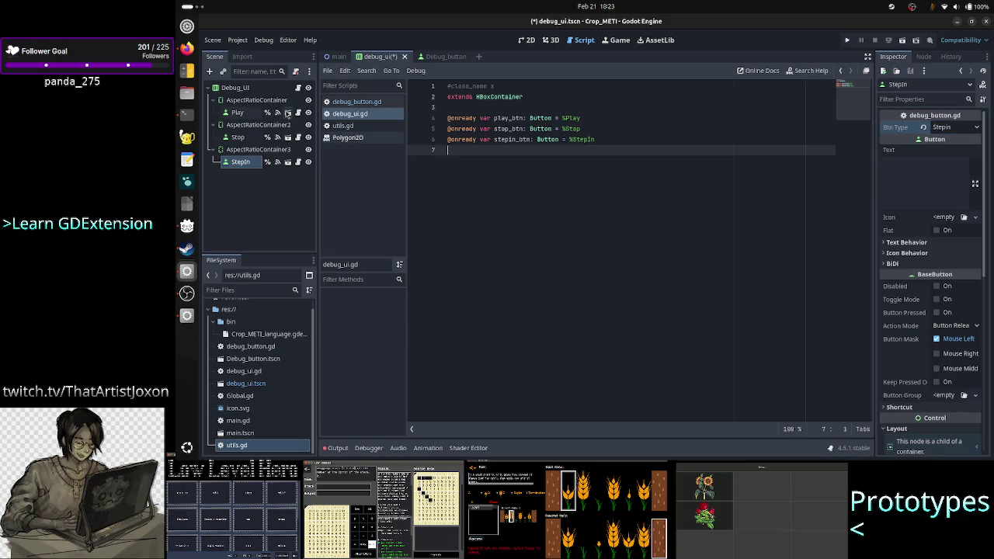
key("ctrl+s")
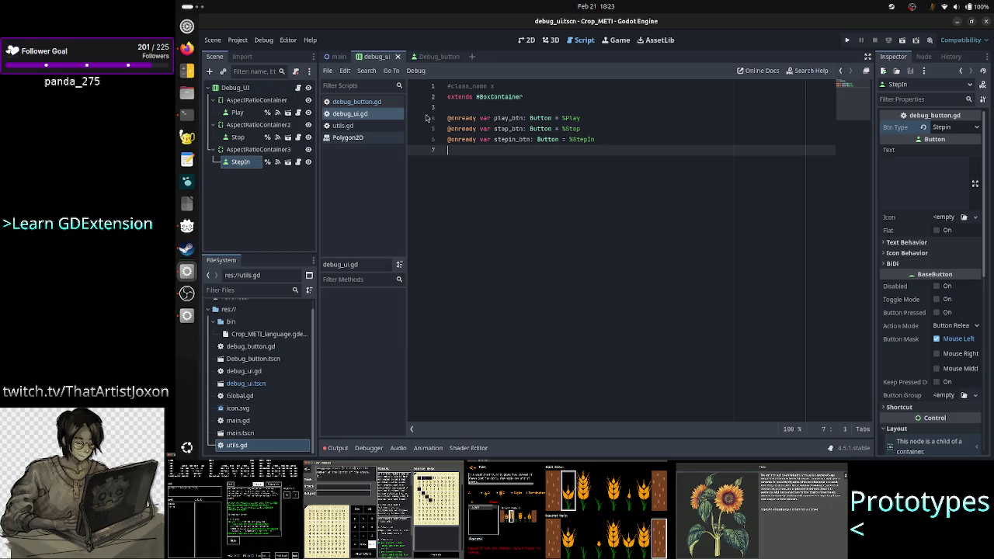
left_click(431, 59)
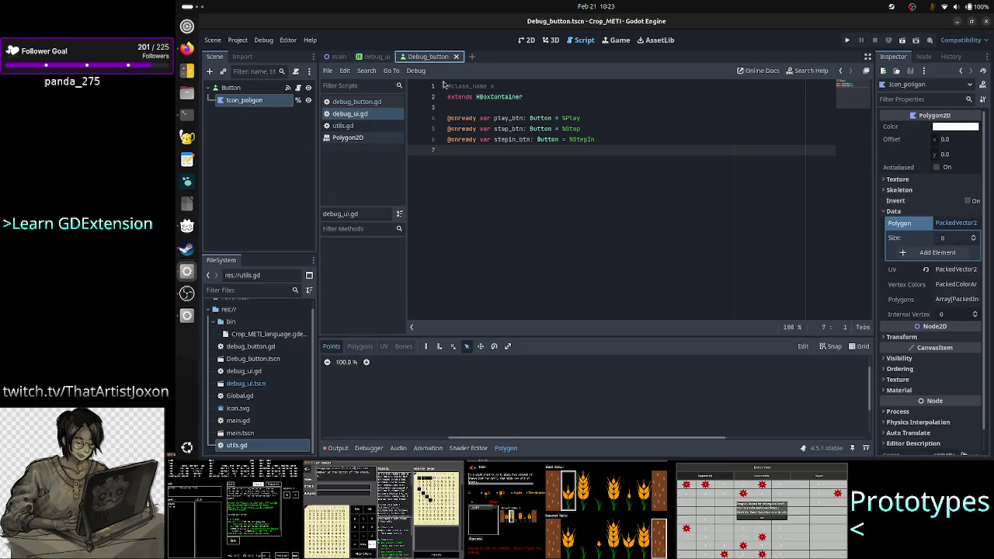
After the PLAY entry in debug_button.gd's polygon map, begin a BTN_TYPE.STOP entry
left_click(365, 107)
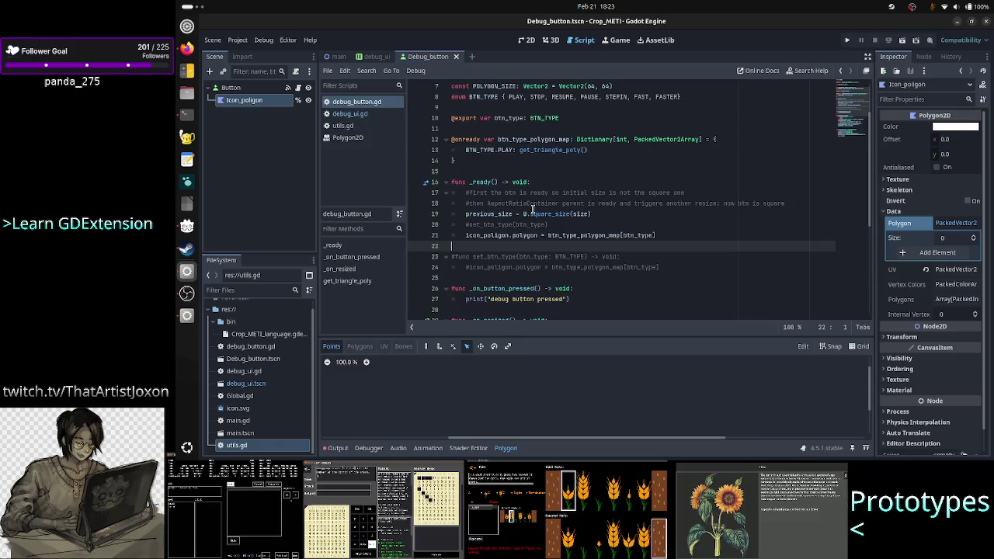
scroll(604, 224, "up", 2)
scroll(604, 224, "down", 1)
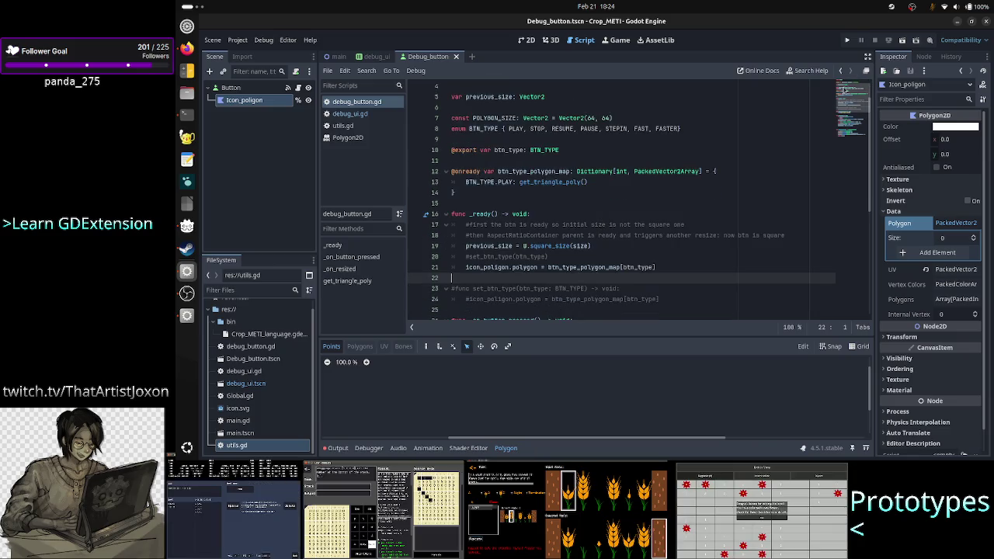
mouse_move(660, 172)
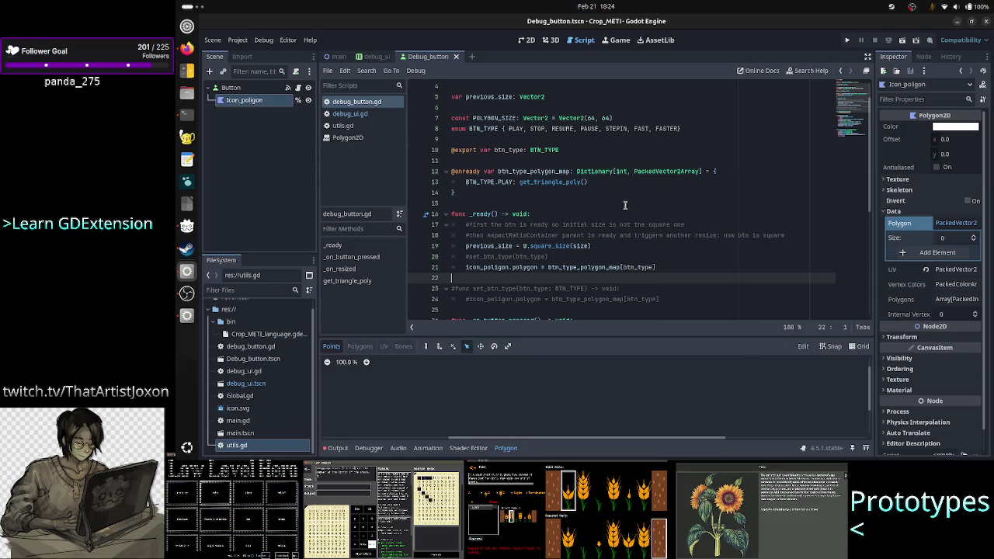
left_click(616, 183)
type(",")
key("Return")
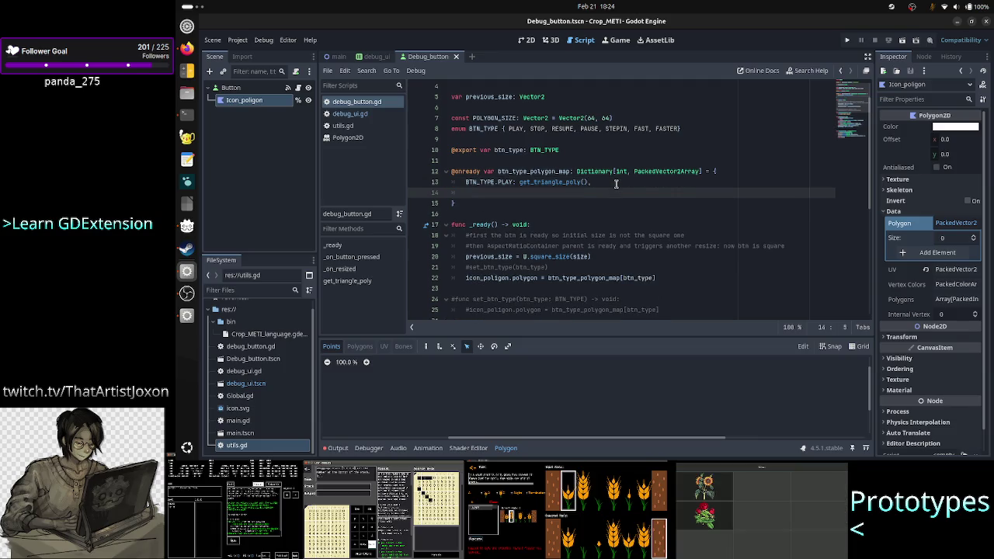
type("B")
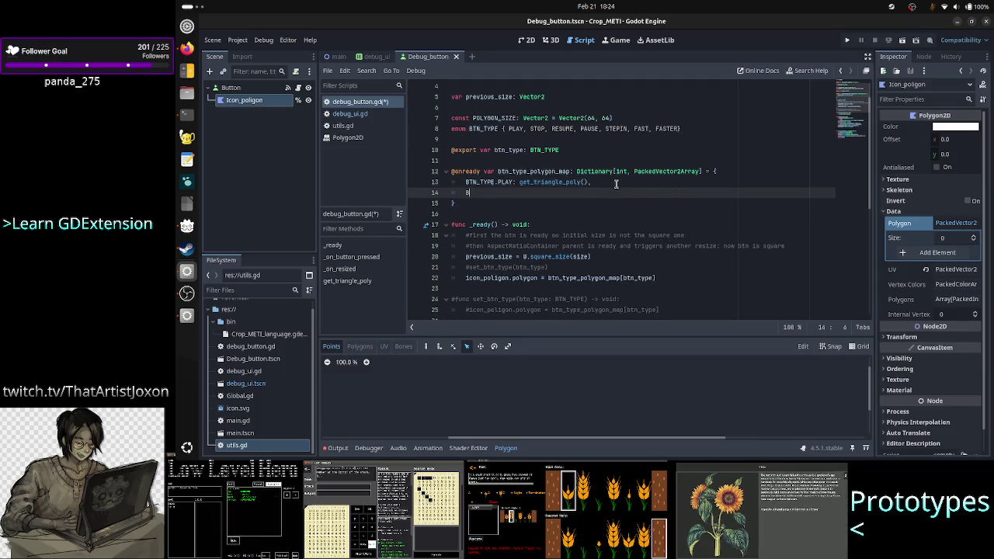
type("TN_T")
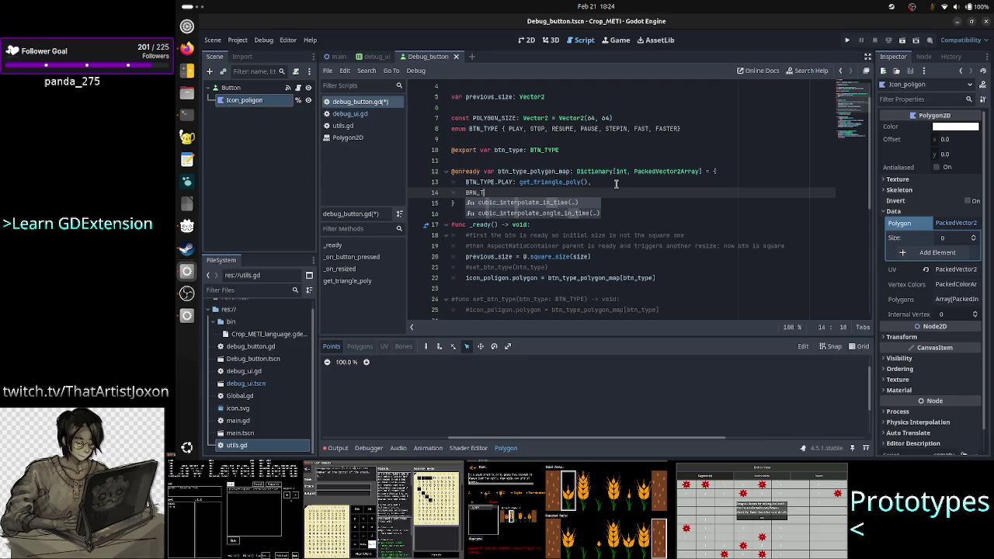
type("Y")
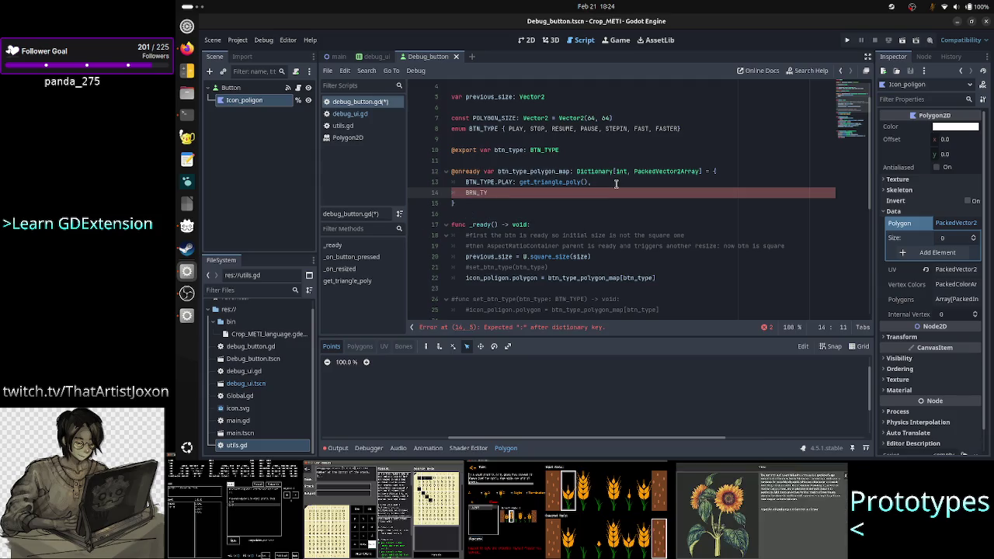
key("BackSpace")
key("BackSpace")
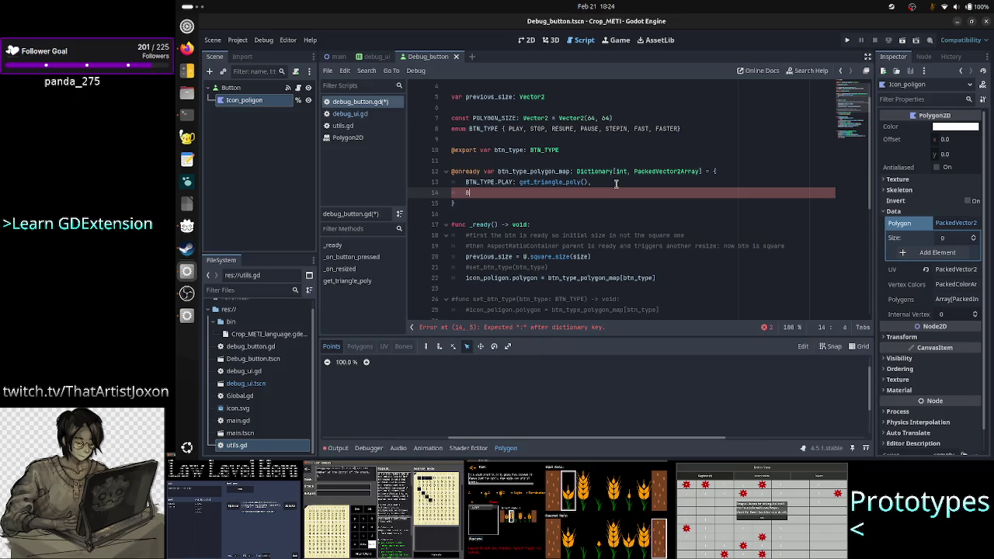
type("TN_TYPE.")
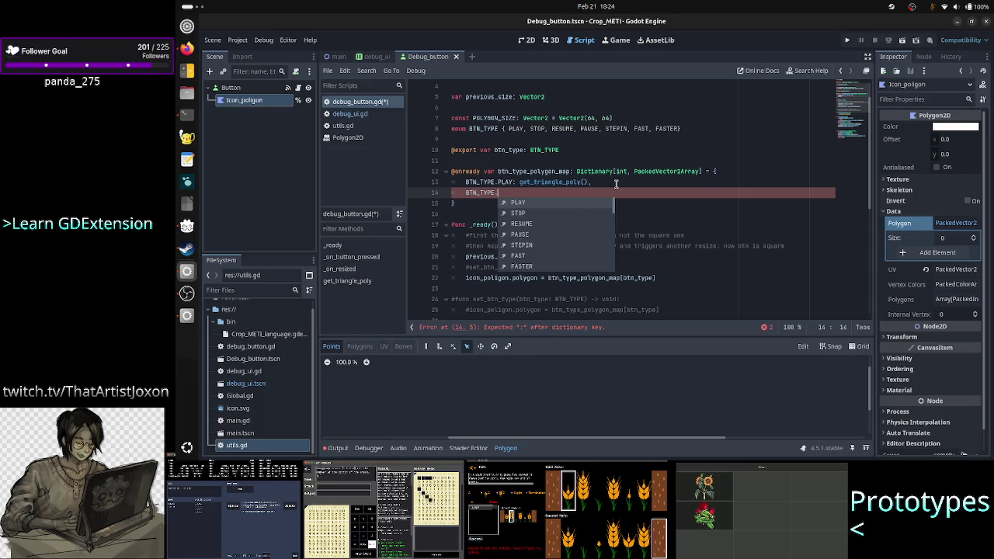
type("STOP")
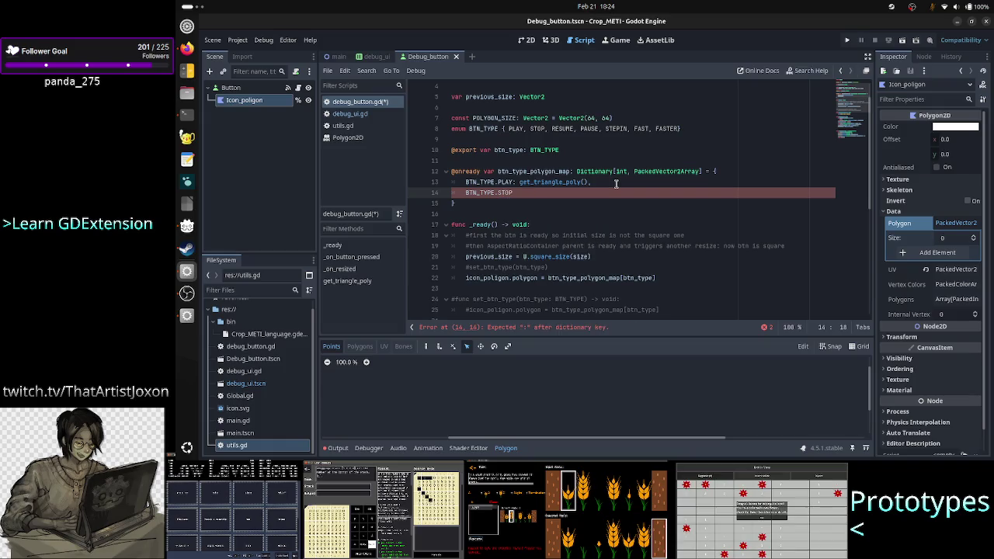
type(": get_")
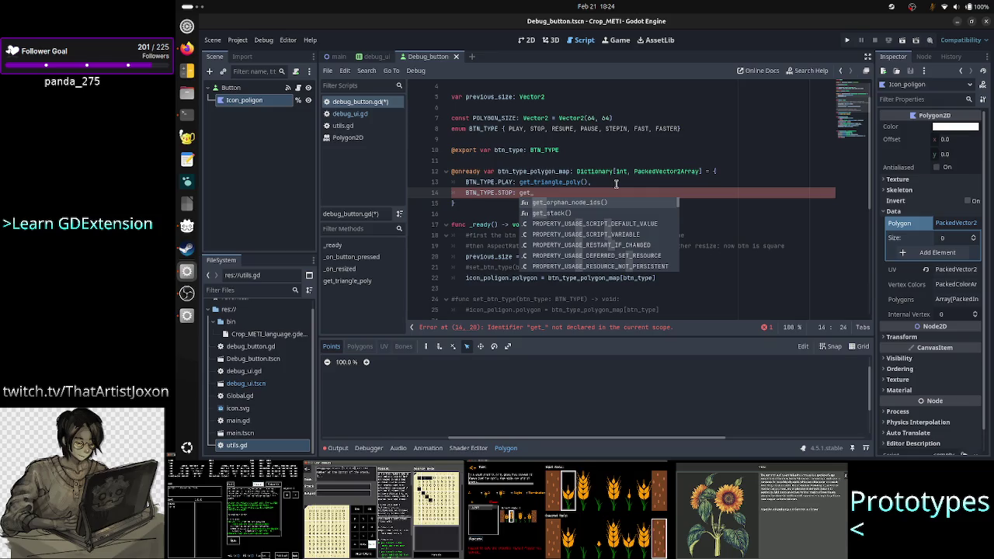
Finish 'BTN_TYPE.STOP: get_square_poly(),' and start a BTN_TYPE.RESUME line, checking the TIS-100 screenshot
key("alt+Tab")
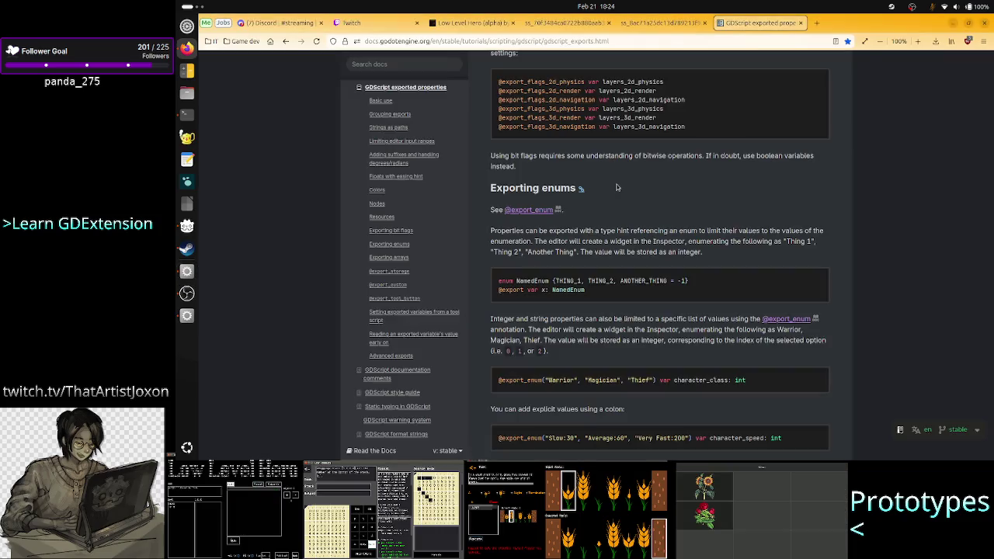
left_click(656, 23)
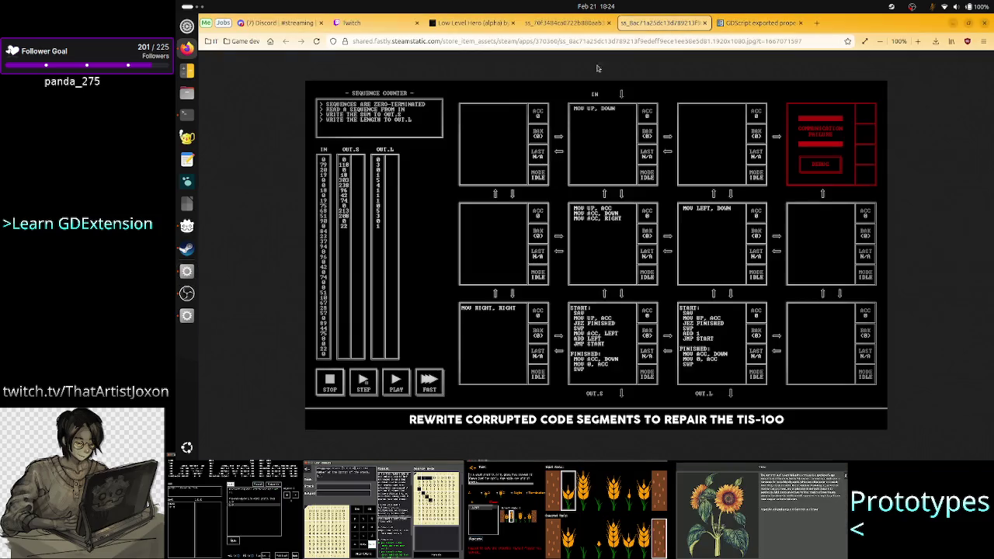
key("alt+Tab")
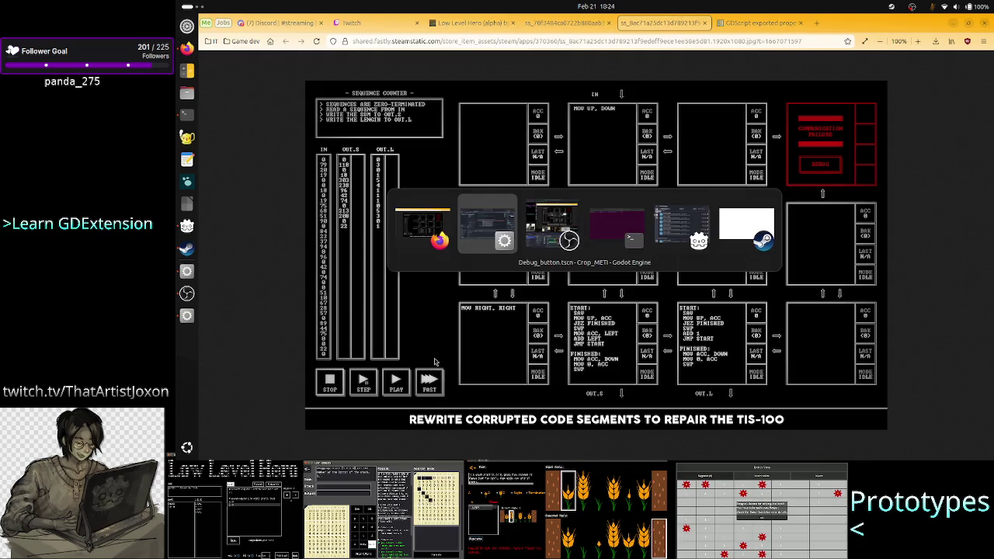
type("s")
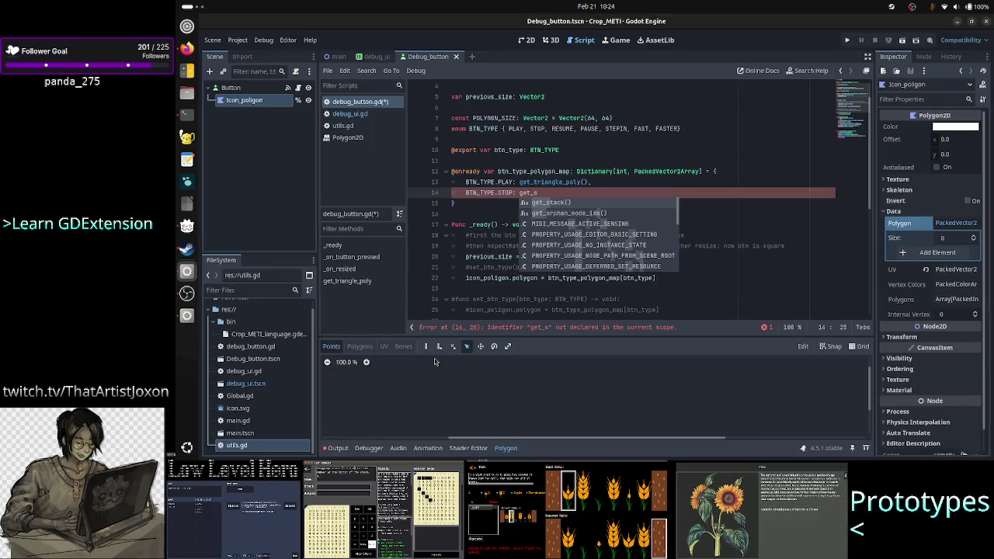
type("quare_poly")
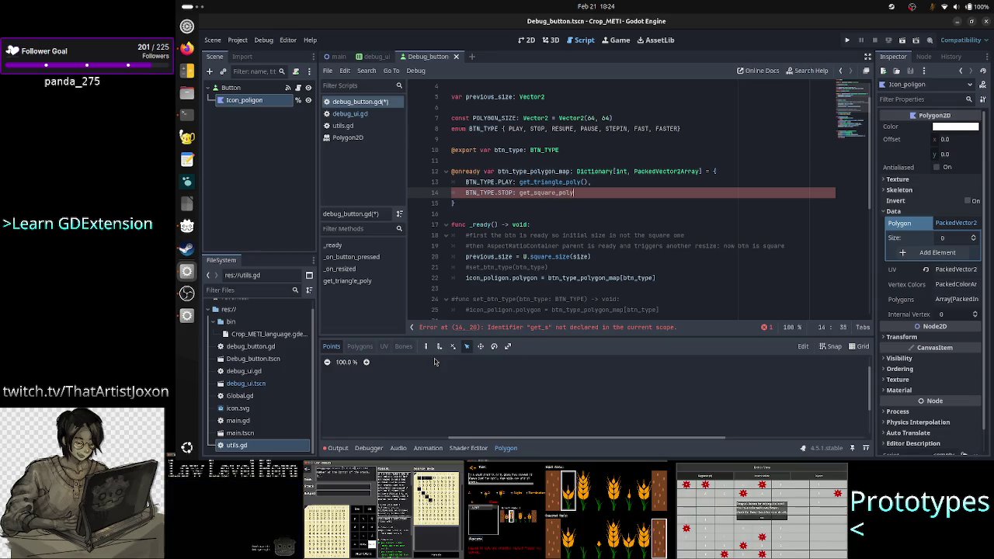
type("(),")
key("Return")
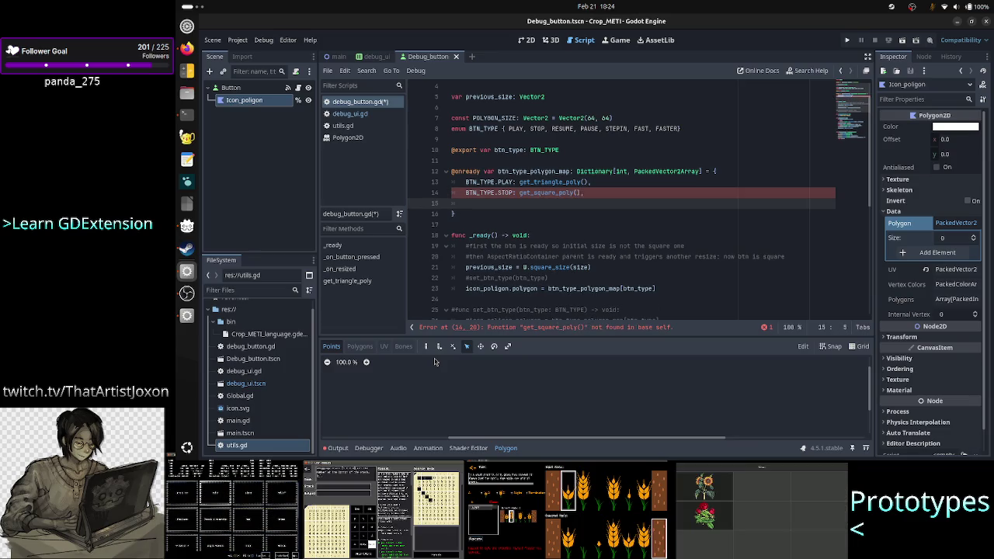
type("BTN_TYPE")
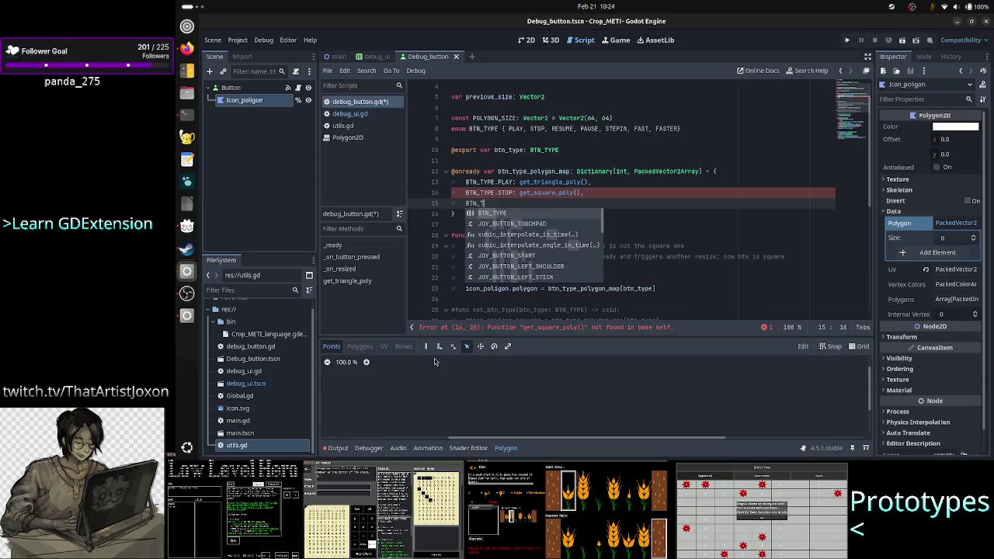
type(".")
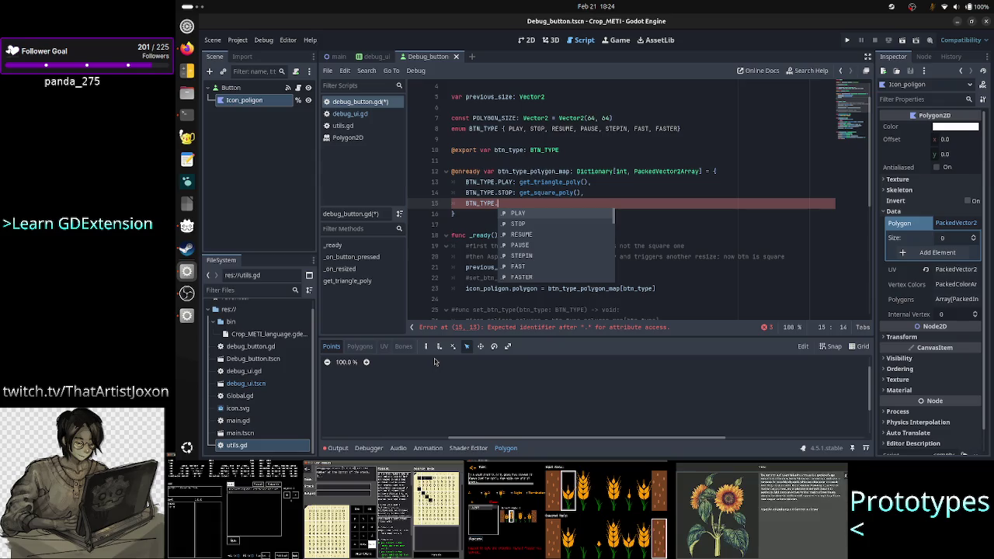
type("RESUME")
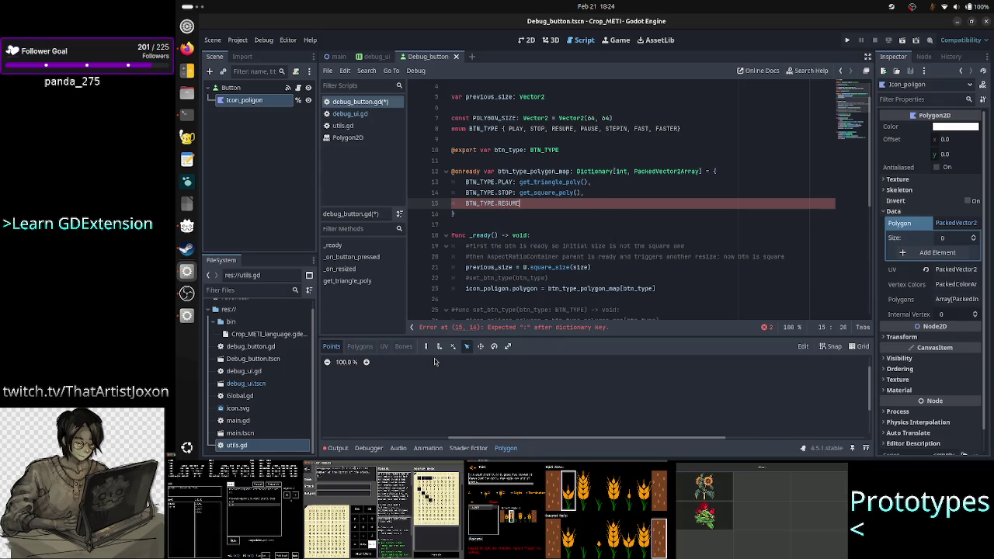
key("alt+Tab")
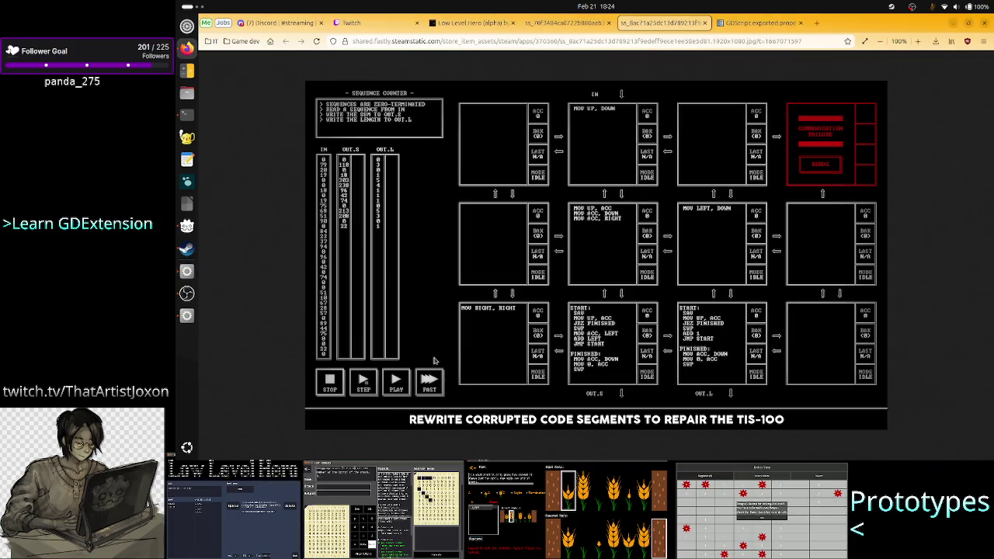
Compare the Sort and TIS-100 screenshots, type get_resume into the map, then open the Low Level Hero tab
left_click(565, 24)
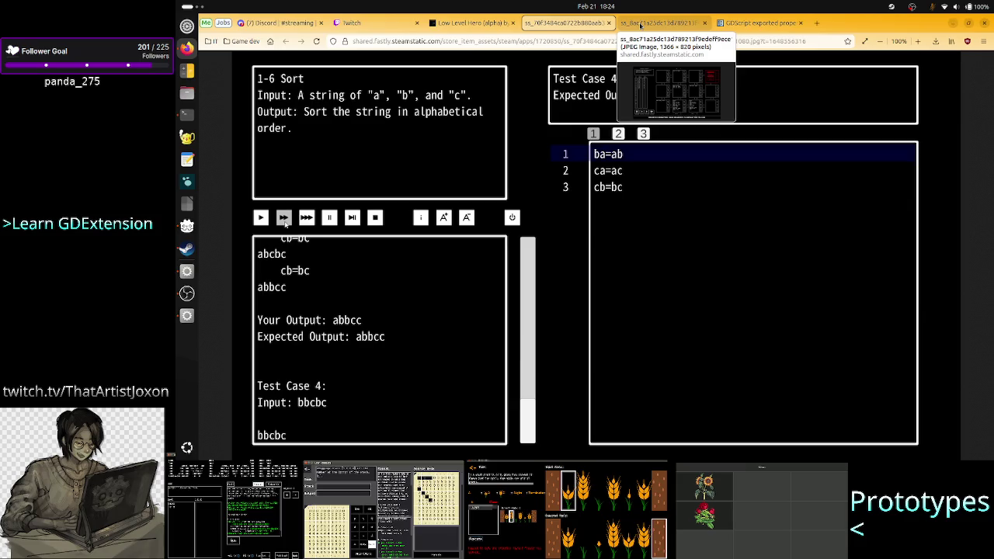
left_click(640, 24)
key("alt+Tab")
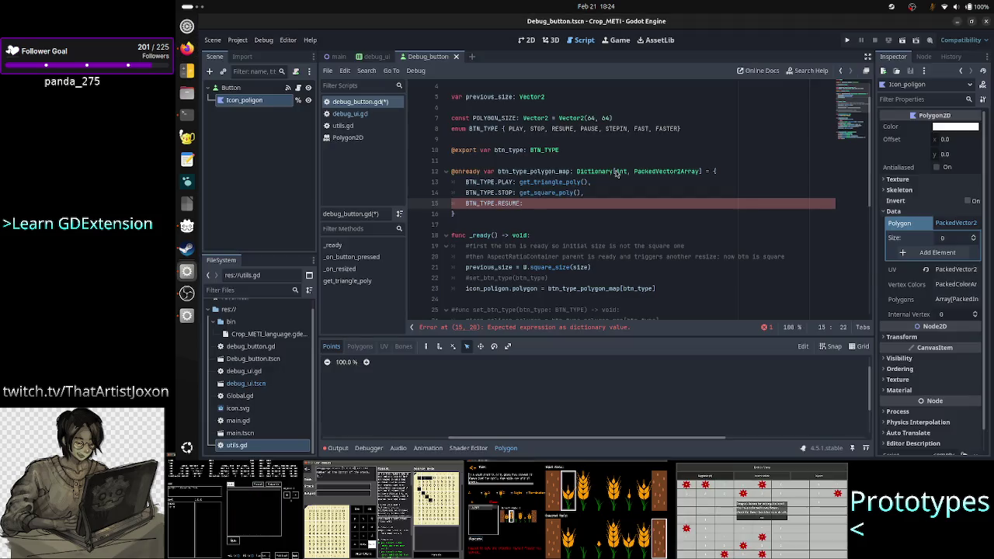
type("get_")
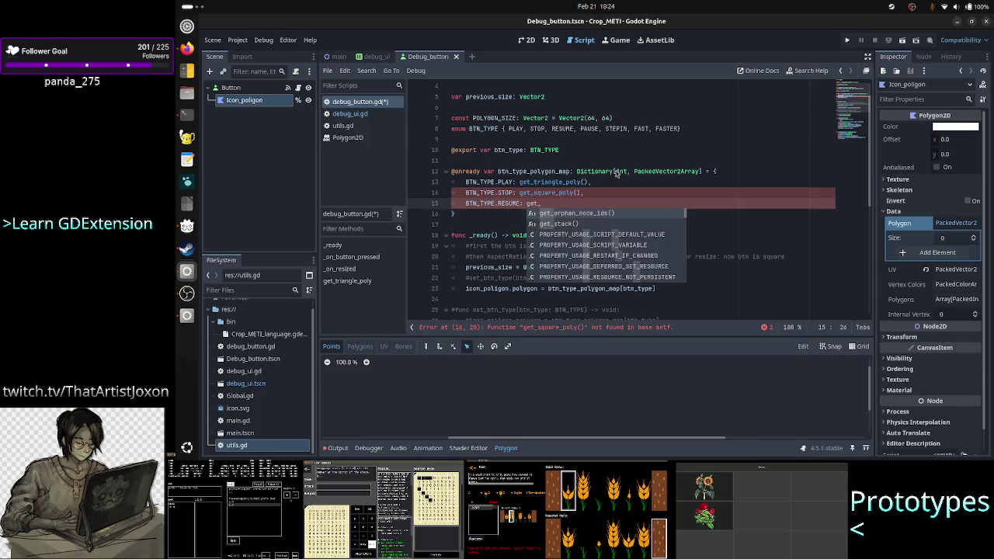
type("resume")
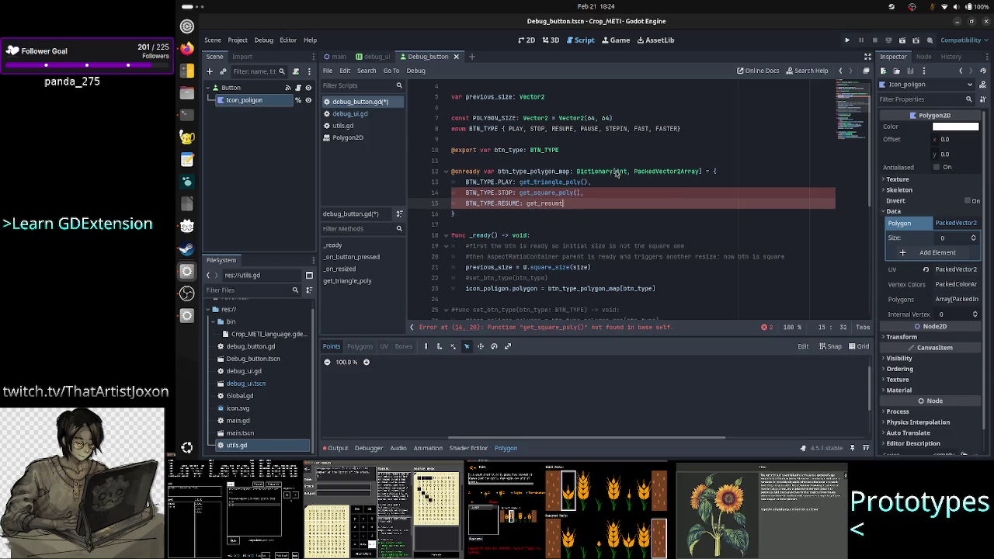
key("alt+Tab")
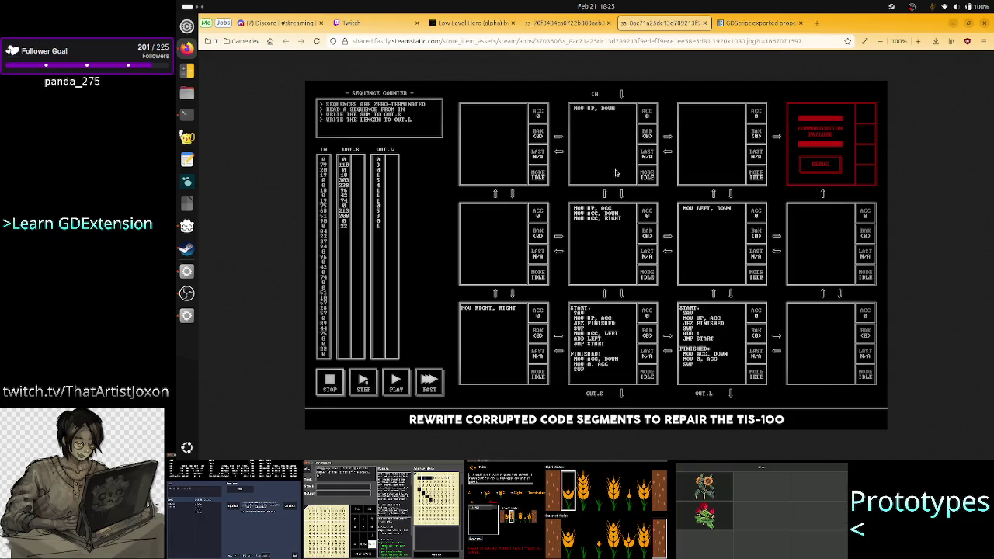
key("alt+Tab")
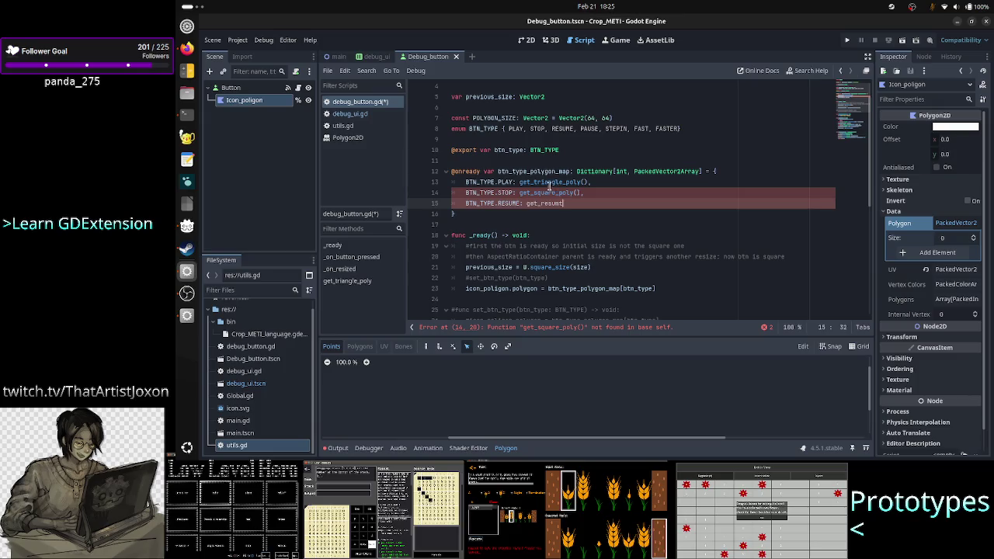
key("alt+Tab")
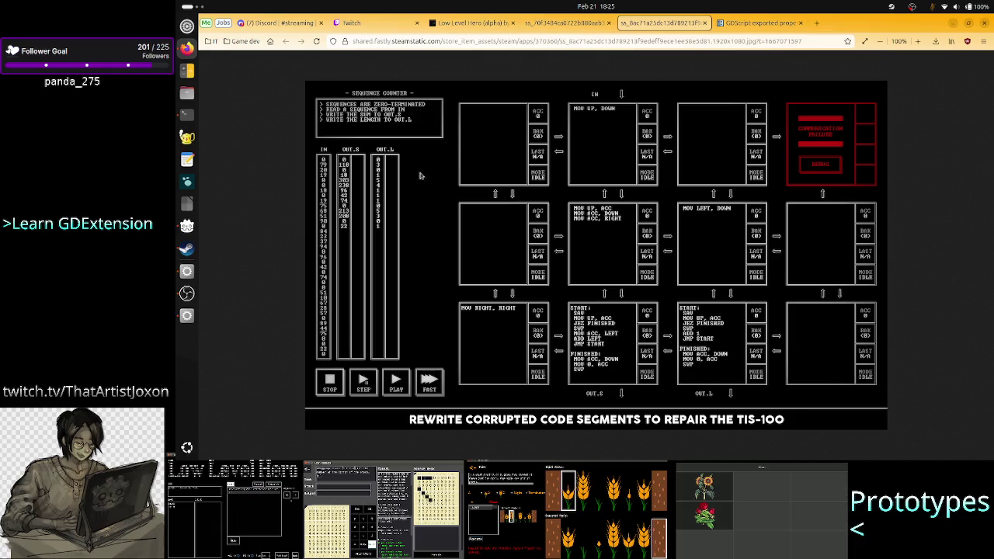
left_click(468, 22)
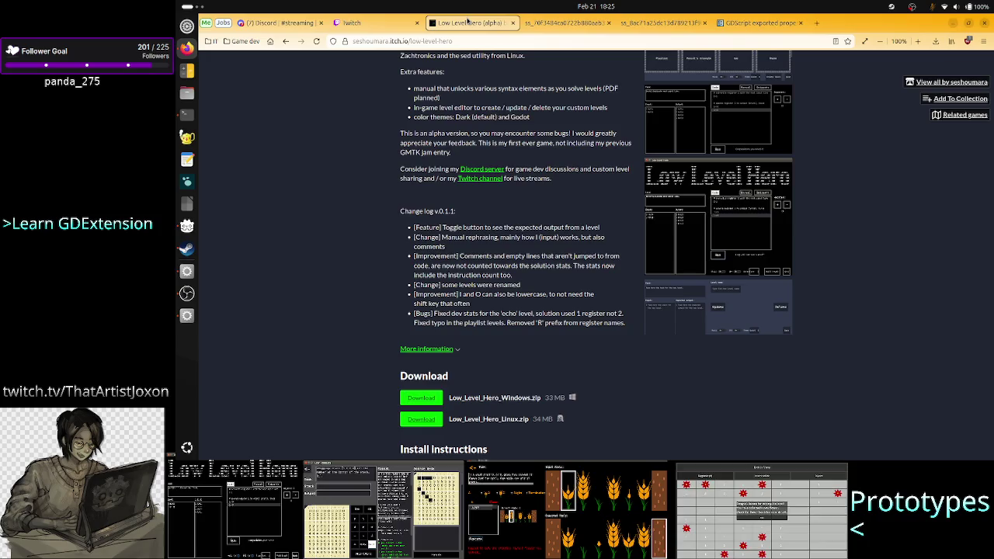
Zoom the 1-6 Sort screenshot to 210%, inspect it, reset with Ctrl+0, and return to Godot
left_click(547, 23)
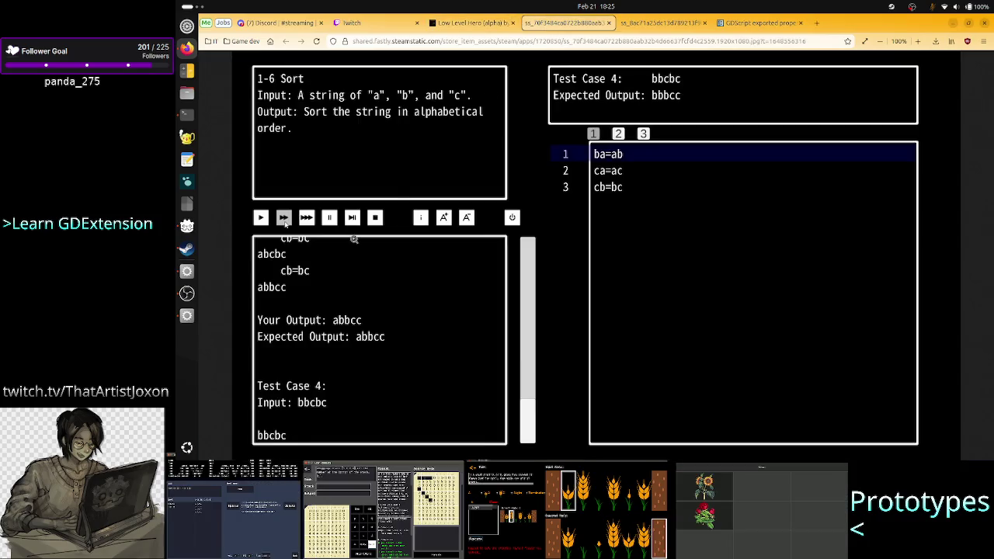
key("ctrl+plus")
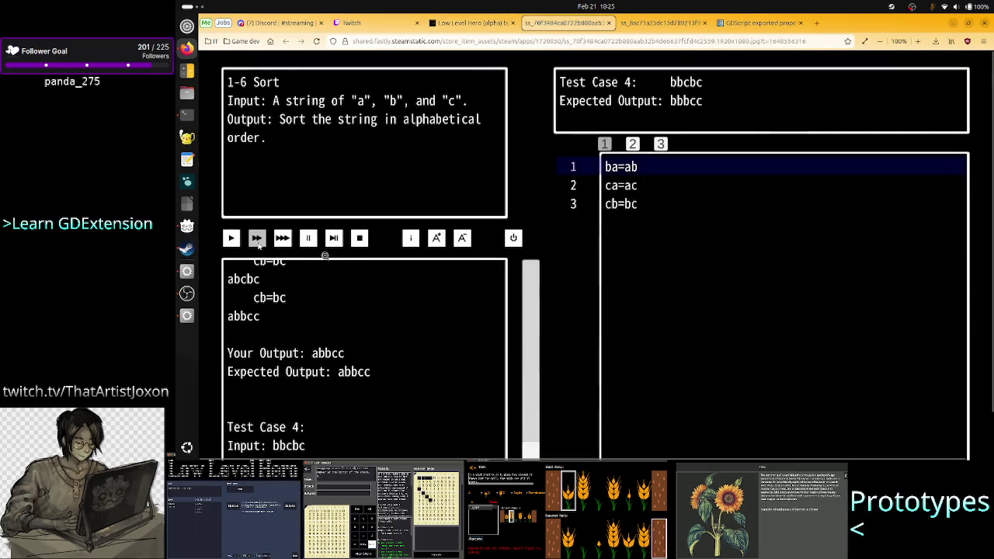
key("ctrl+plus")
key("ctrl+plus")
key("ctrl+plus")
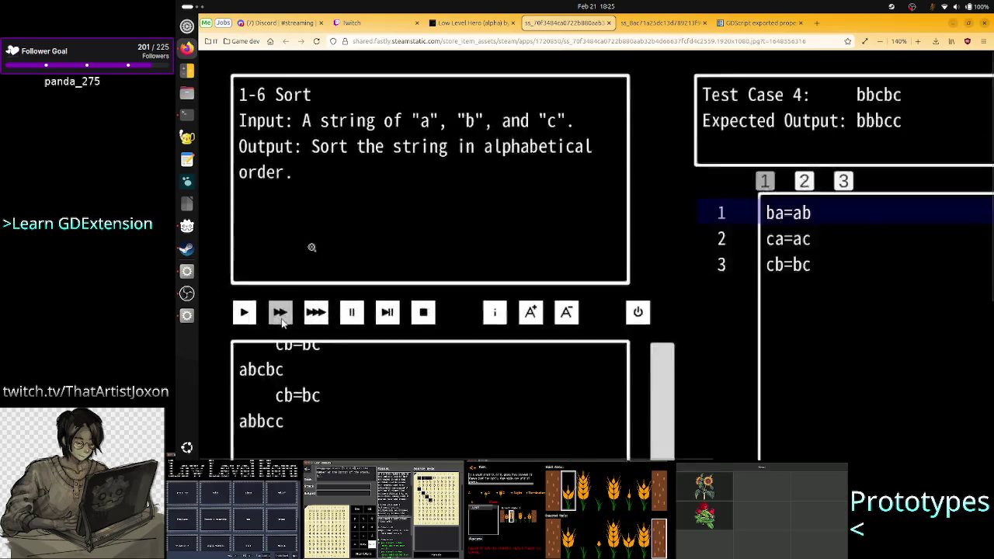
scroll(416, 304, "down", 5)
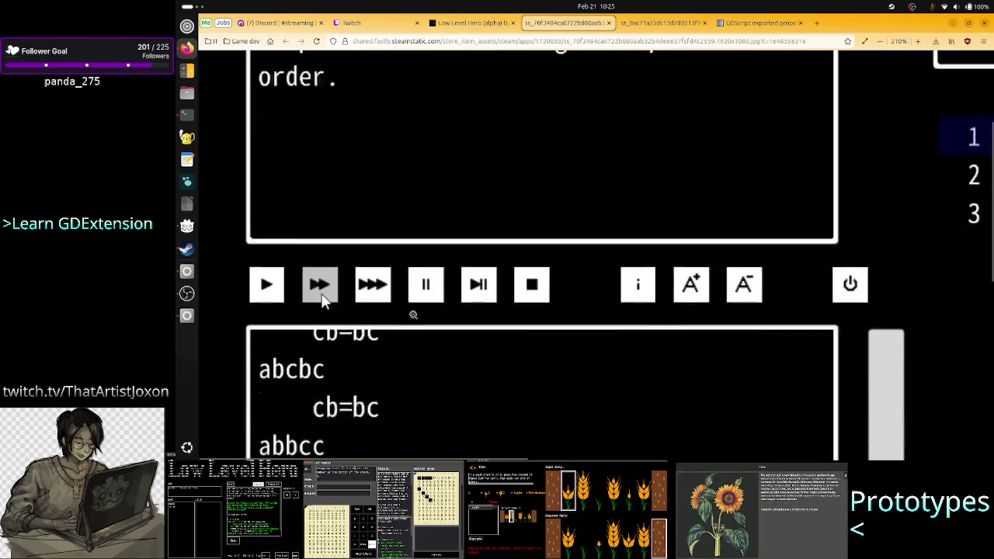
scroll(416, 304, "up", 3)
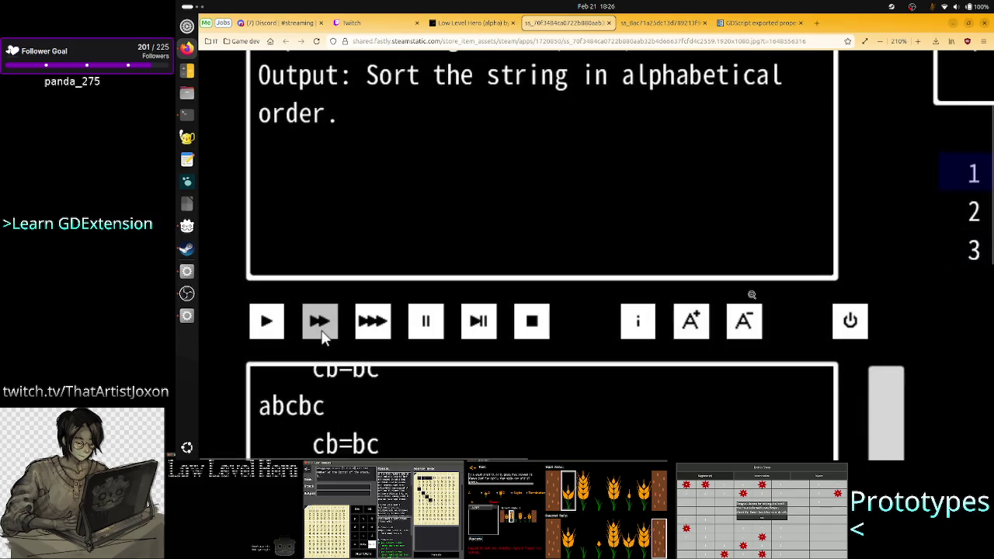
key("ctrl+0")
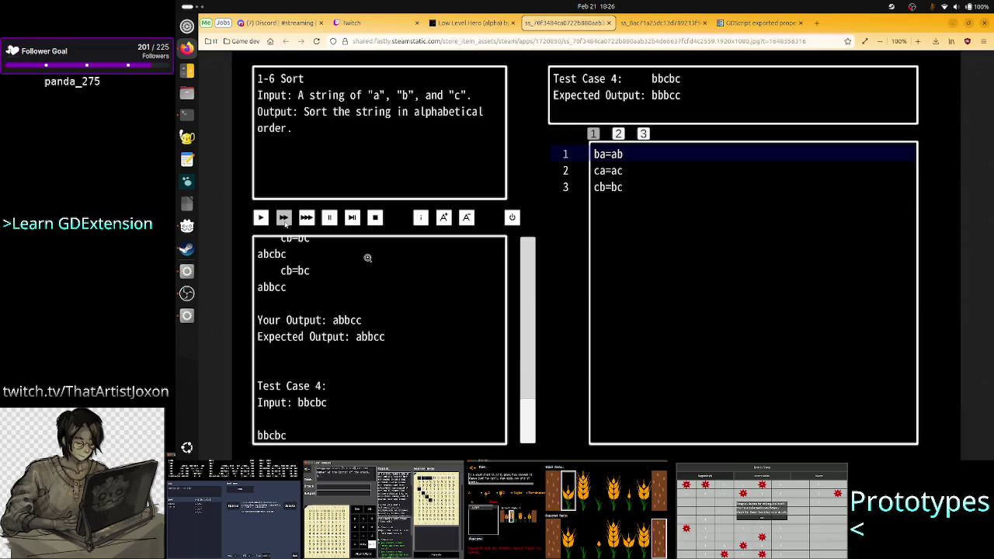
key("alt+Tab")
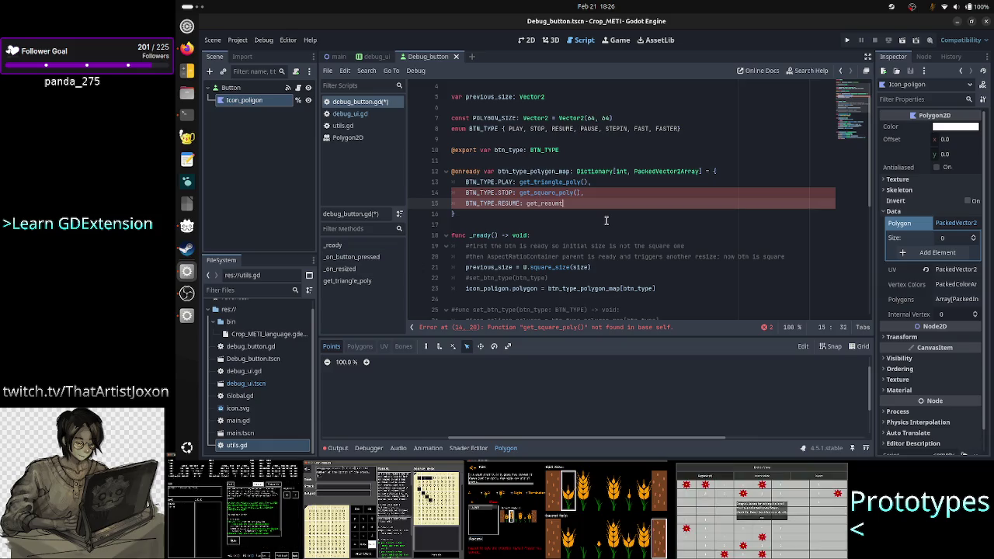
Delete the unfinished BTN_TYPE.RESUME line and the trailing comma after get_square_poly()
key("Home")
key("Home")
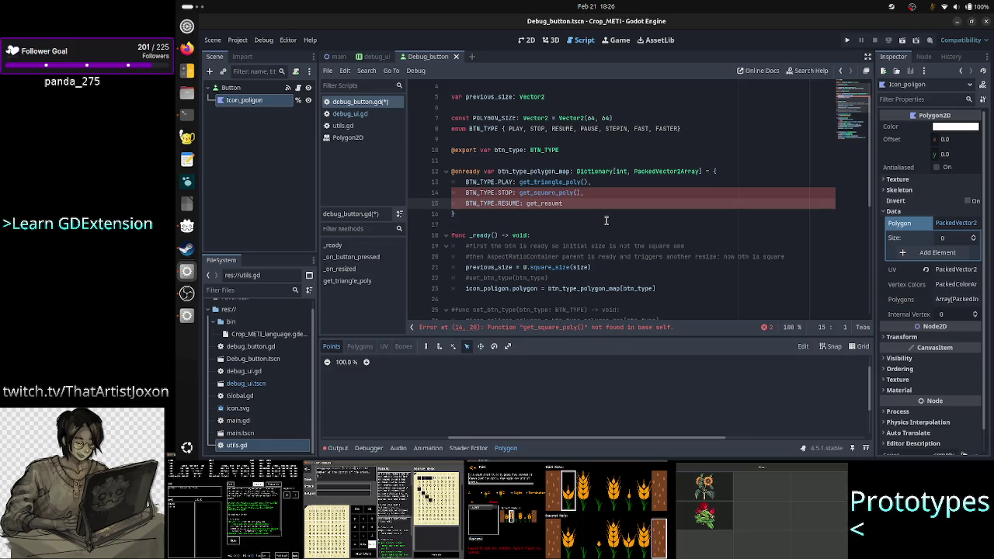
key("shift+End")
key("BackSpace")
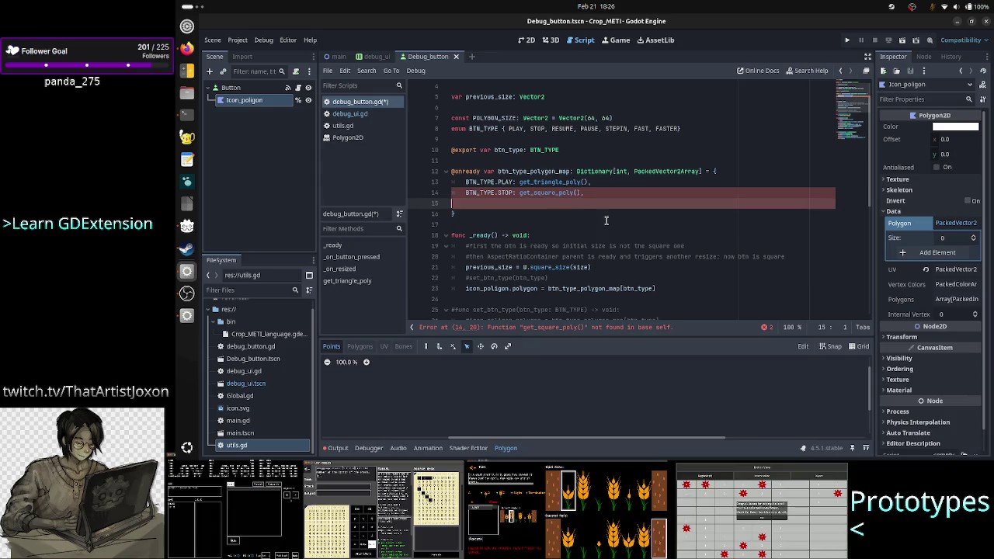
key("BackSpace")
key("BackSpace")
key("Down")
key("Down")
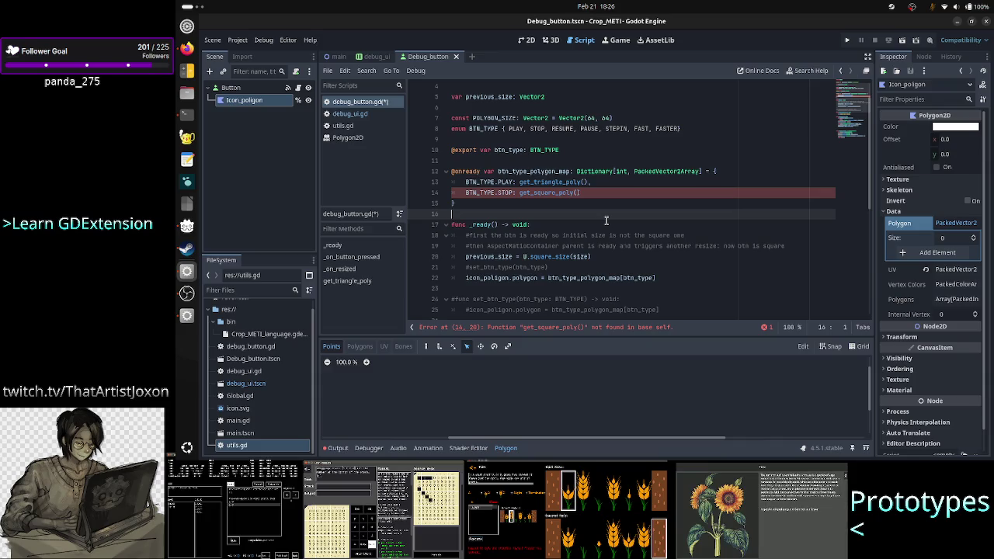
key("Down")
key("Down")
key("Down")
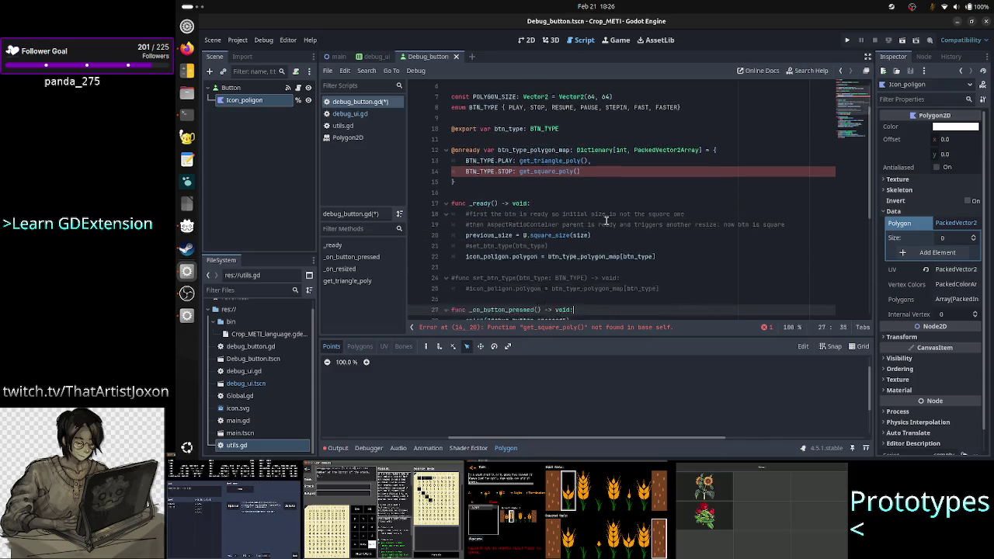
scroll(606, 220, "up", 6)
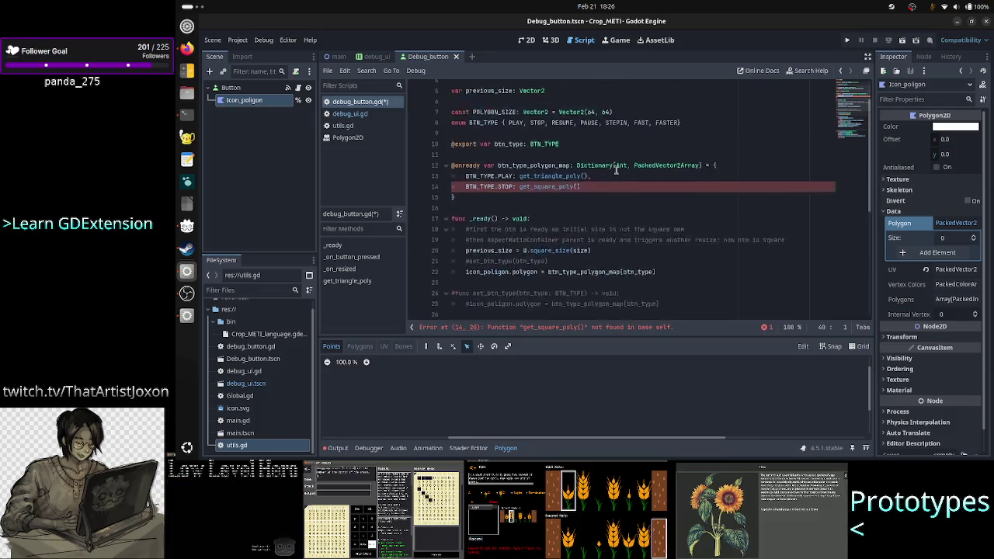
Duplicate the get_triangle_poly function below itself and rename the copy get_square_poly
scroll(615, 170, "down", 8)
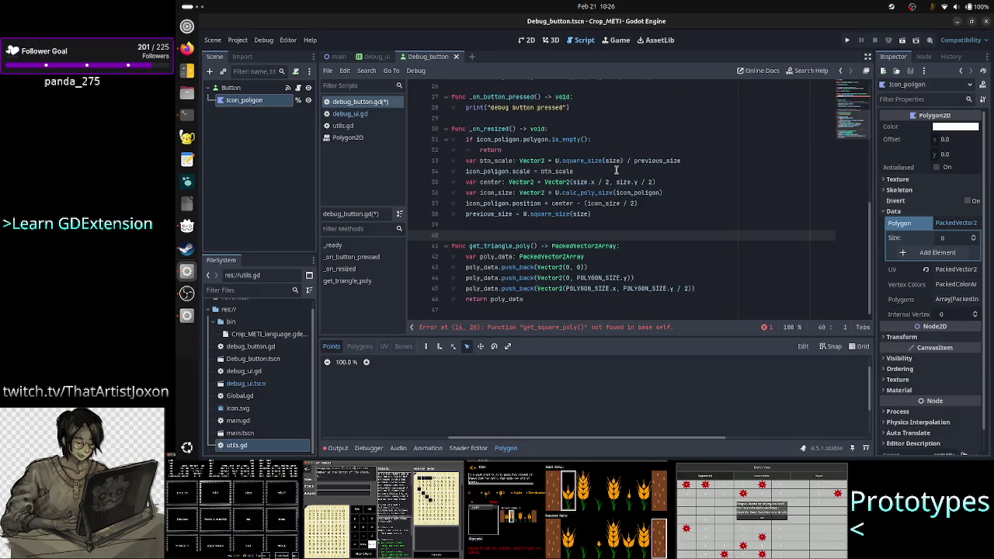
key("Down")
key("shift+Down")
key("shift+Down")
key("shift+Down")
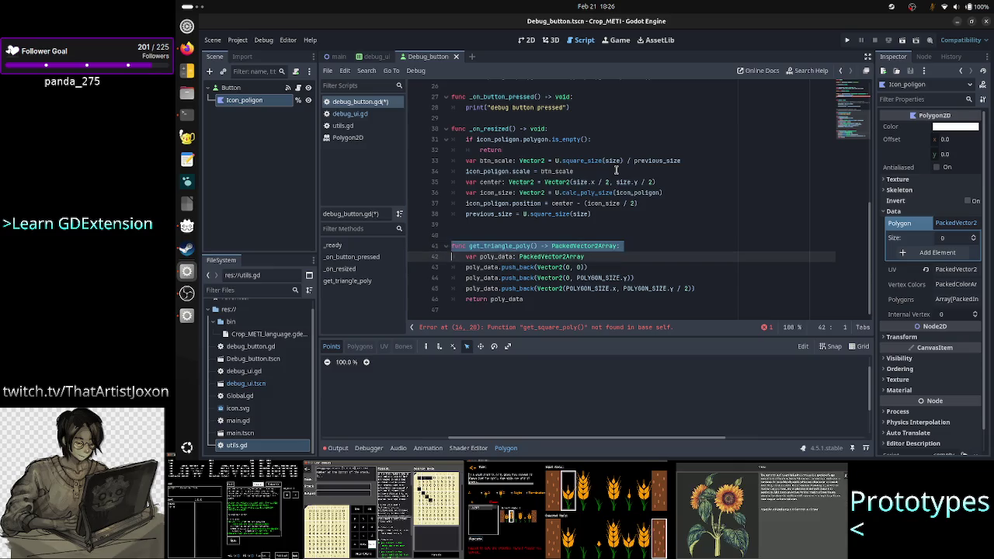
key("shift+End")
key("ctrl+c")
key("Return")
key("Return")
key("ctrl+v")
key("Up")
key("Up")
key("Up")
key("Up")
key("Up")
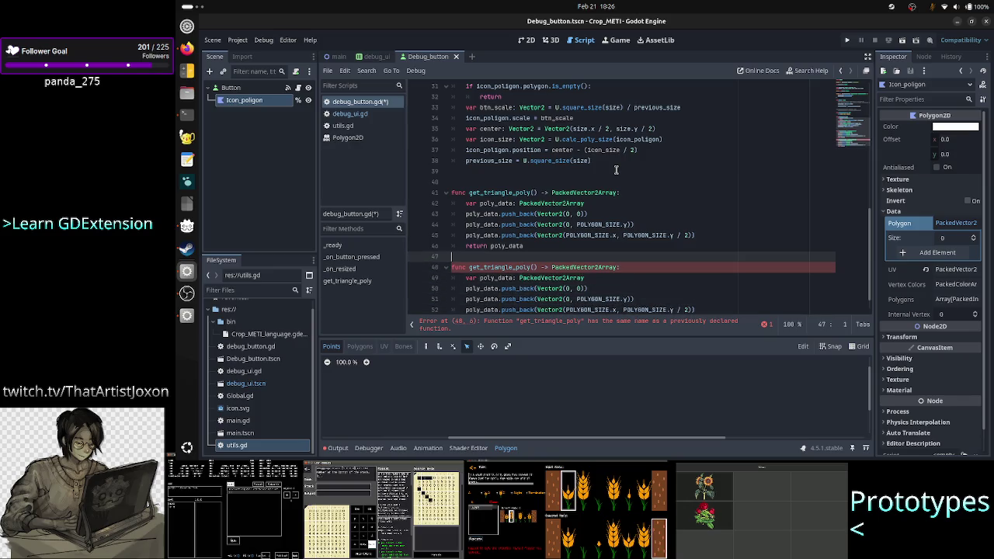
key("BackSpace")
key("BackSpace")
key("BackSpace")
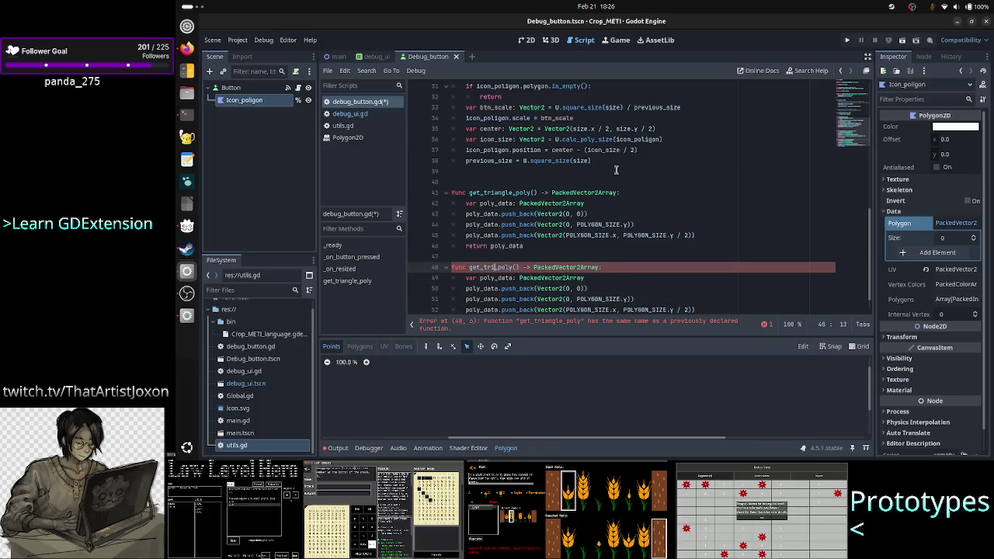
type("square")
key("Down")
key("Down")
key("Down")
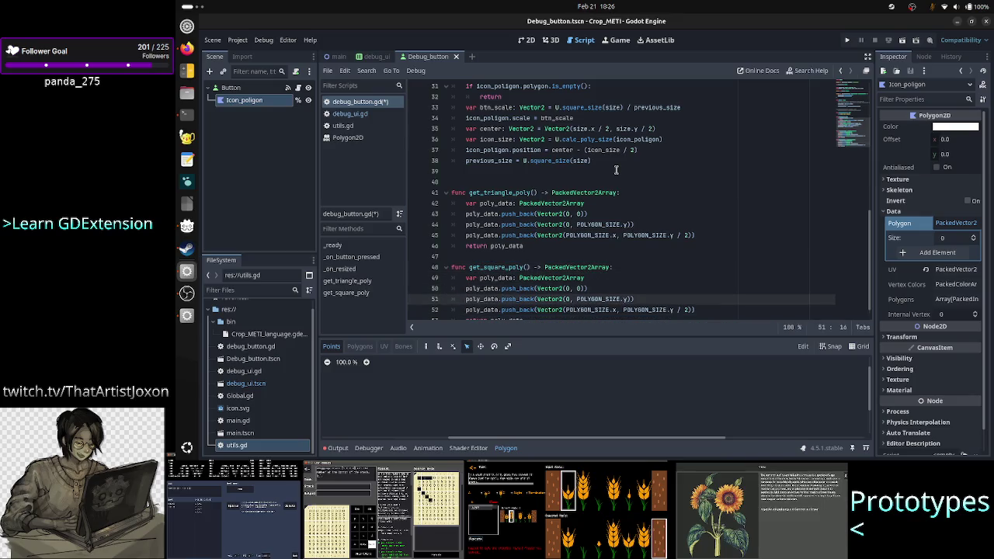
Add a new line 52 that repeats line 51's vertex statement
key("Right")
key("Right")
key("Right")
key("Up")
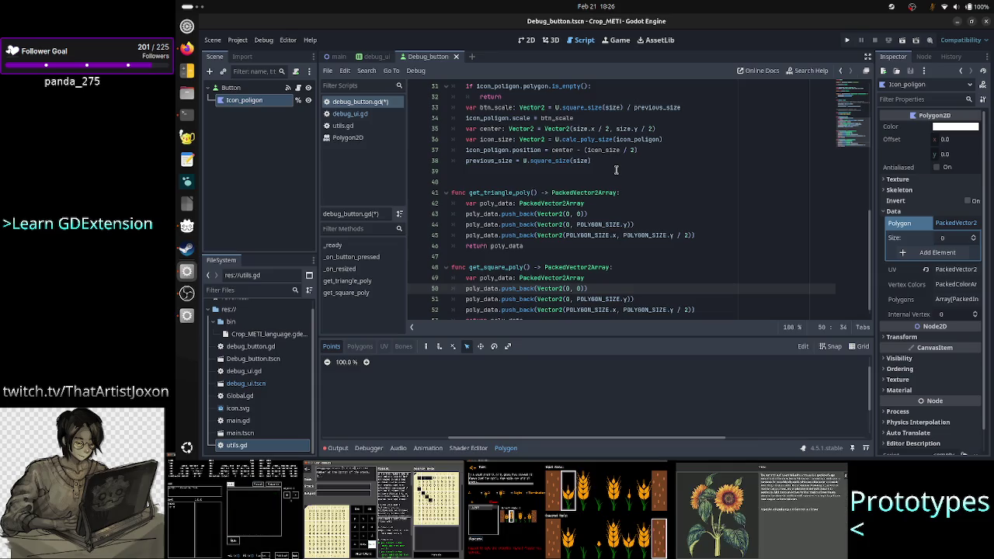
key("Down")
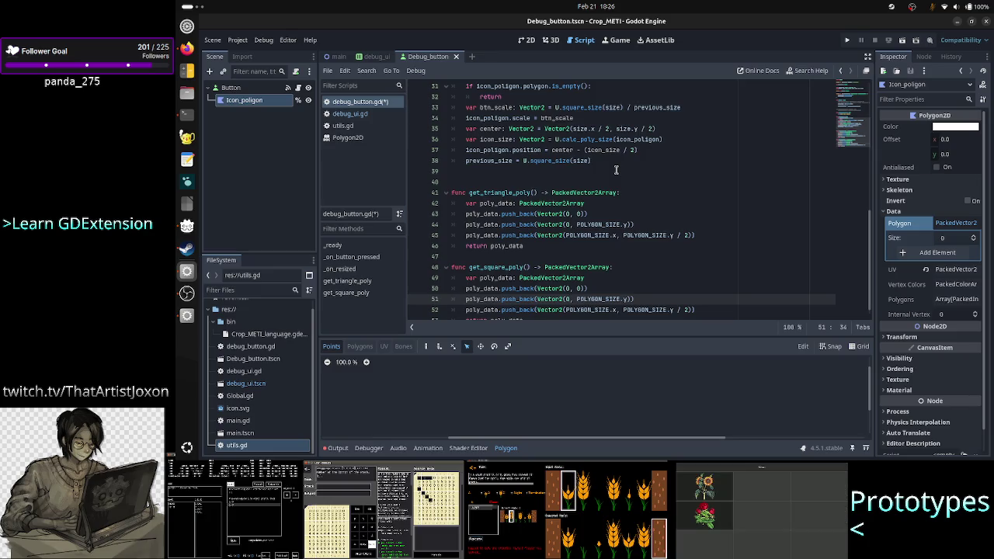
key("Right")
key("Right")
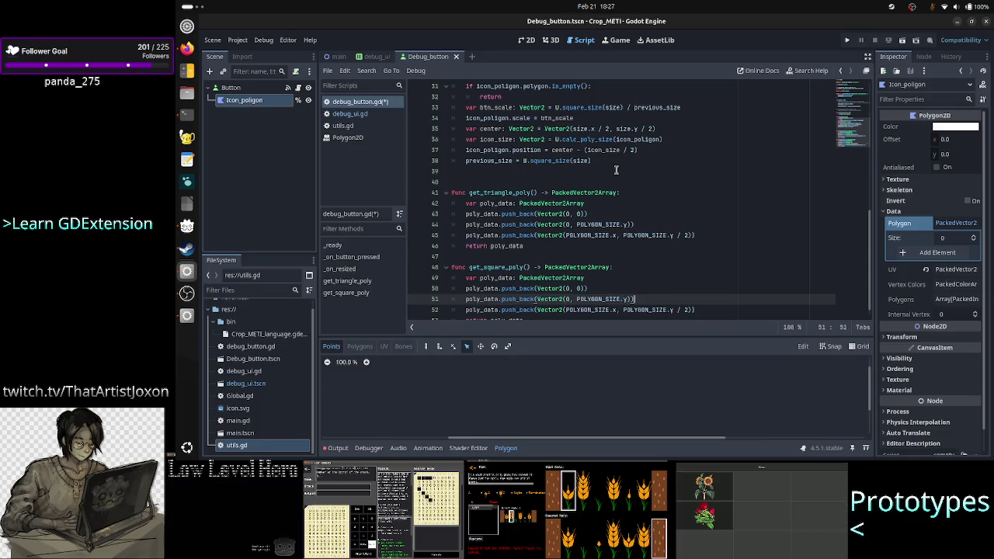
key("End")
key("Return")
key("Up")
key("shift+End")
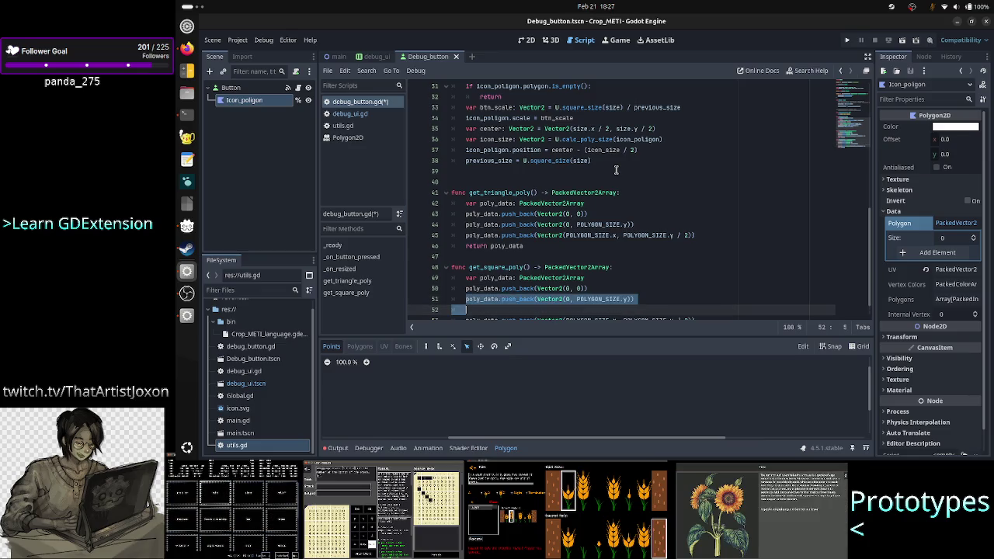
key("ctrl+c")
key("Down")
key("ctrl+v")
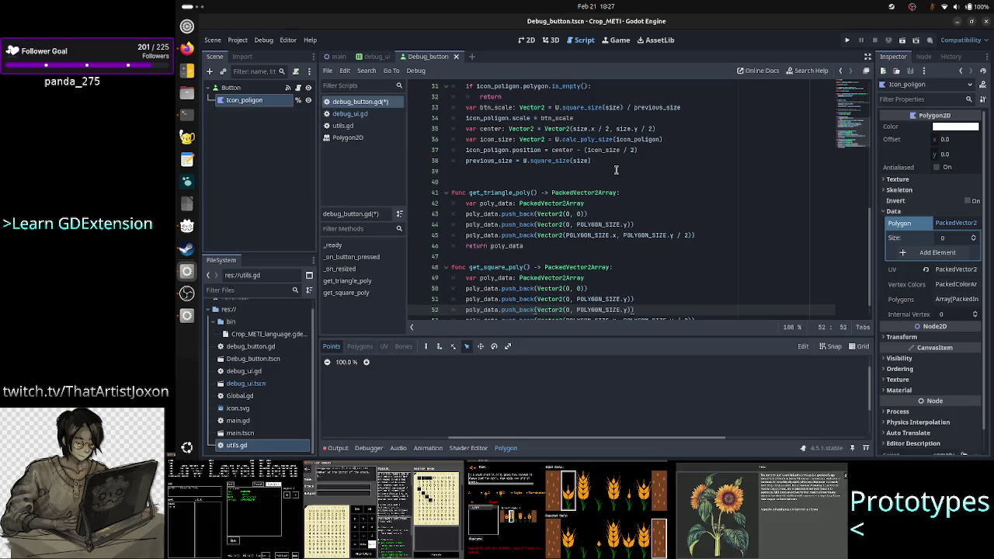
Change the new vertex's x-coordinate from 0 to POLYGON_SIZE.x
key("Left")
key("Left")
key("Left")
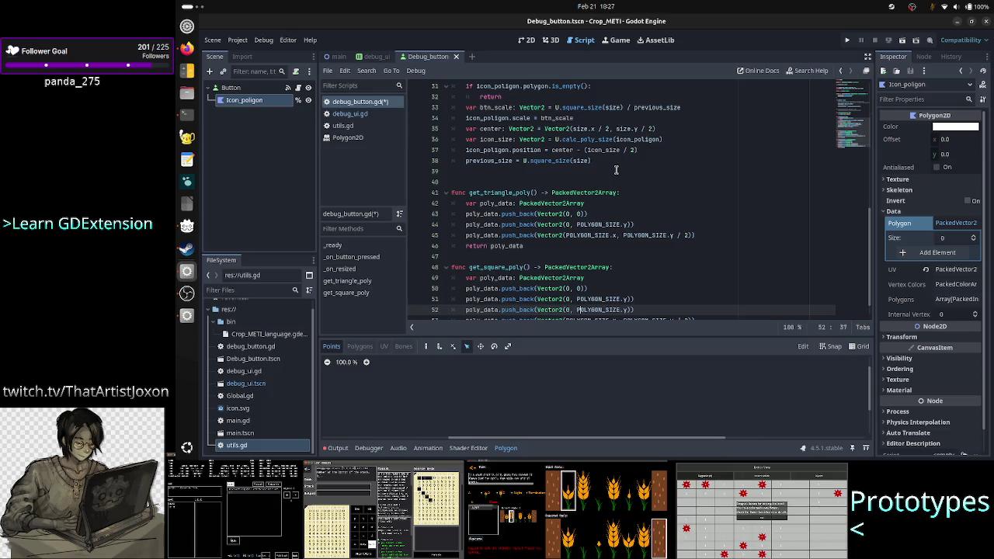
key("ctrl+d")
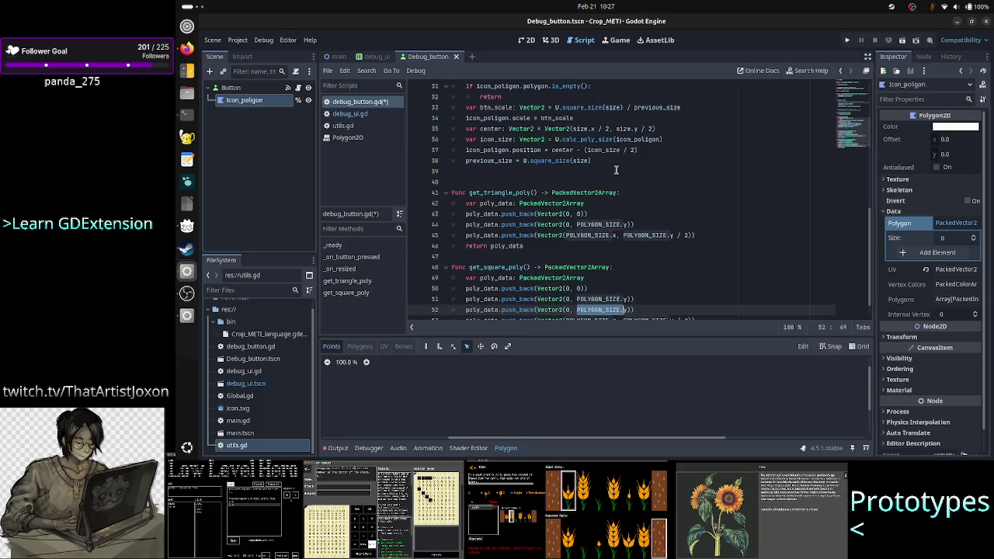
key("Left")
key("Left")
key("Left")
key("Delete")
type("POLYGON_SIZE.y")
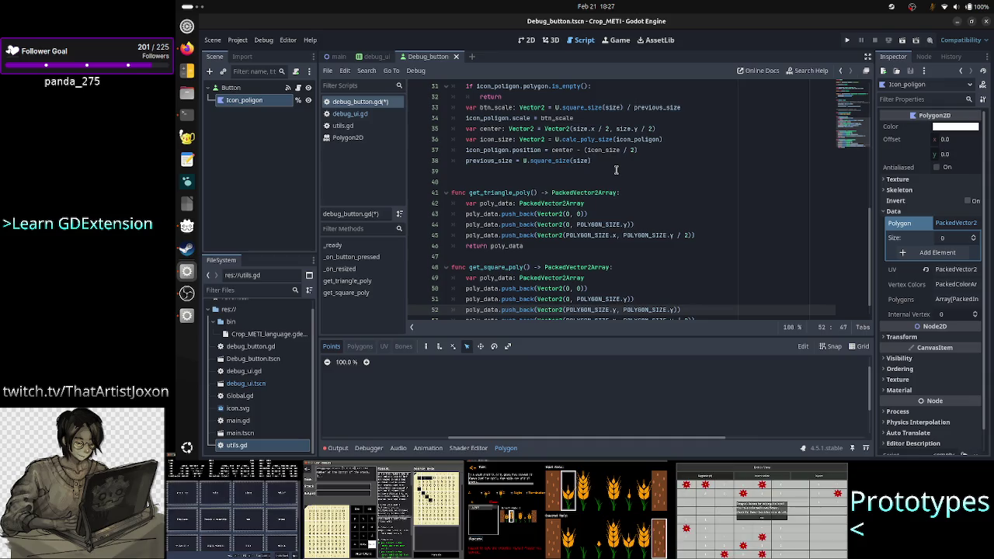
key("BackSpace")
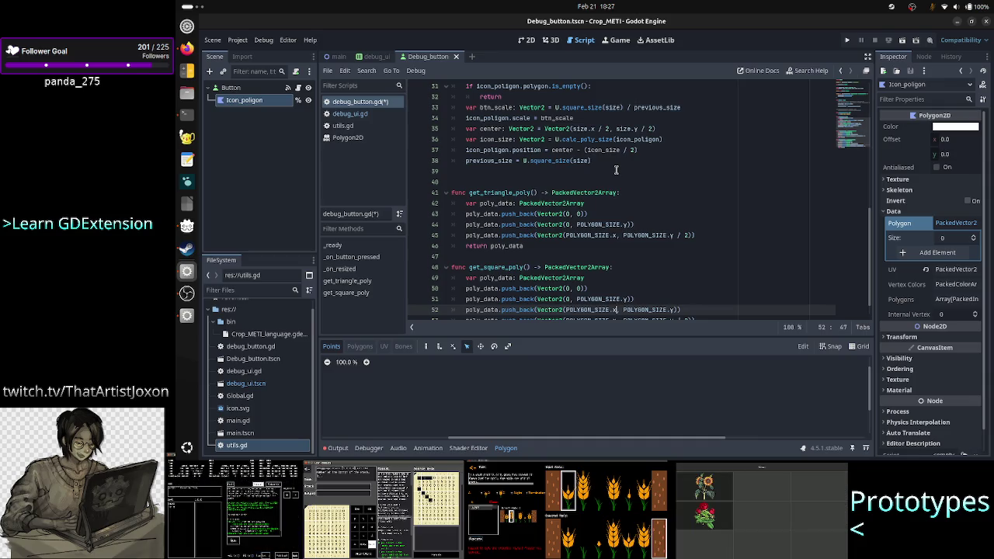
type("x")
key("Escape")
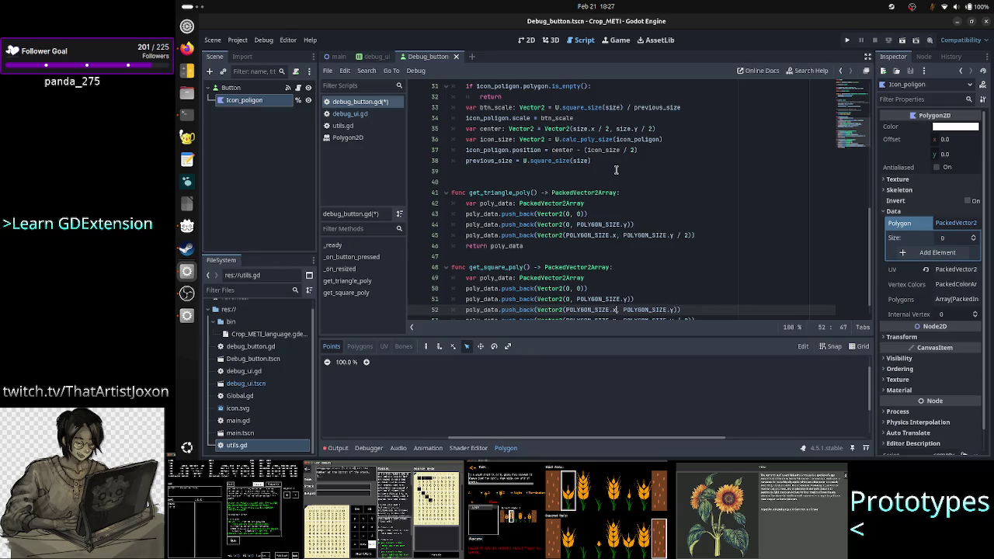
key("Down")
key("Right")
key("Right")
key("Right")
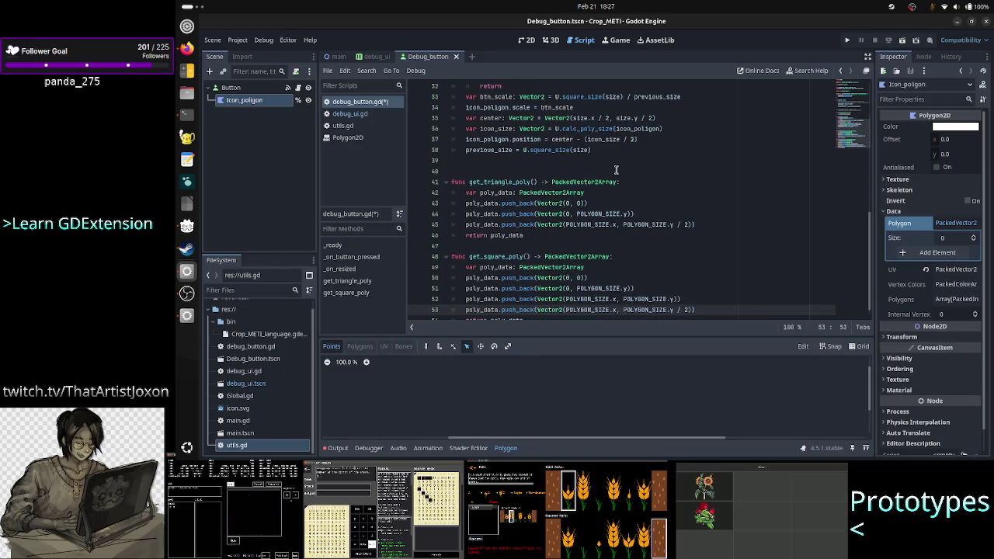
Replace POLYGON_SIZE.y / 2 on line 53 with 0 and save the script
key("Up")
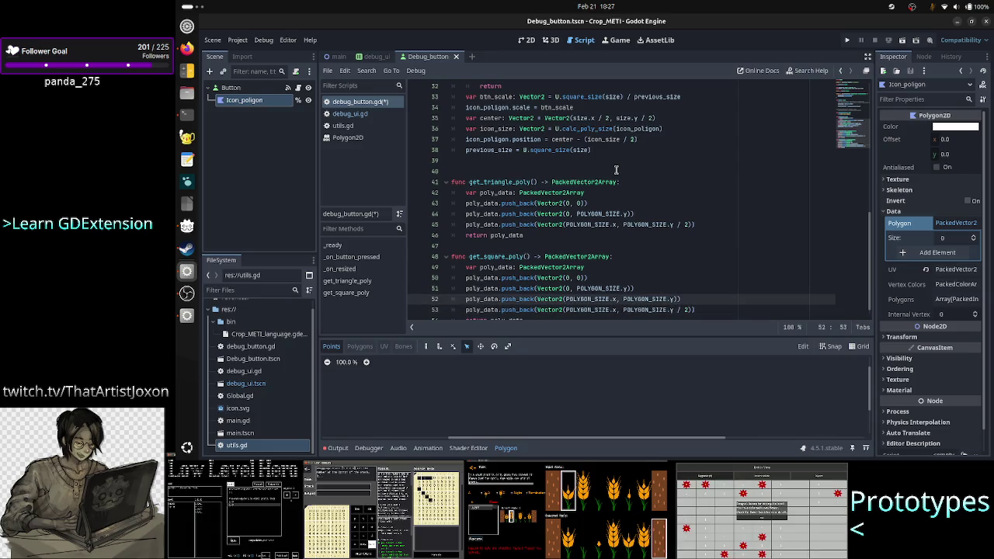
key("Up")
key("Up")
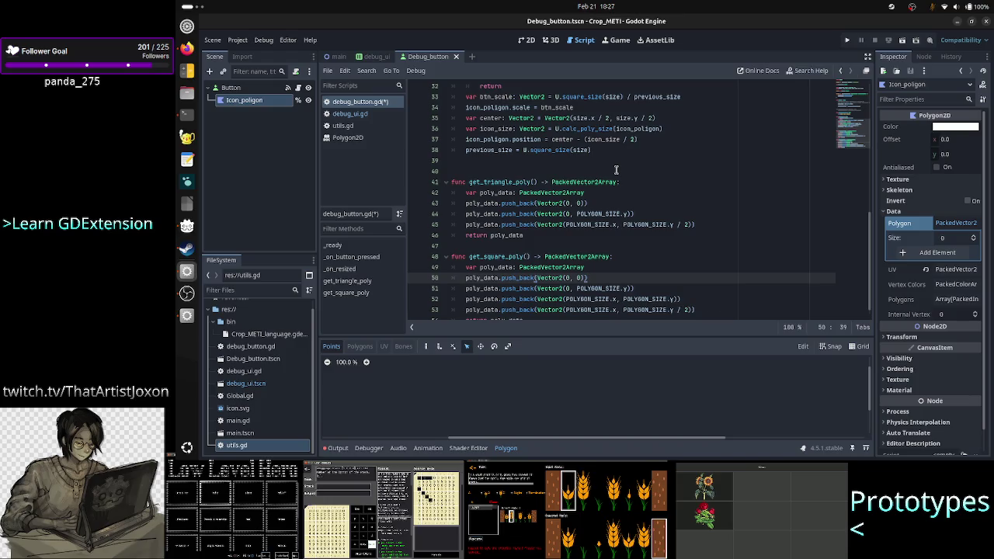
key("Down")
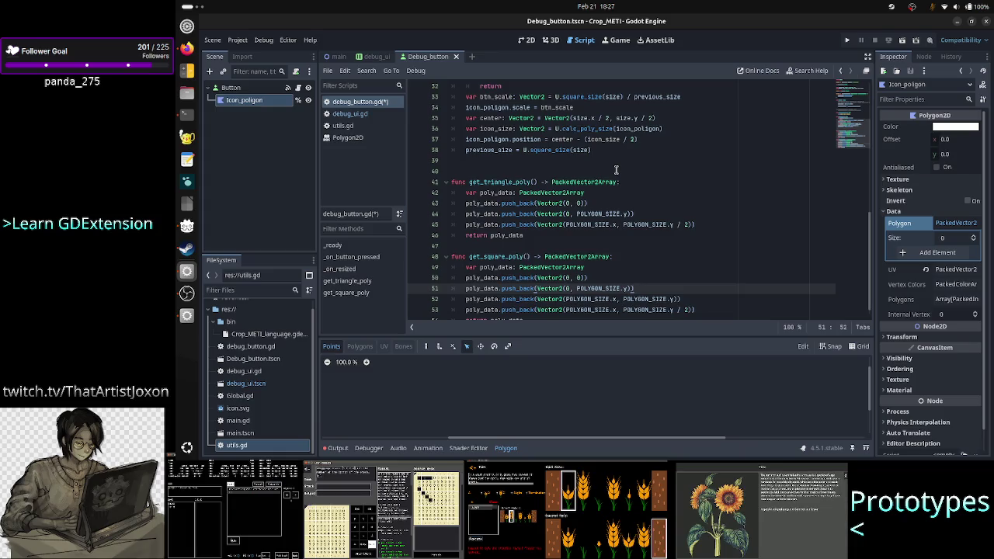
key("Down")
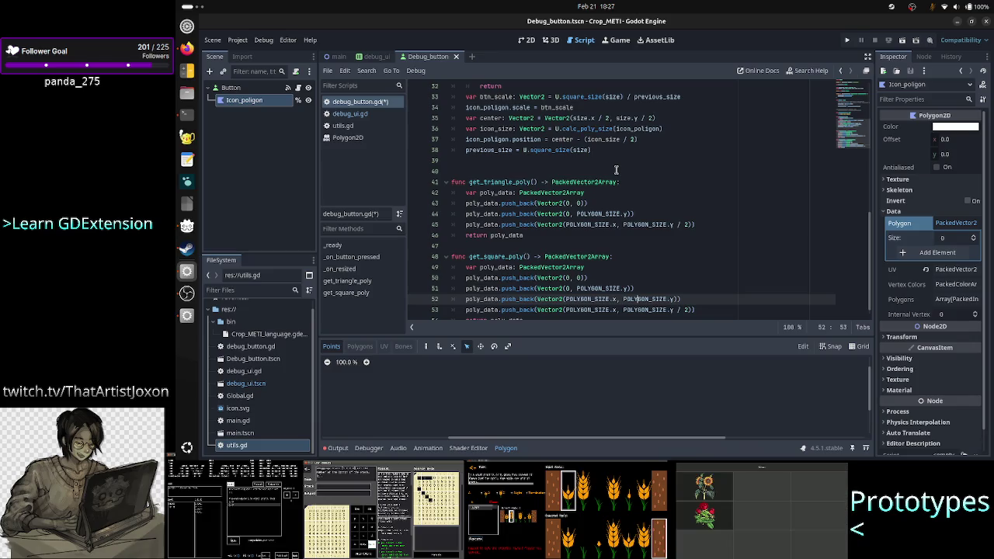
key("Down")
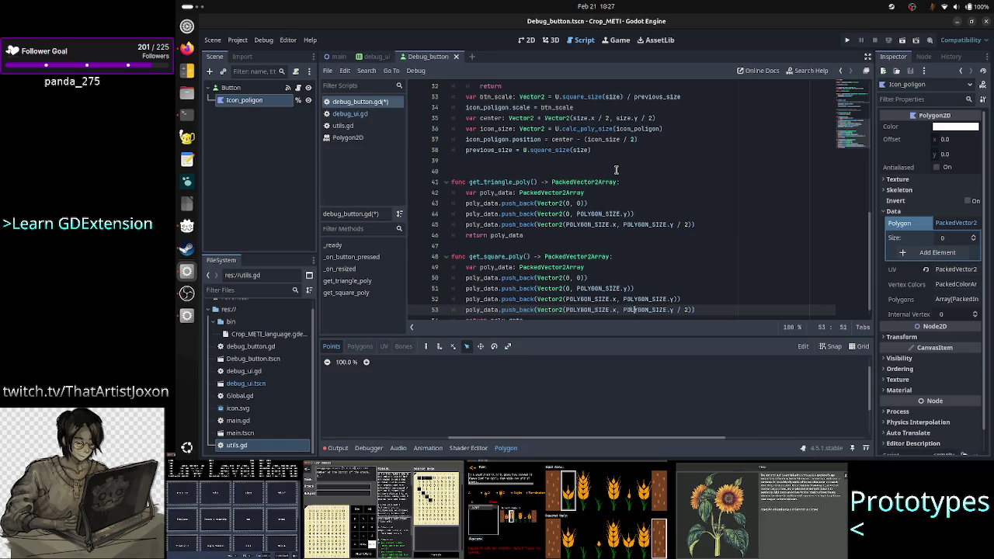
key("ctrl+Left")
key("ctrl+shift+Right")
key("ctrl+shift+Right")
key("ctrl+shift+Right")
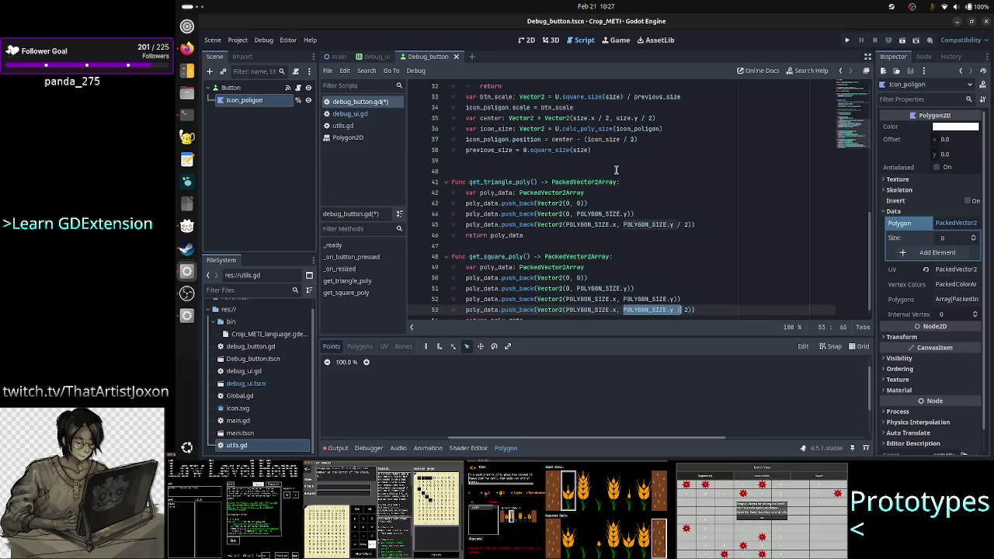
type("0")
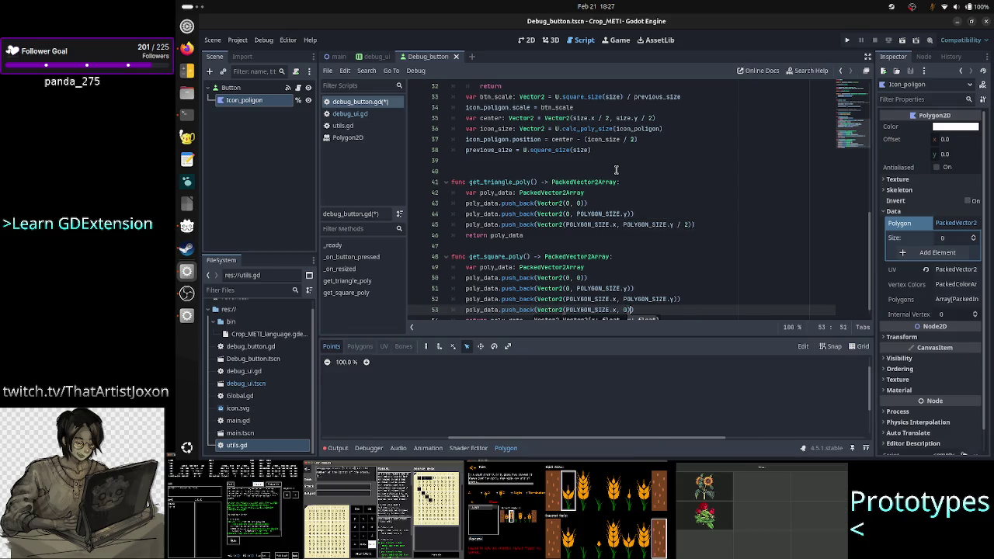
key("Down")
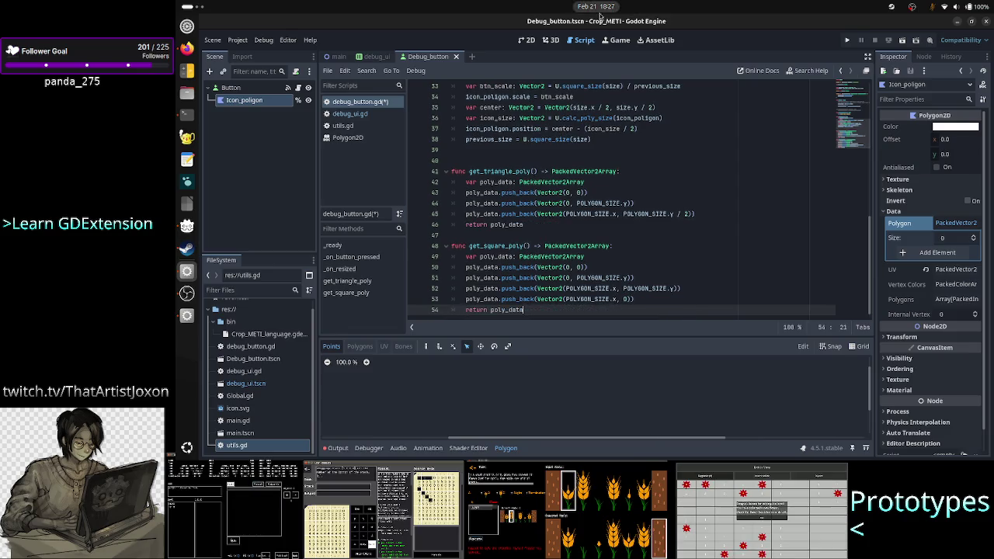
key("ctrl+s")
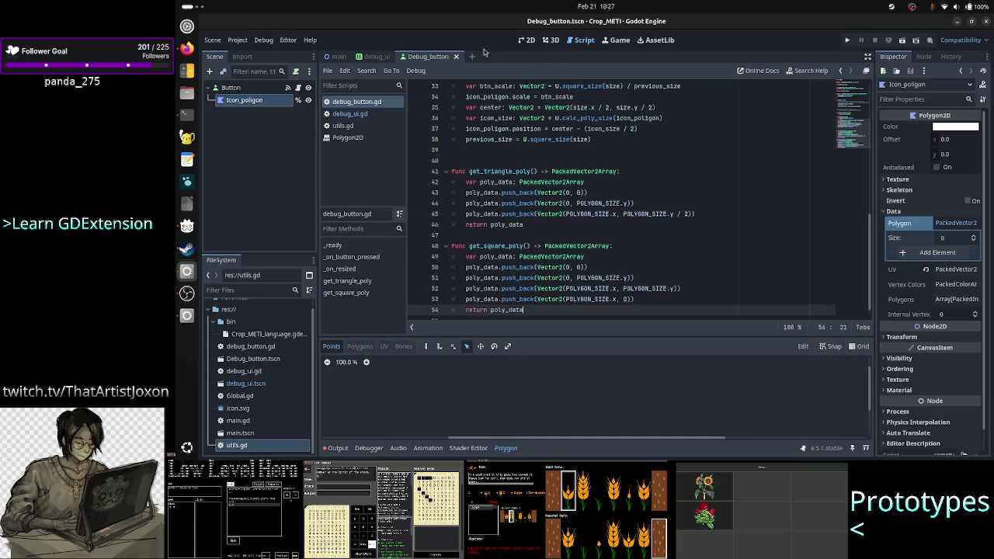
In the debug_ui scene, set the StepIn button's Btn Type to Play
left_click(376, 57)
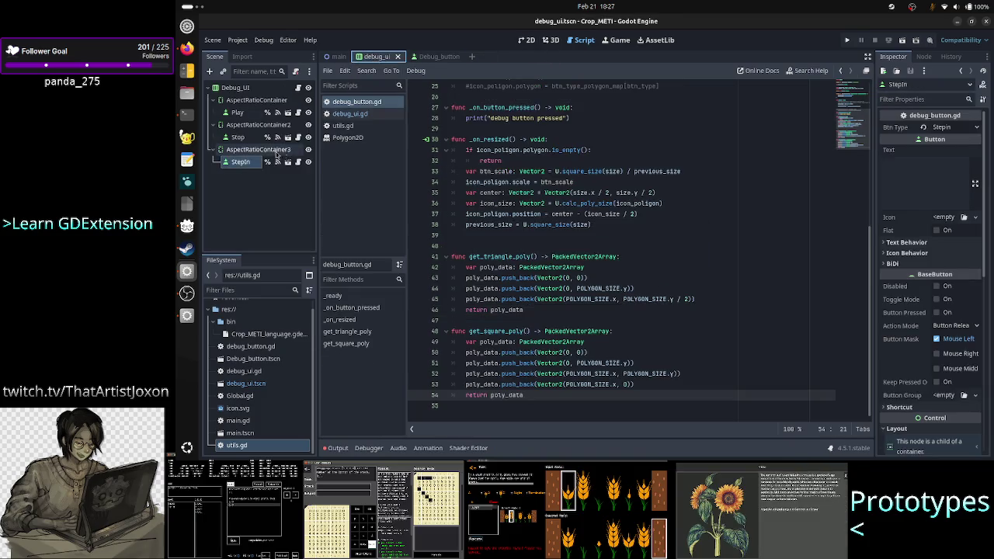
left_click(238, 114)
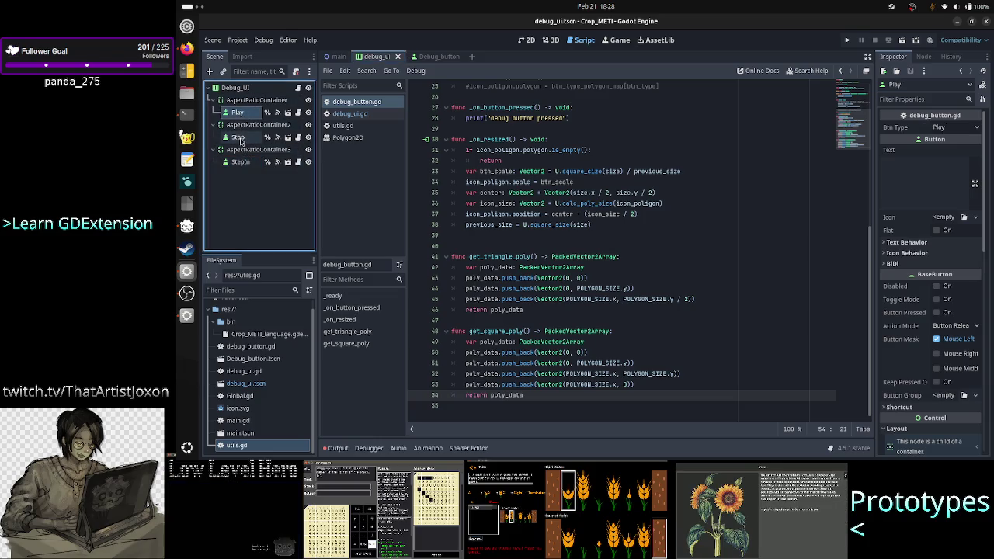
left_click(239, 138)
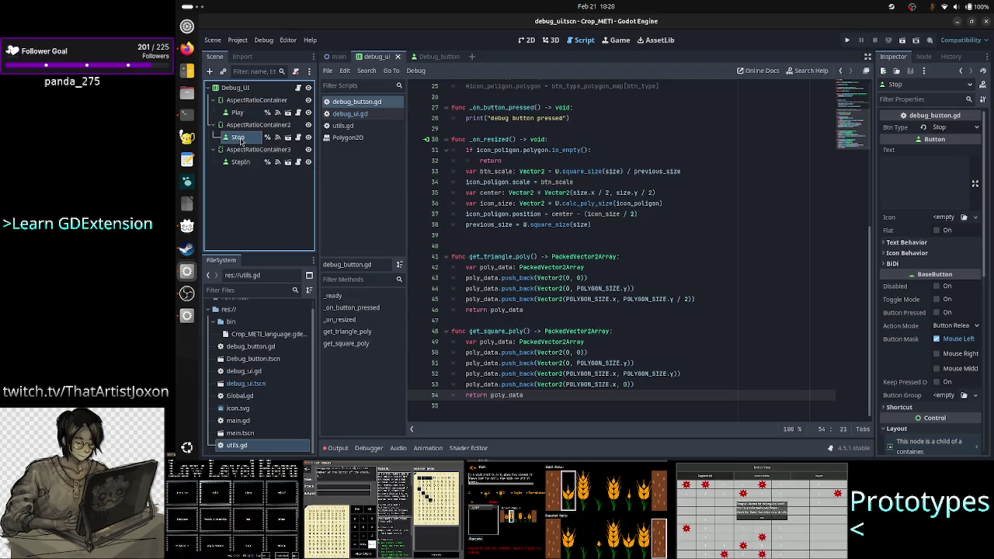
left_click(240, 161)
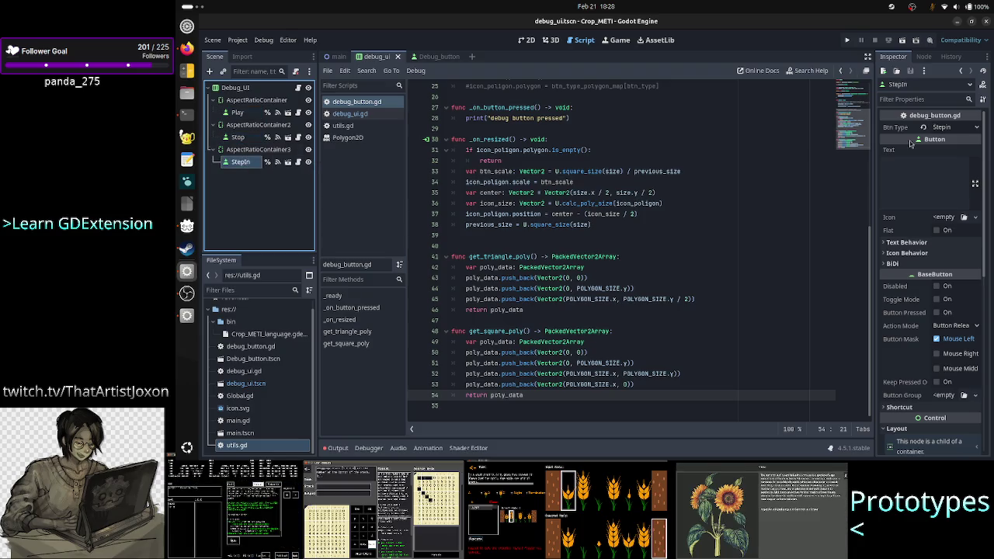
left_click(944, 127)
left_click(951, 142)
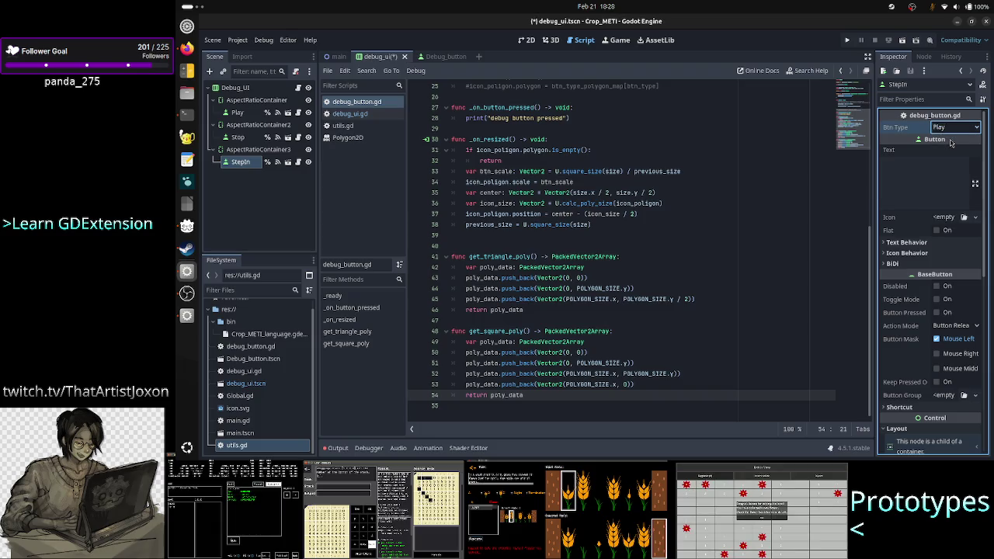
Test-run the project, close the game window, and bring up the reference screenshot in Firefox
left_click(847, 40)
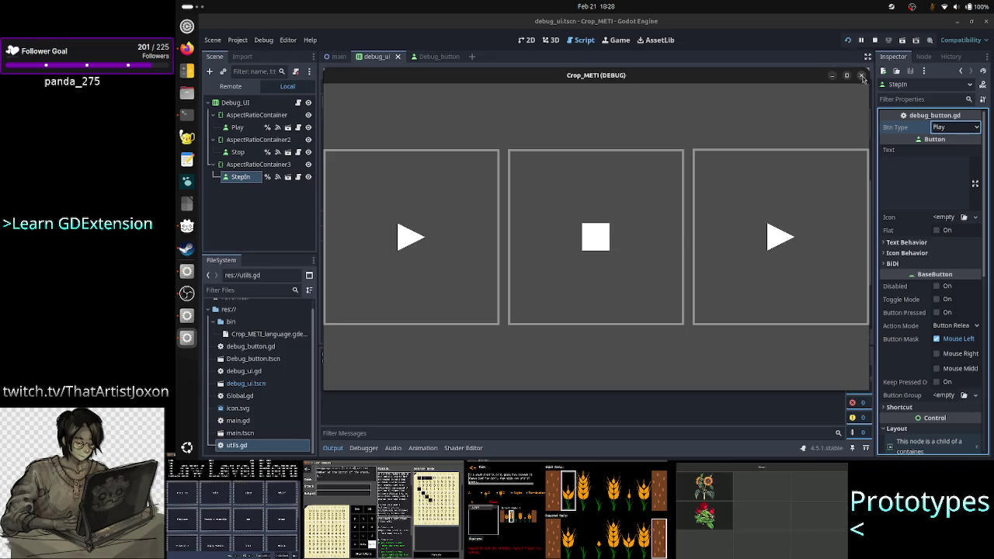
left_click(862, 76)
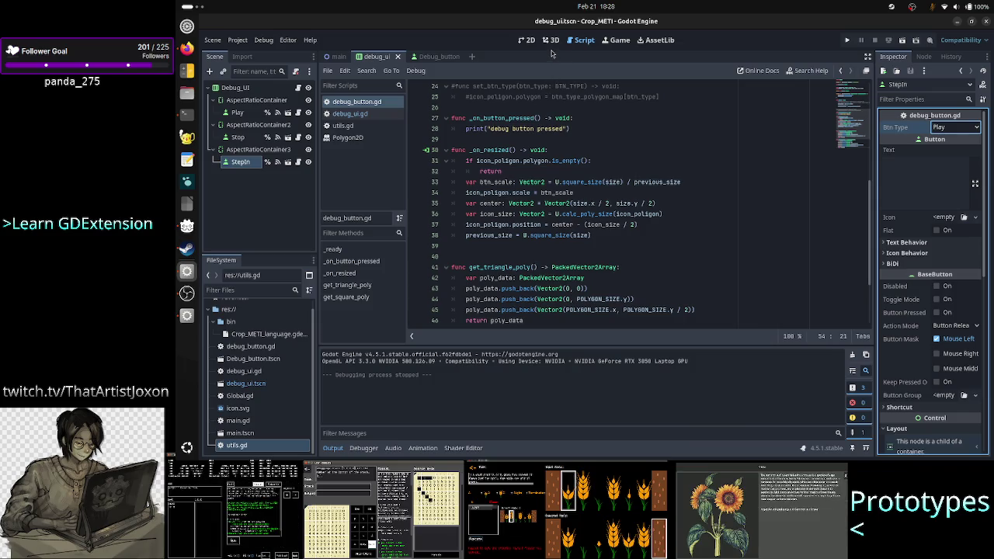
left_click(187, 51)
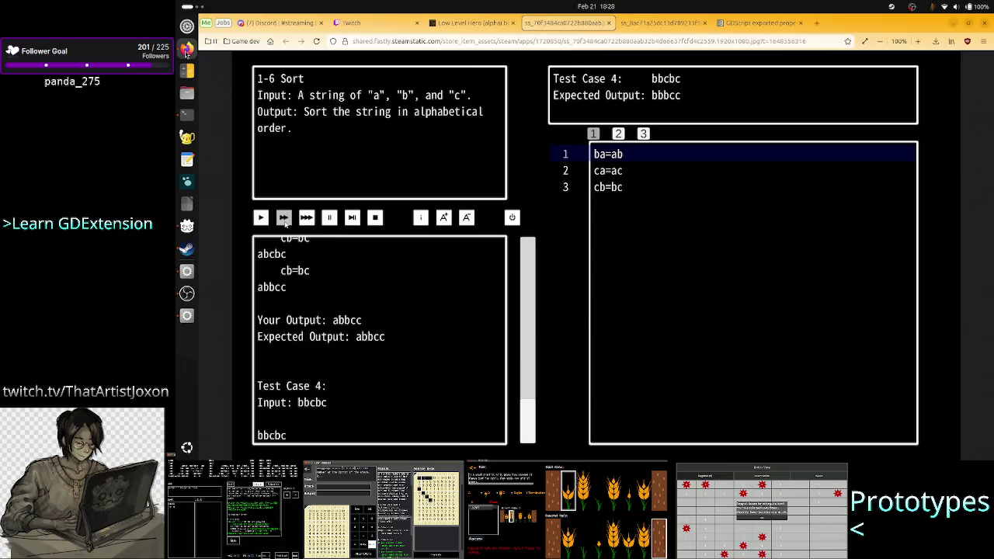
Show the Low Level Hero screenshot full size at 170% zoom, then return to Godot
left_click(330, 217)
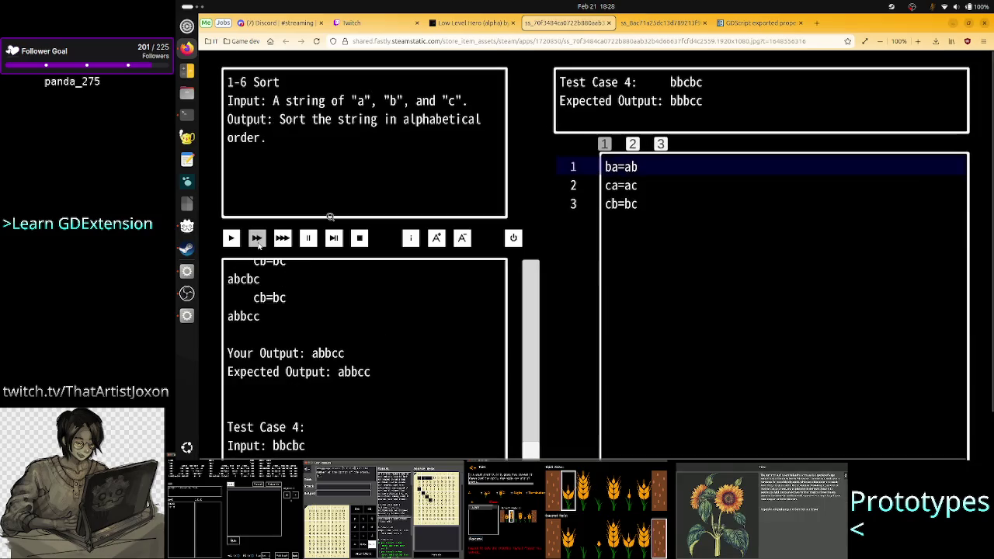
scroll(326, 262, "up", 5)
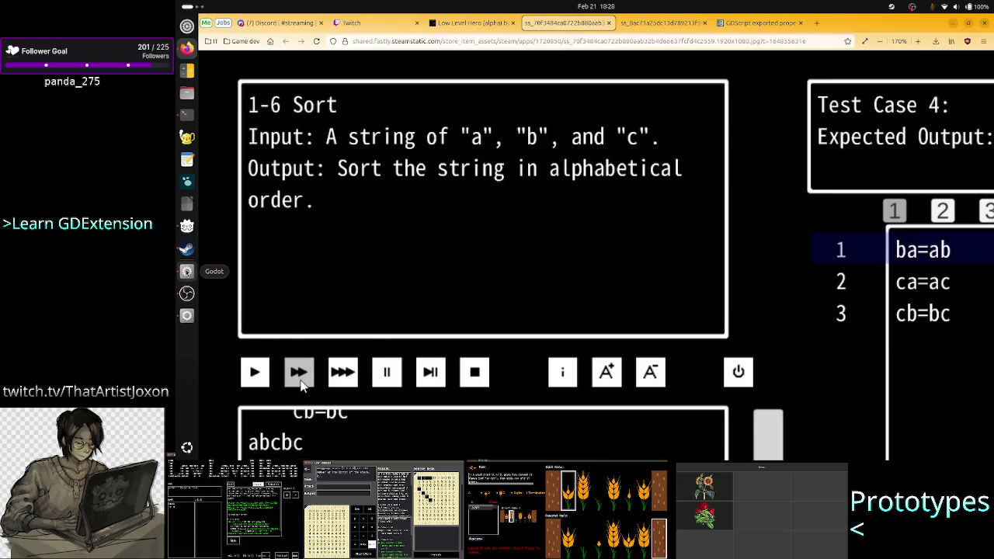
left_click(186, 271)
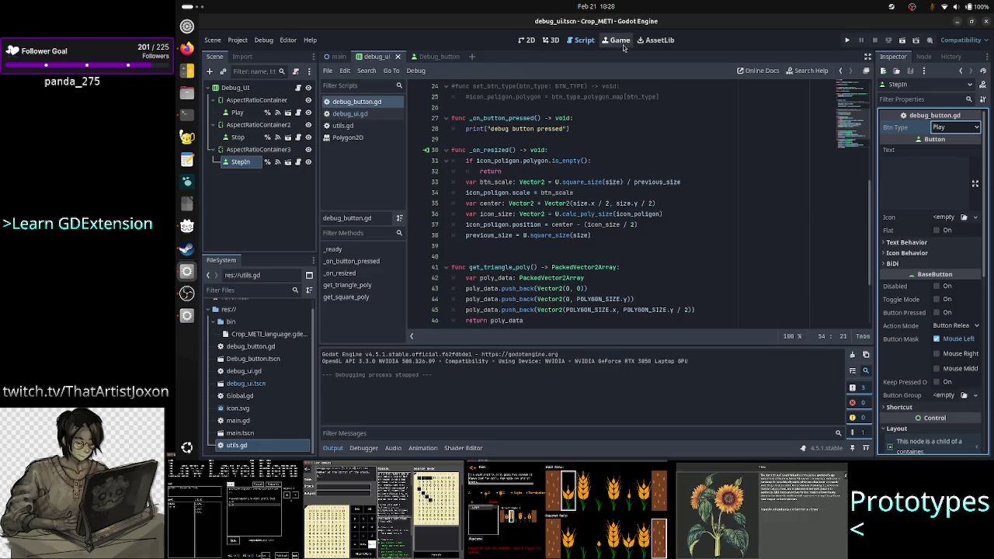
In the Debug_button scene's 2D view, add a Polygon2D child under the Button node
left_click(431, 56)
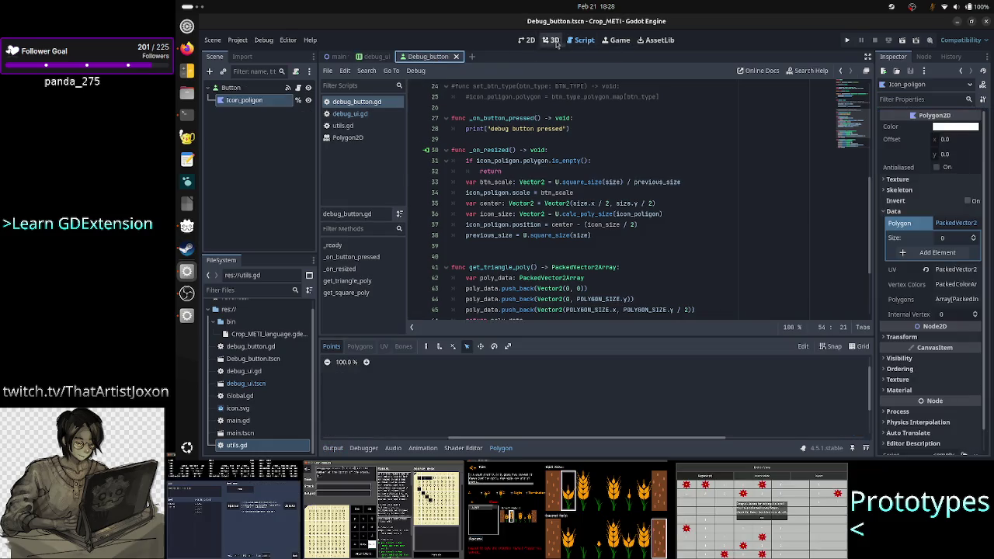
left_click(526, 39)
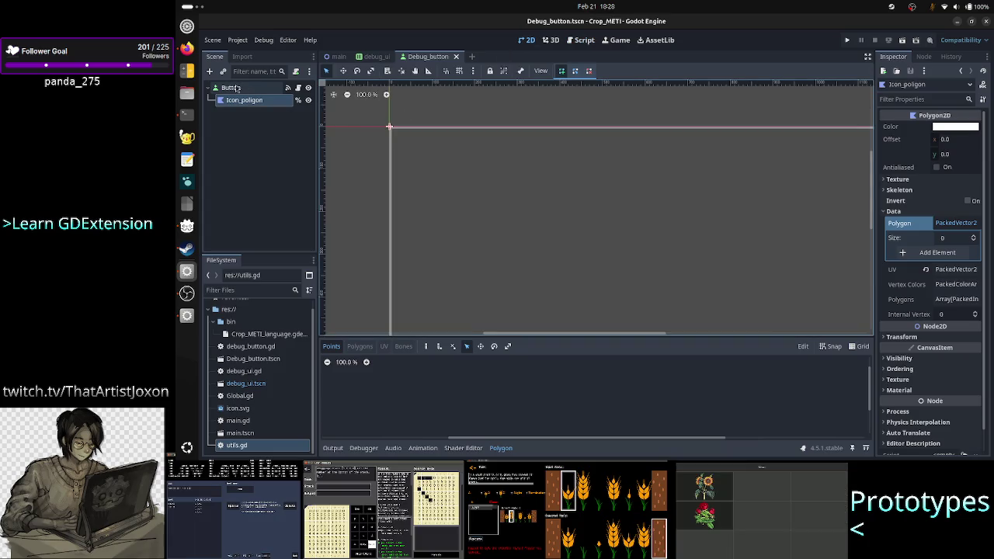
left_click(232, 87)
left_click(209, 71)
type("p")
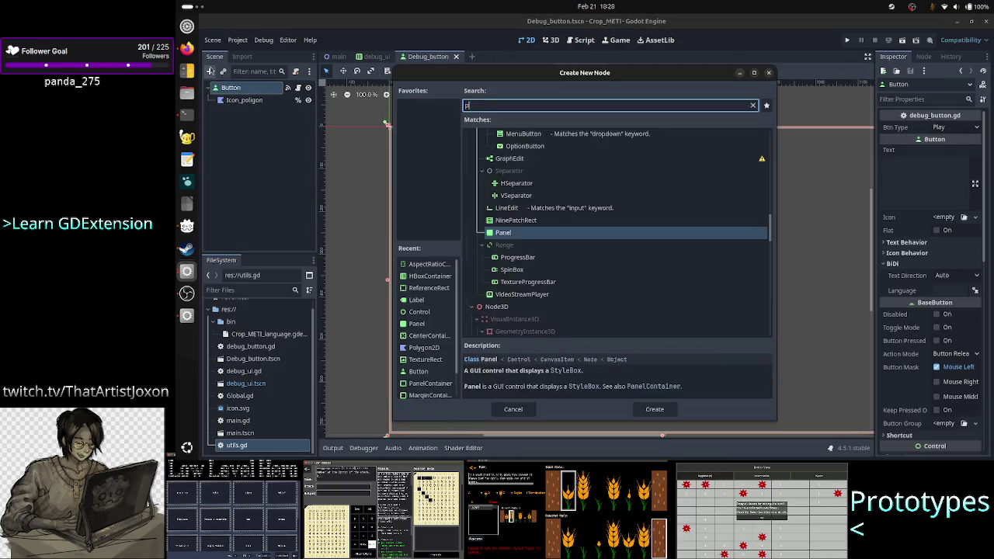
type("oly")
key("Return")
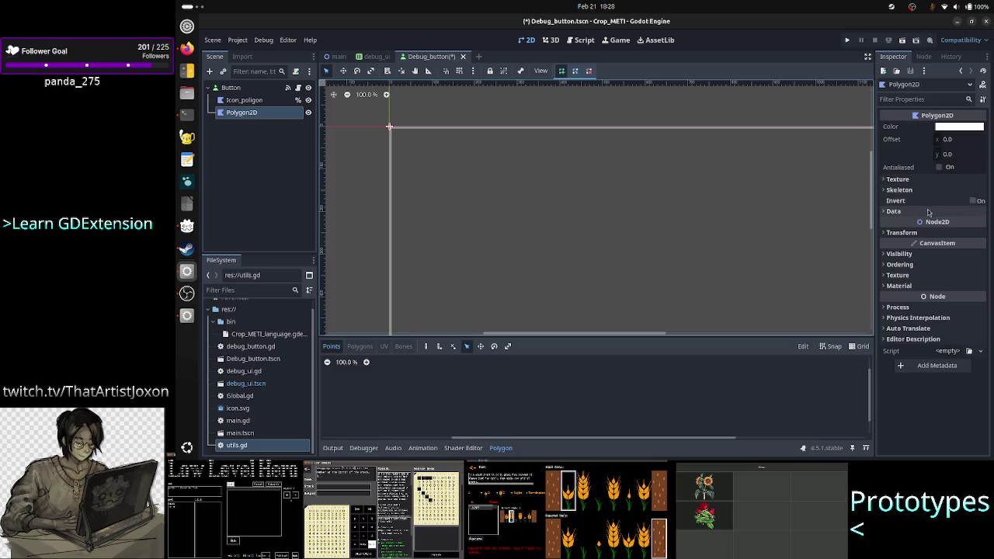
Expand the new Polygon2D's Data section to see Polygon, UV and Vertex Colors
left_click(928, 211)
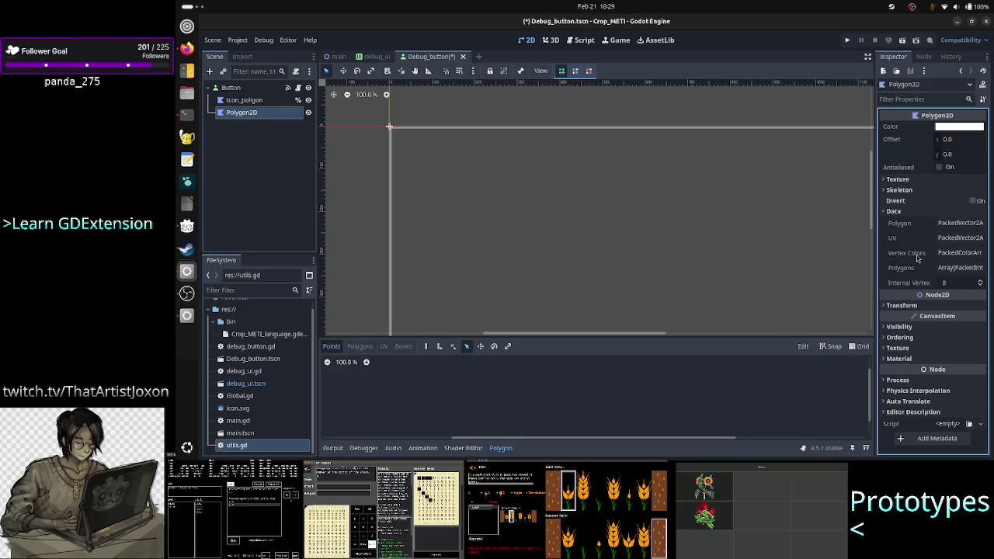
mouse_move(917, 258)
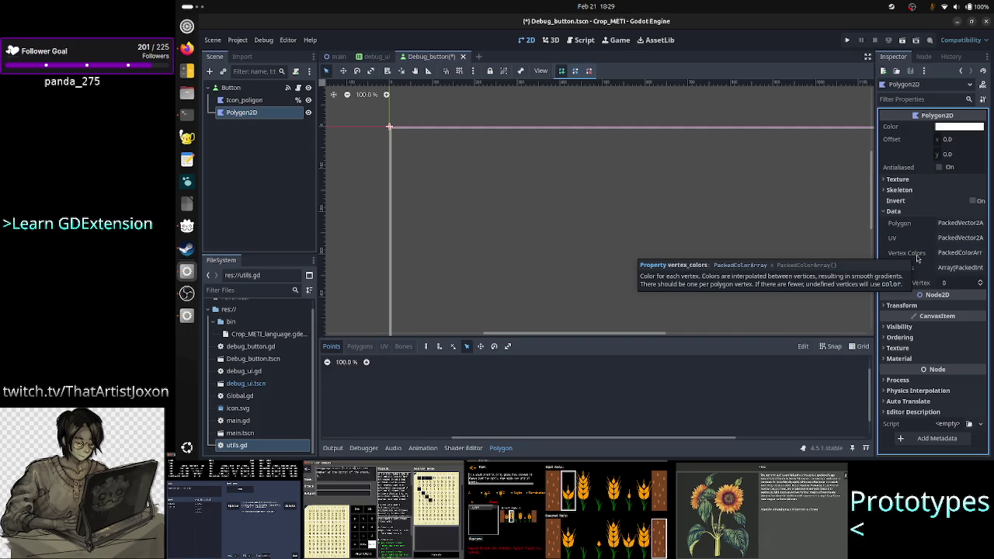
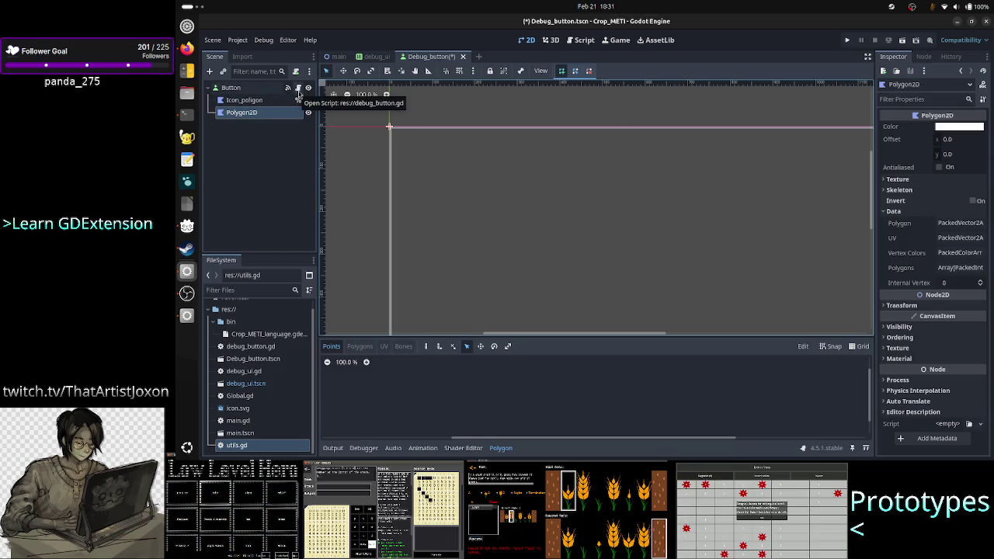
Open debug_button.gd and select PackedVector2Array in the btn_type_polygon_map declaration on line 12
left_click(298, 91)
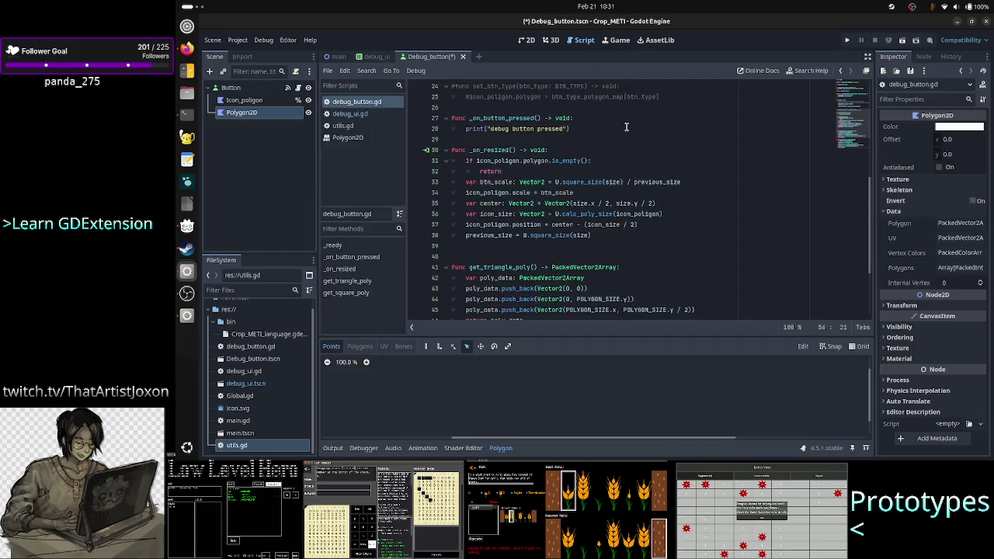
scroll(626, 126, "up", 8)
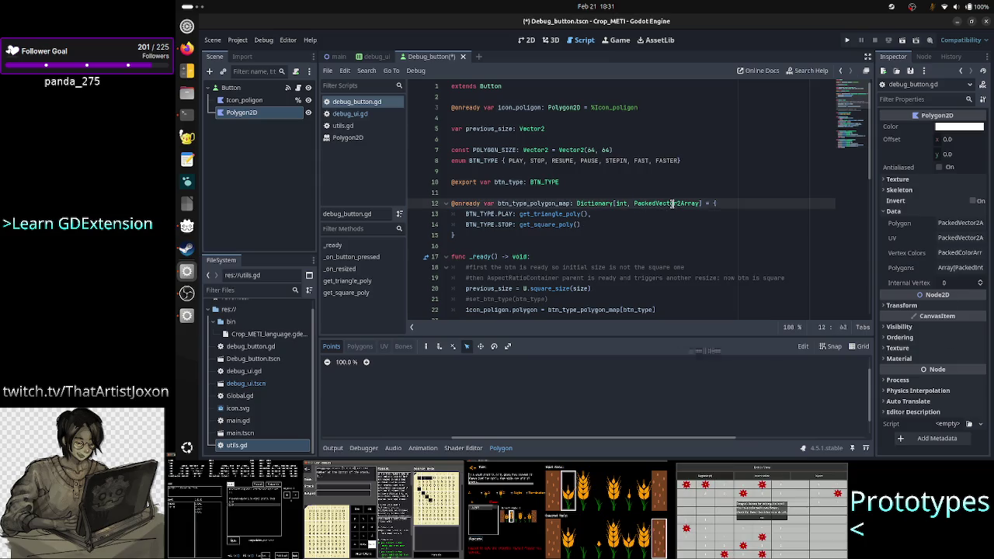
double_click(673, 203)
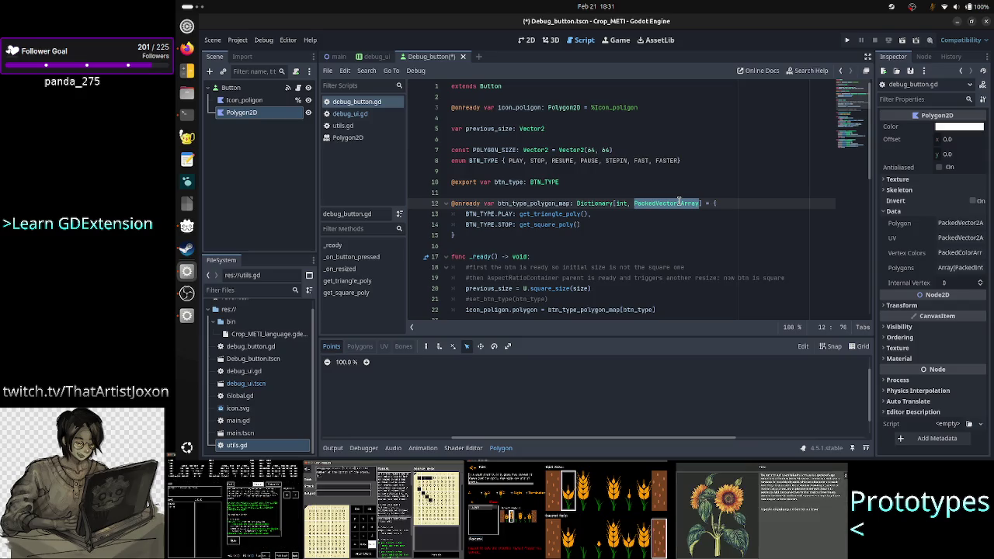
left_click(660, 204)
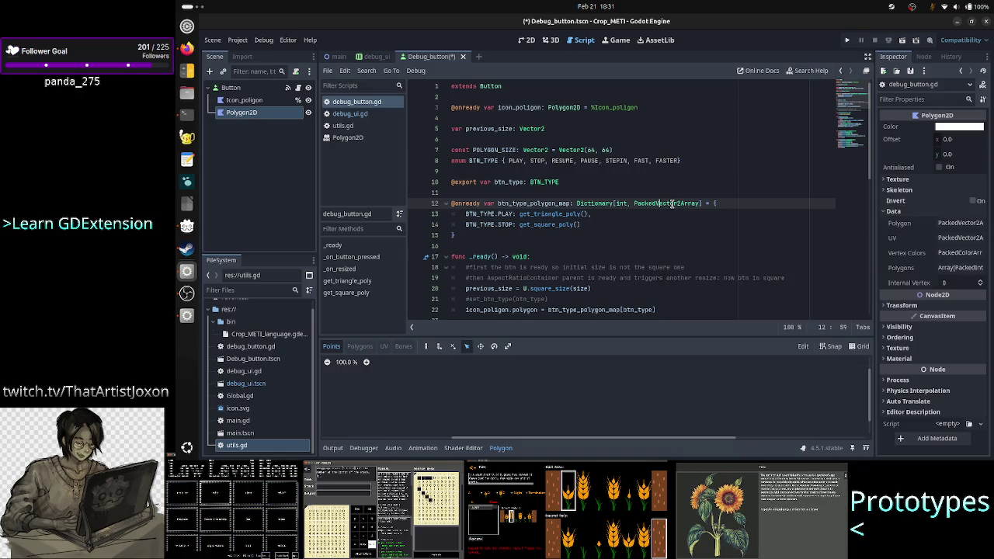
Look up PackedVector2Array for the polygon map, then bring up the Polygon2D class reference
double_click(670, 203)
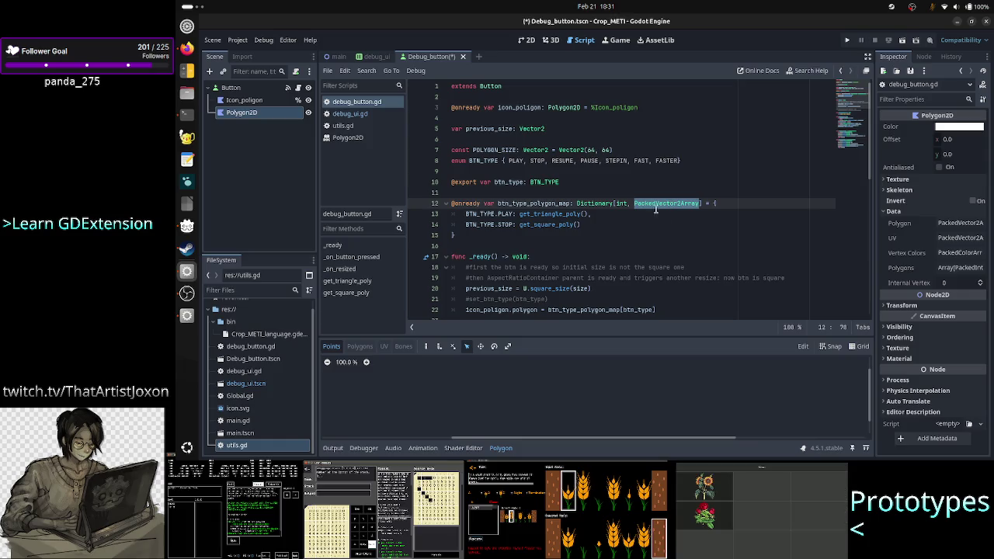
left_click(538, 225)
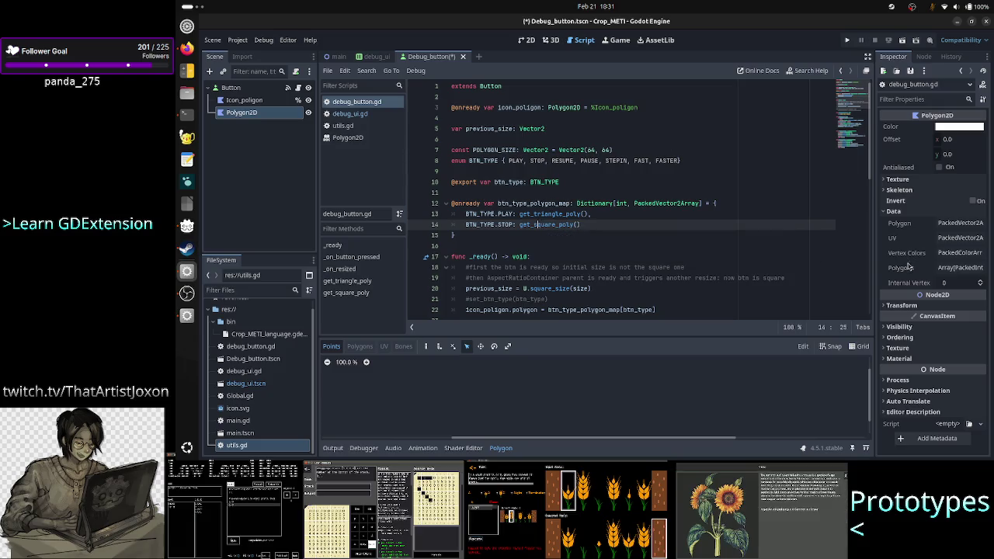
mouse_move(902, 269)
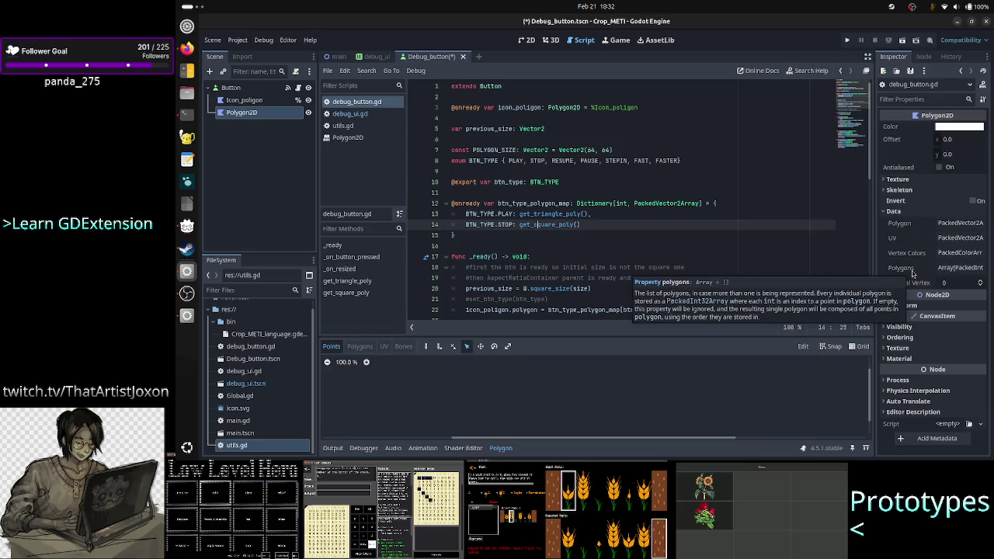
key("alt+Tab")
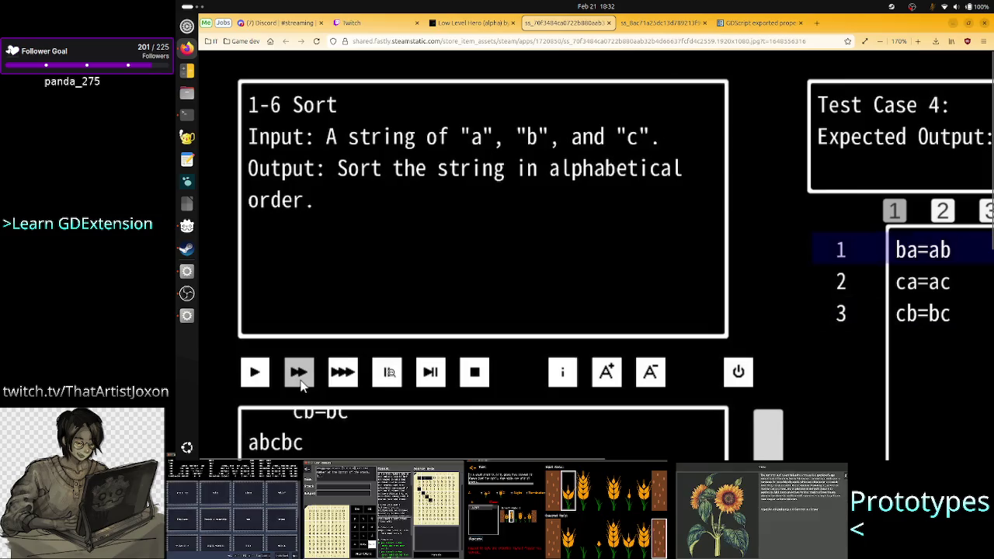
key("alt+Tab")
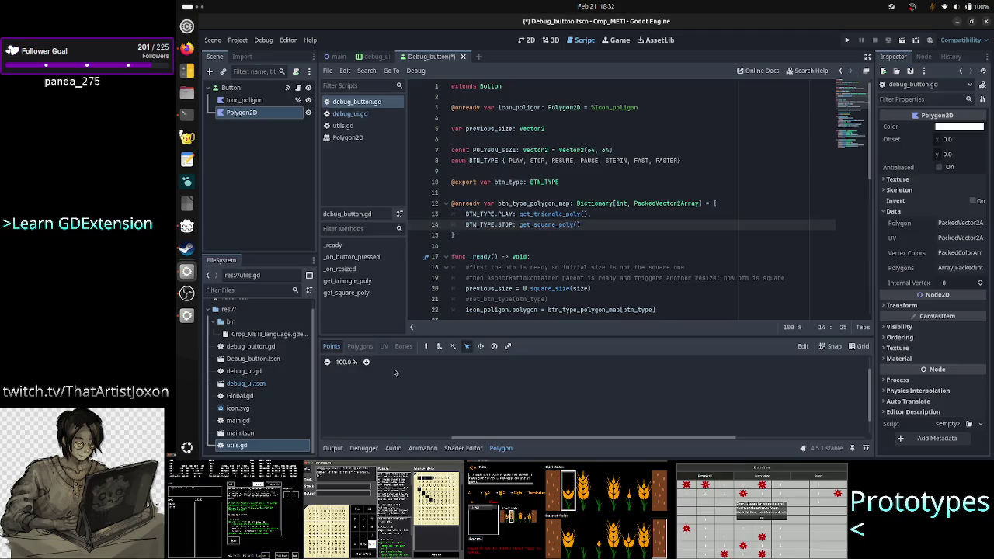
double_click(683, 204)
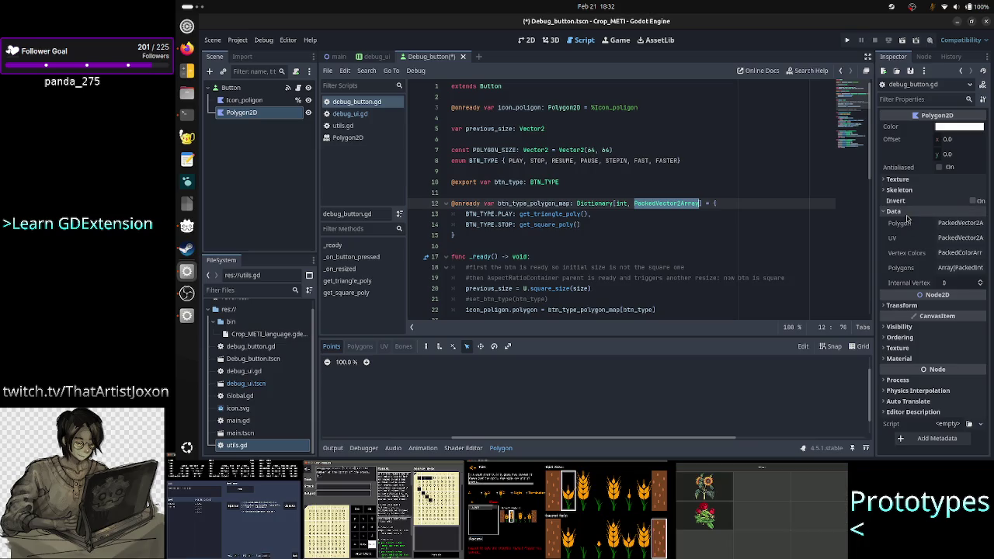
left_click(365, 137)
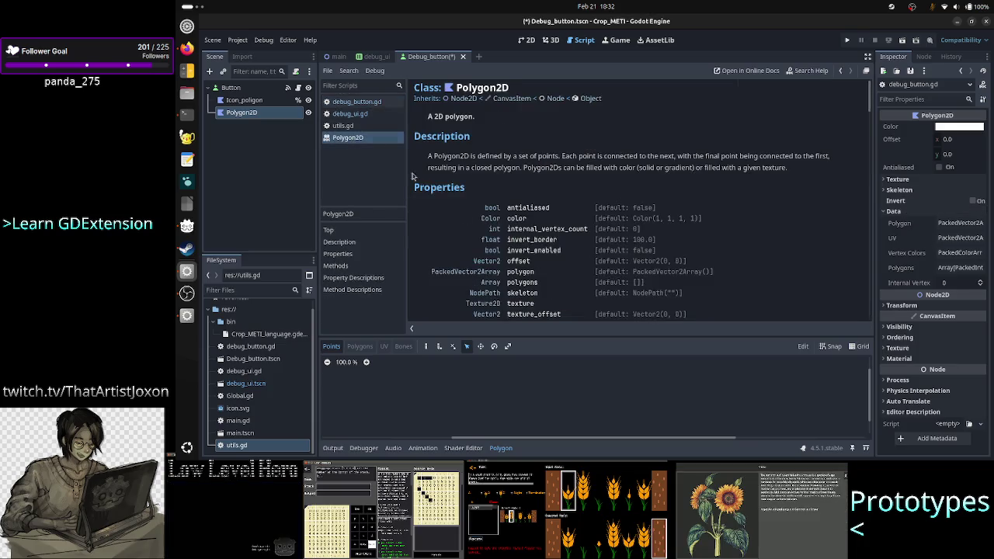
Skim the Polygon2D reference, then select Icon_poligon to see its Polygon array of size 0
scroll(546, 270, "down", 2)
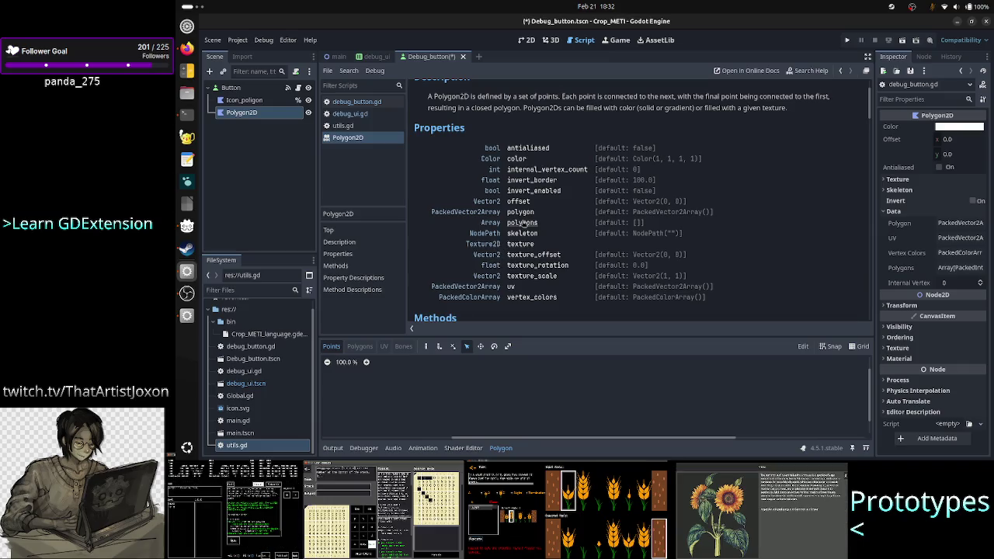
scroll(522, 224, "up", 2)
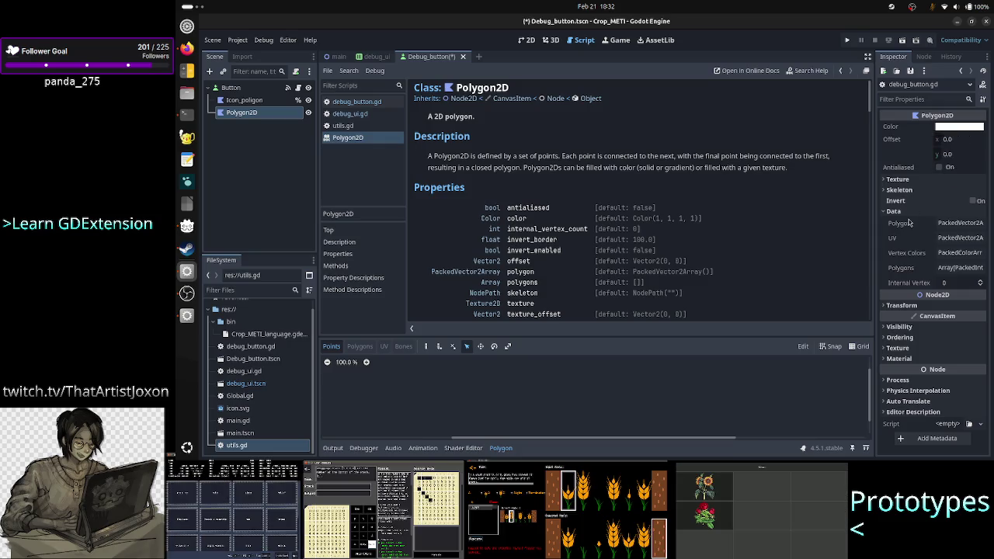
mouse_move(908, 223)
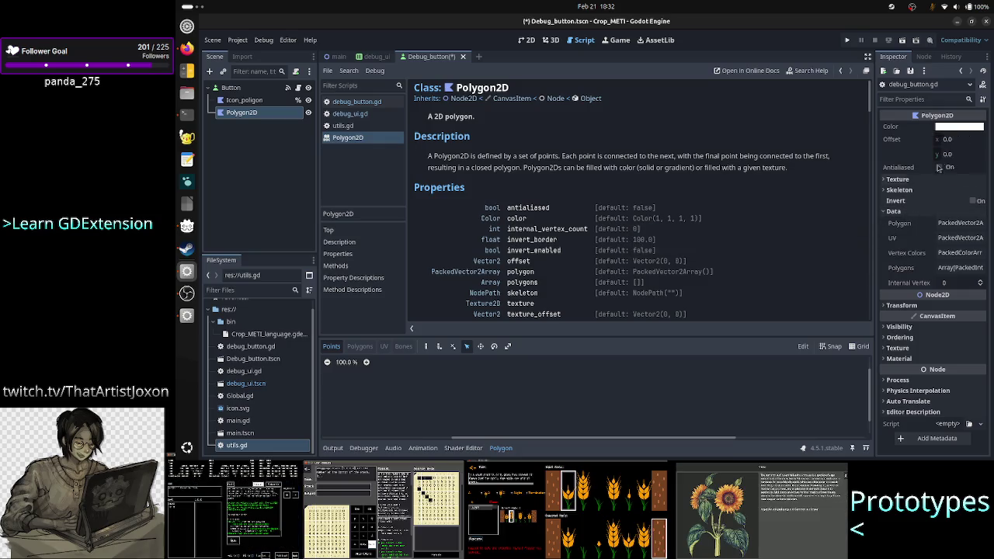
mouse_move(962, 131)
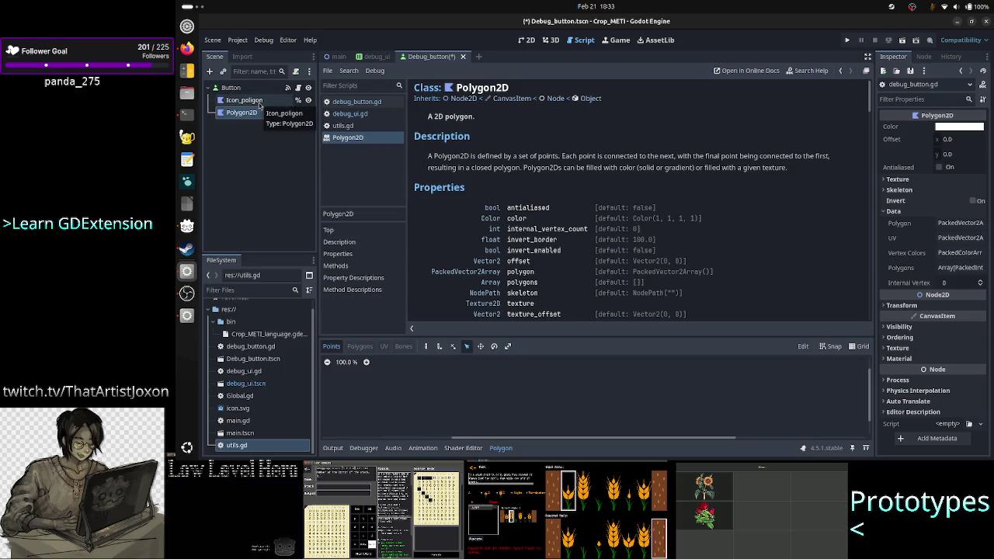
left_click(258, 103)
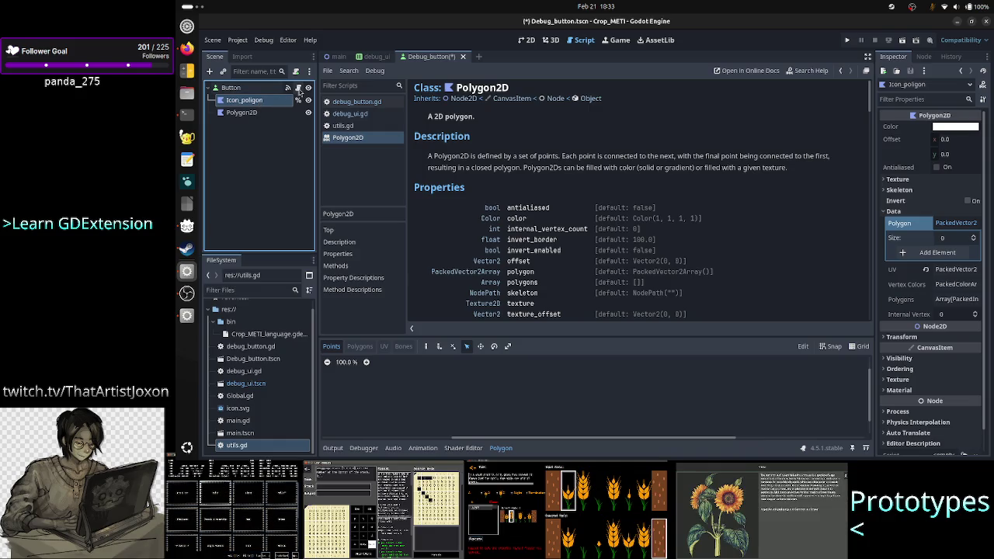
Remove '= %Icon_poligon' from line 3, leaving icon_poligon a plain Polygon2D, and save
left_click(298, 89)
left_click(581, 236)
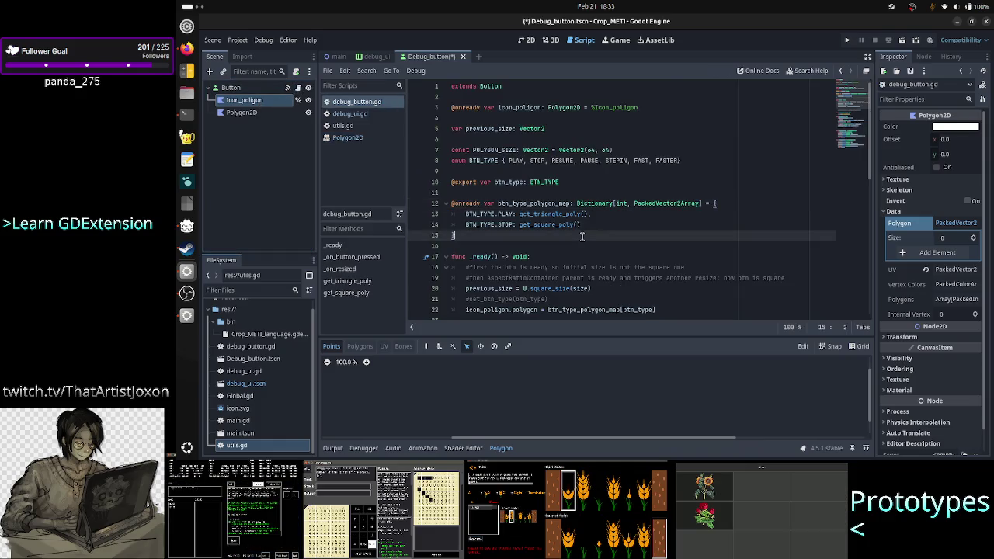
scroll(582, 236, "down", 6)
scroll(574, 247, "up", 6)
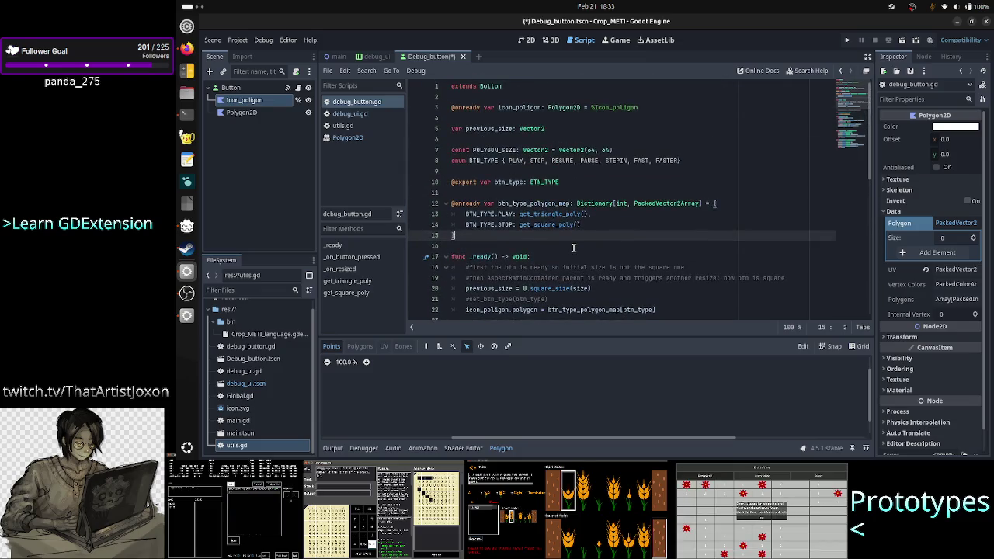
left_click_drag(641, 107, 582, 107)
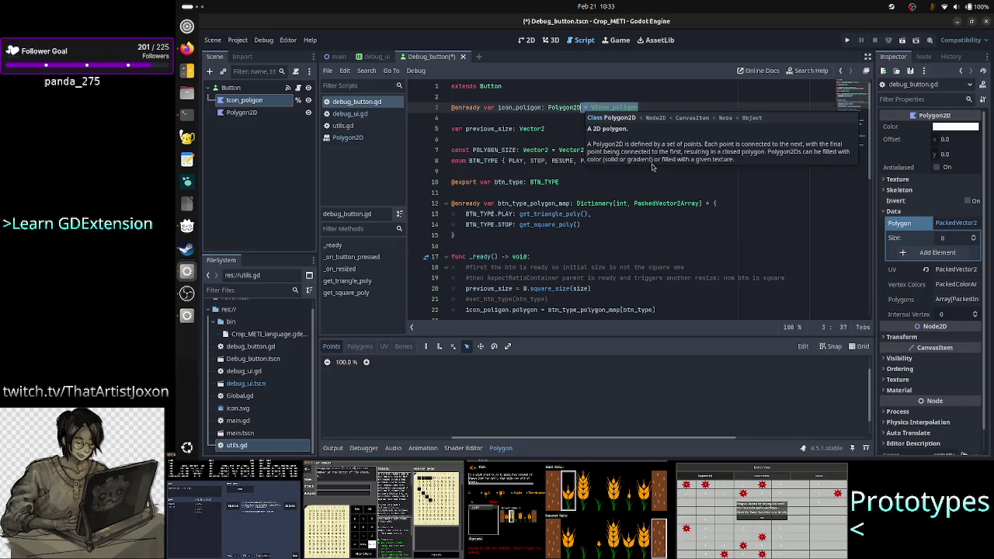
double_click(479, 256)
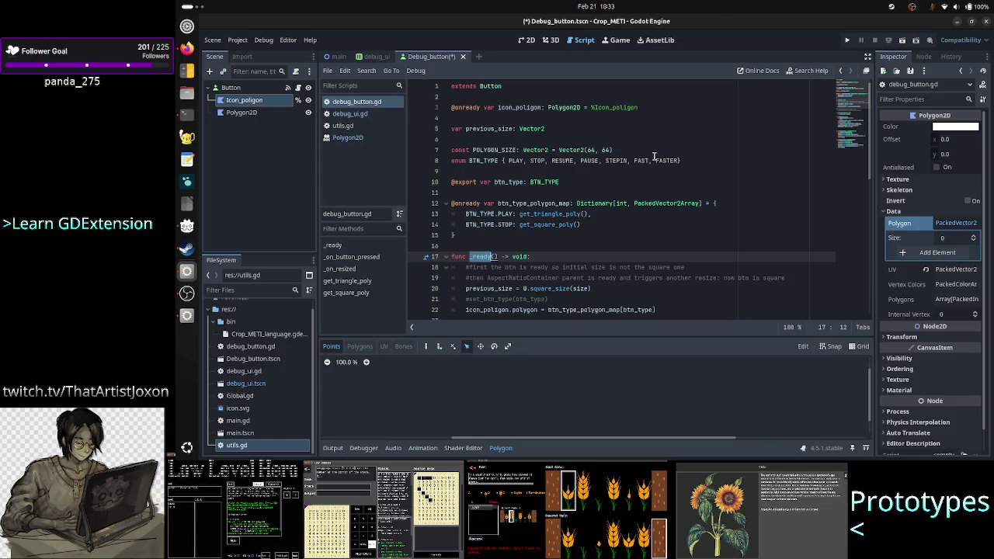
left_click(647, 108)
key("BackSpace")
key("BackSpace")
key("BackSpace")
key("ctrl+s")
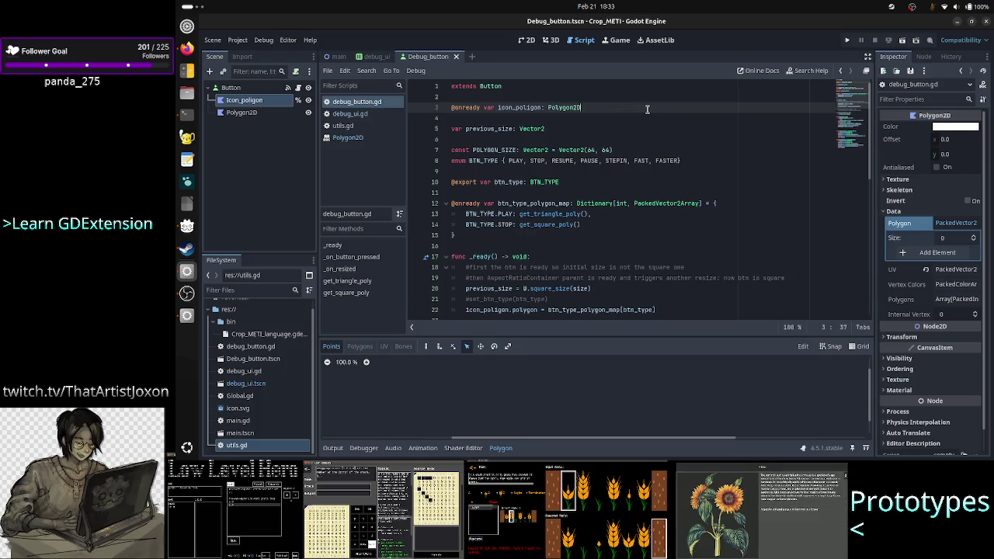
Delete both the Icon_poligon and Polygon2D child nodes from the Button in the Scene dock
left_click(241, 113, "shift")
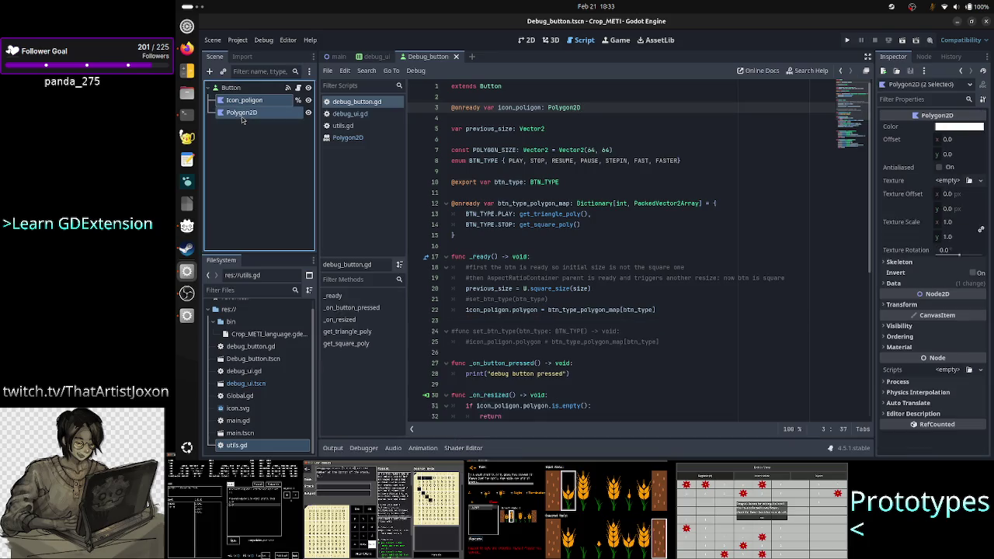
right_click(242, 117)
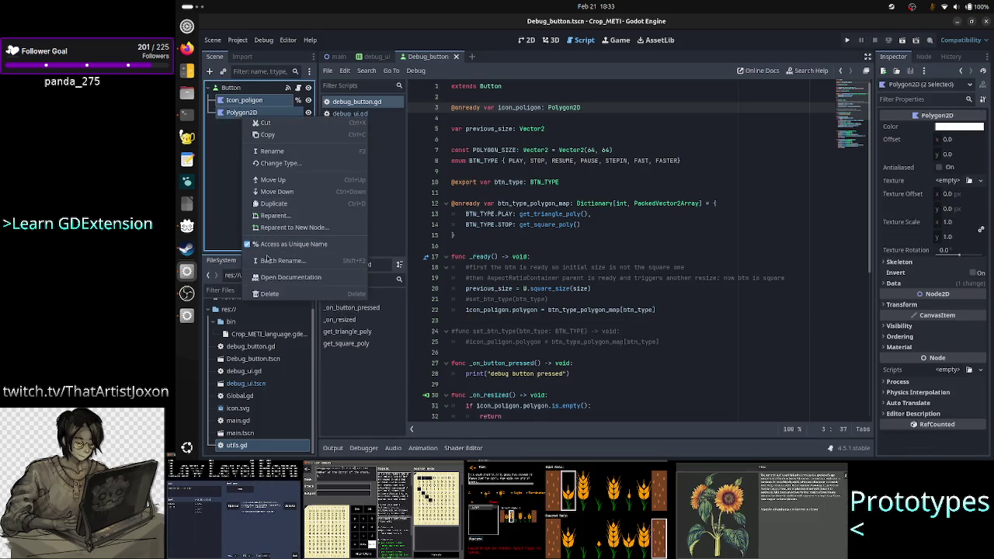
left_click(270, 294)
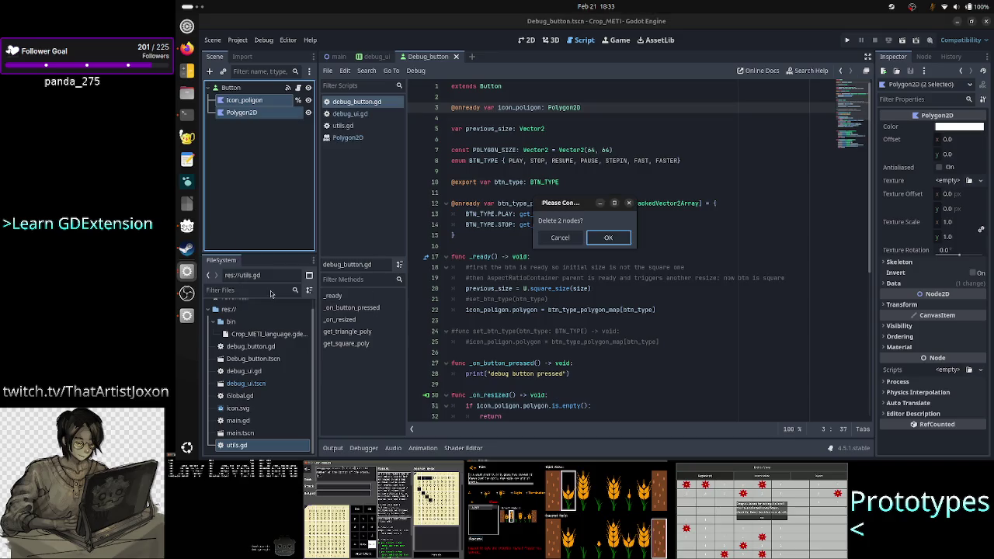
left_click(609, 237)
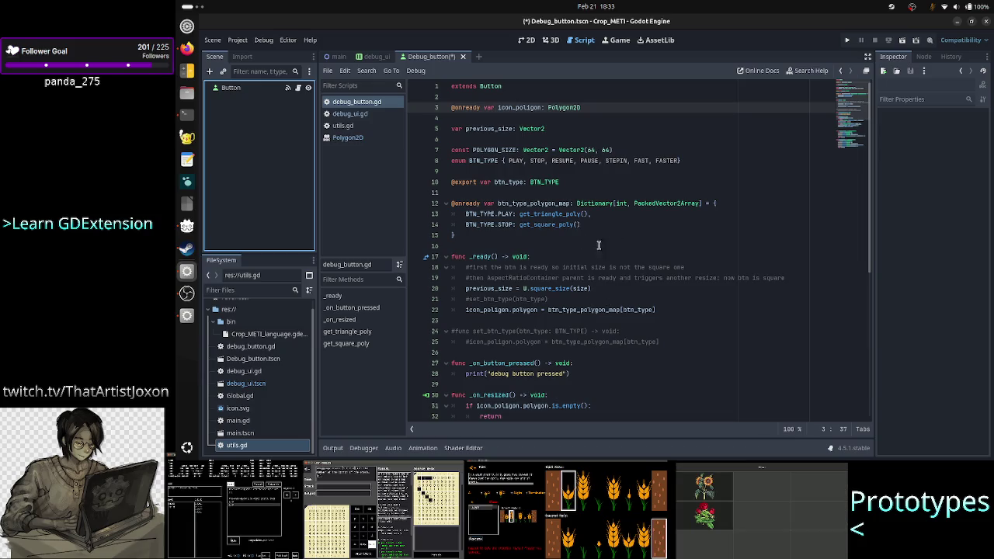
left_click(621, 291)
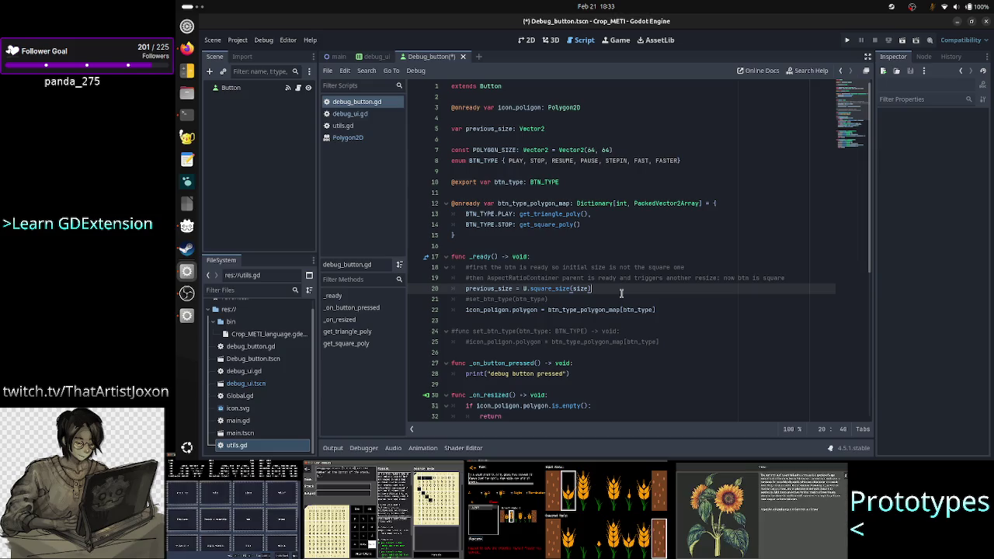
Start an 'icon_poligon =' line after previous_size in _ready, then erase it and the empty line
key("Right")
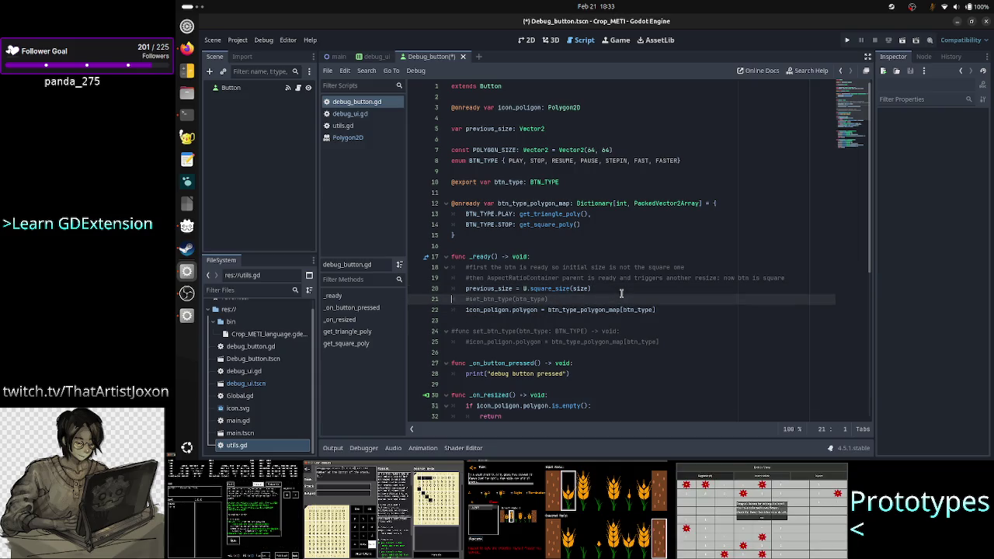
key("Left")
key("Return")
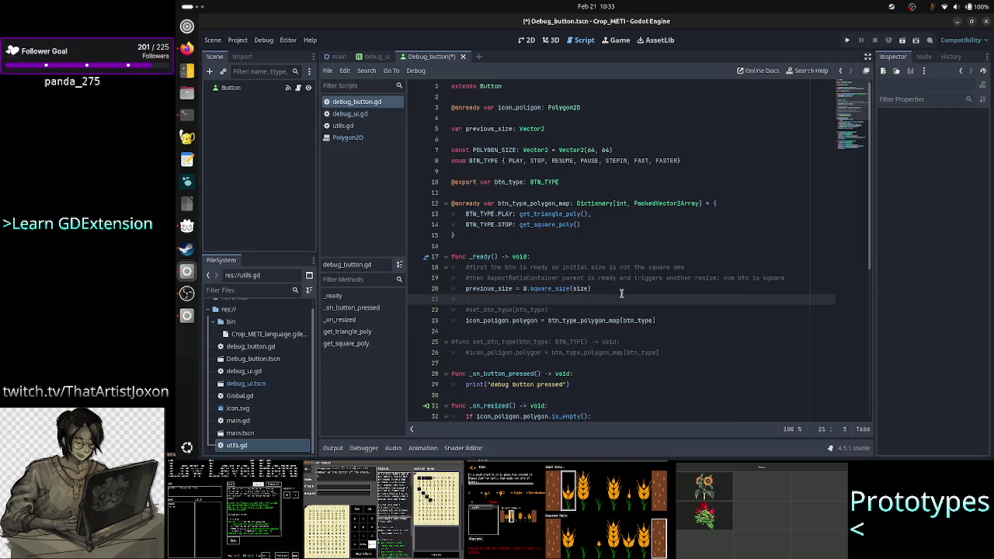
type("icon_po")
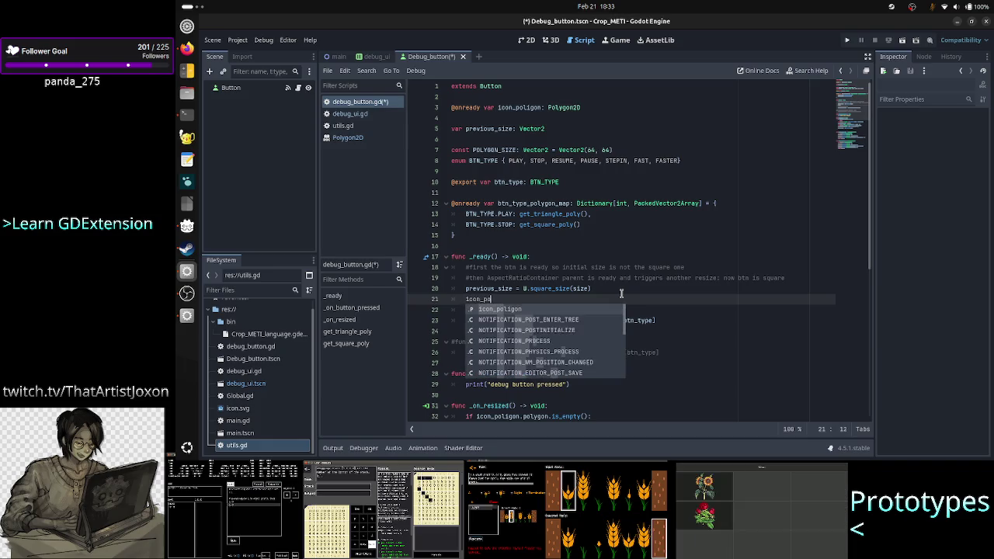
type("ligon =")
type(" Pla")
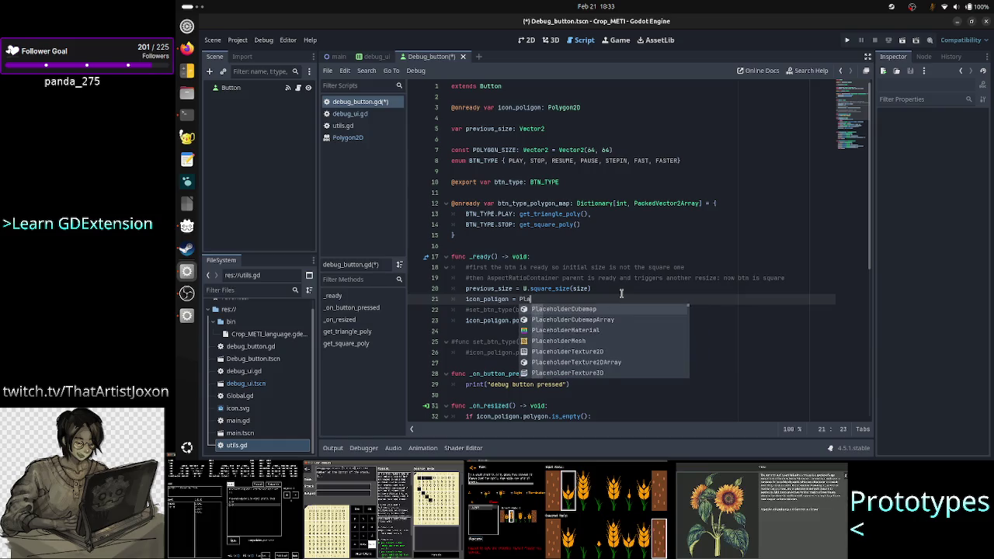
key("BackSpace")
key("BackSpace")
key("BackSpace")
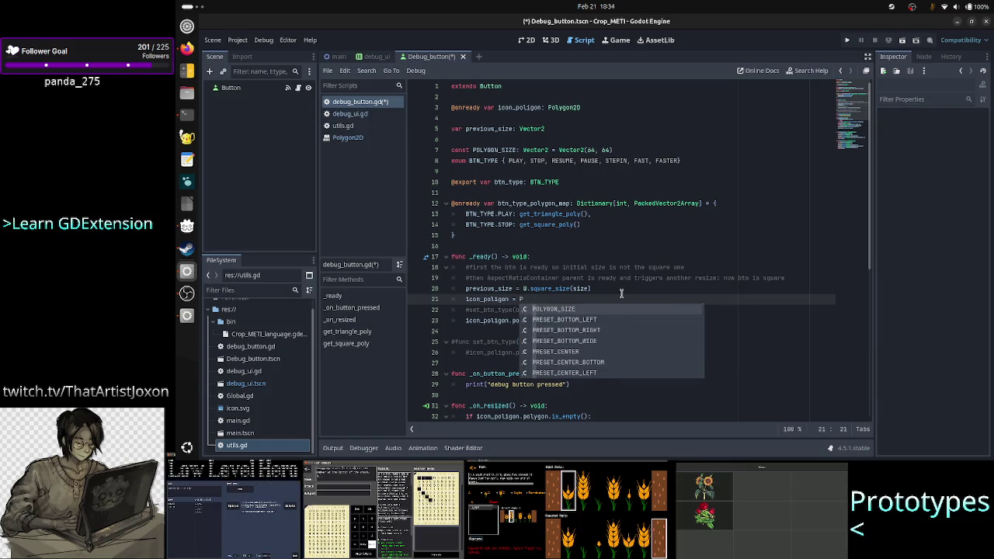
key("BackSpace")
key("BackSpace")
key("BackSpace")
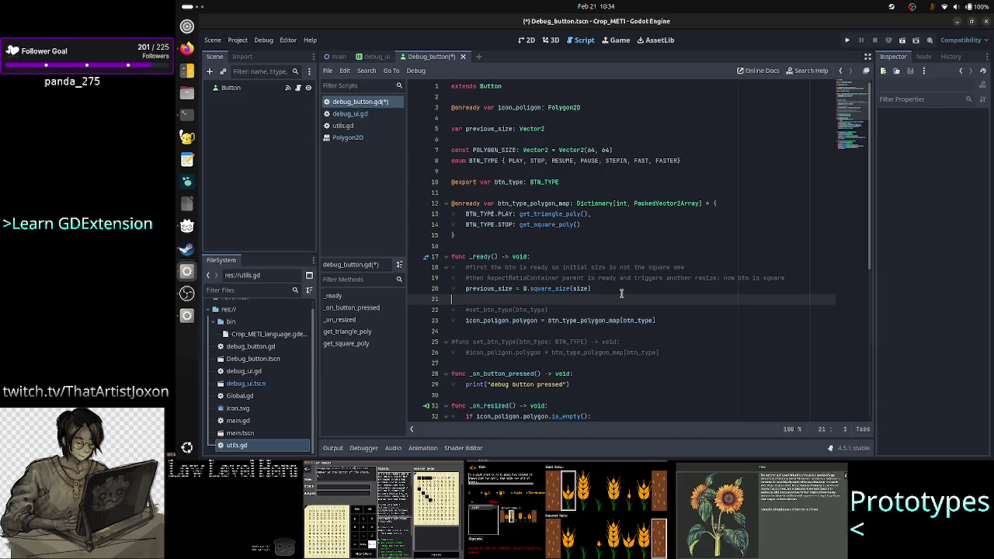
key("BackSpace")
key("Up")
key("Up")
key("Up")
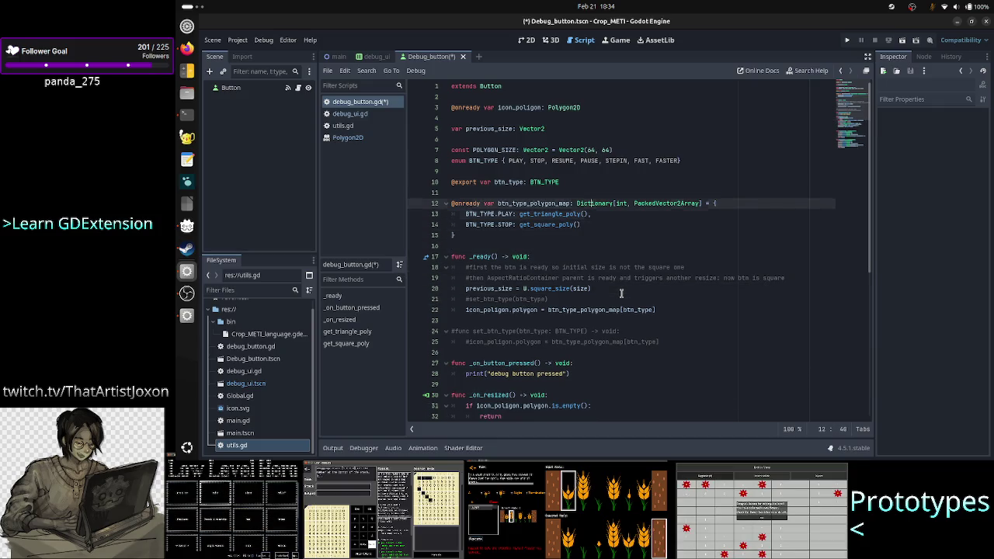
Change btn_type_polygon_map's value type from PackedVector2Array to Polygon2D
key("Up")
key("Right")
key("Right")
key("Right")
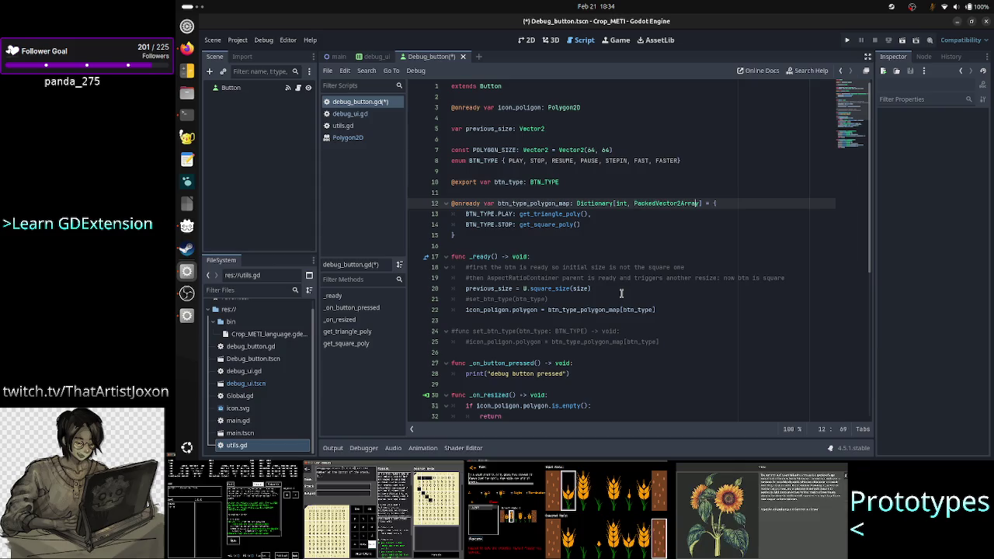
key("BackSpace")
key("BackSpace")
key("BackSpace")
type("olygo")
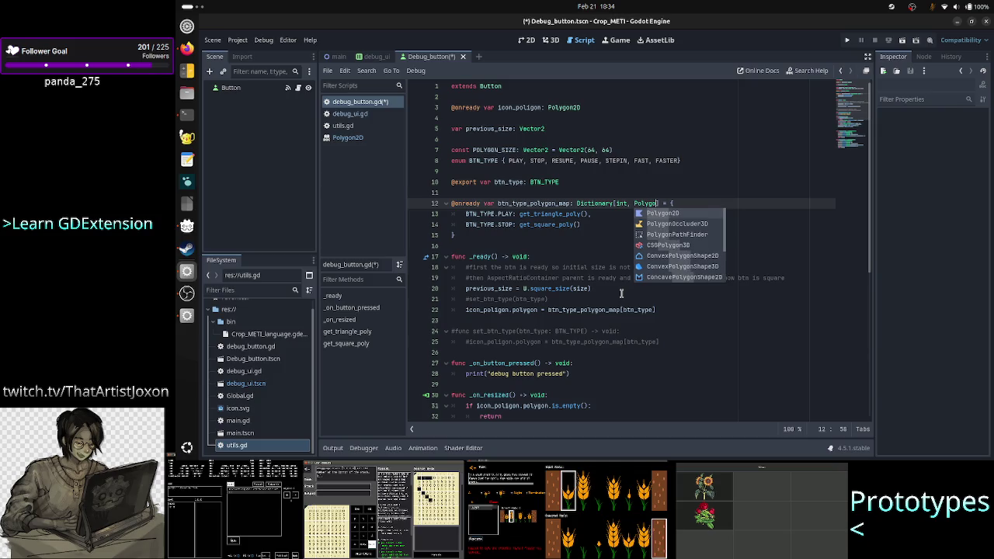
key("Return")
Drop '.polygon' so _ready assigns btn_type_polygon_map[btn_type] directly to icon_poligon
key("Down")
key("Down")
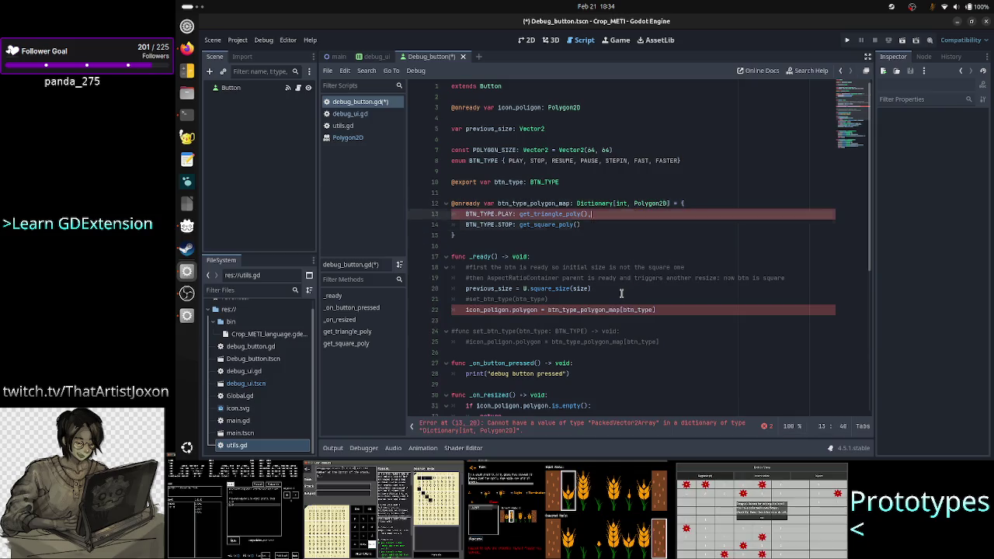
key("Down")
key("Down")
key("Down")
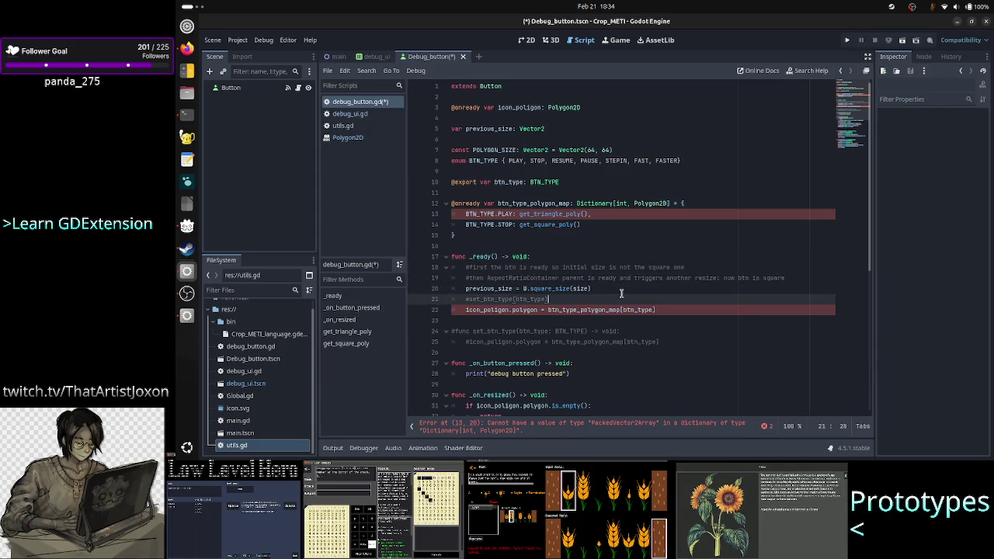
key("Down")
key("Home")
key("Home")
key("ctrl+Right")
key("ctrl+Right")
key("ctrl+Right")
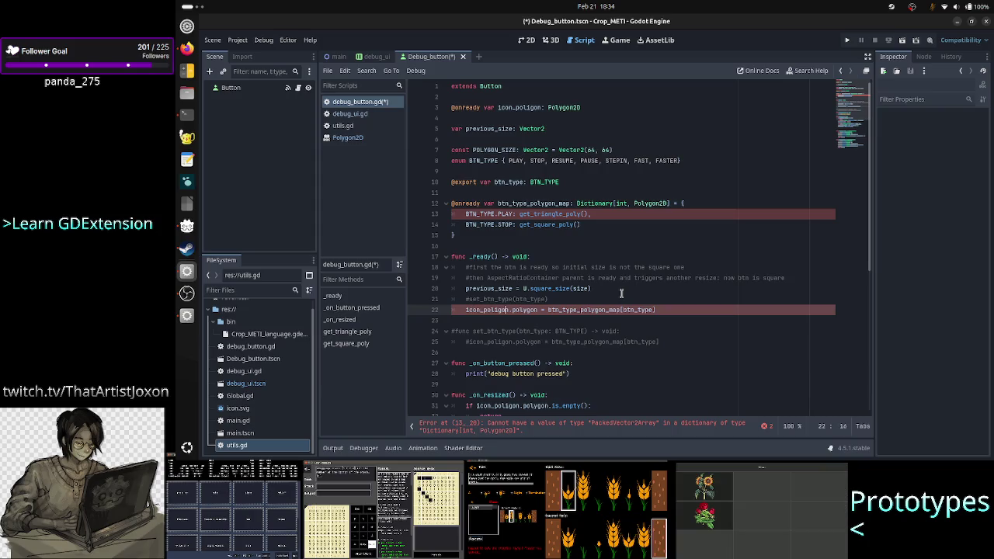
key("BackSpace")
key("BackSpace")
key("BackSpace")
key("BackSpace")
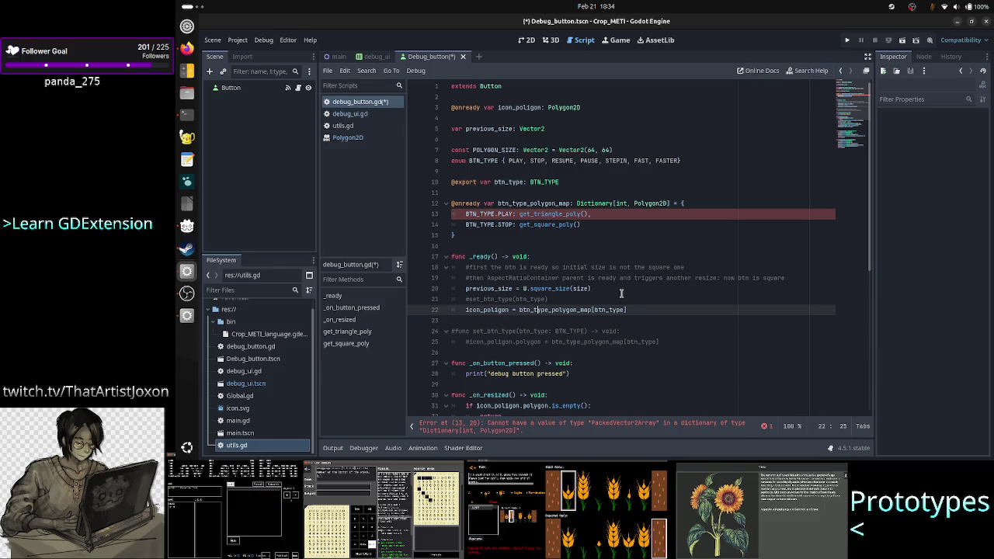
key("Right")
key("Right")
key("Right")
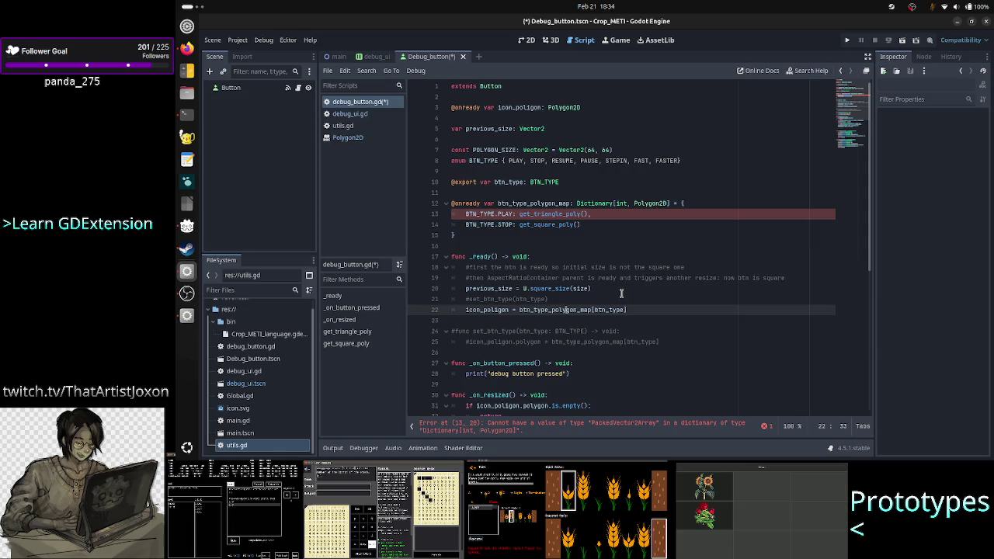
key("Right")
key("Right")
key("Right")
key("Right")
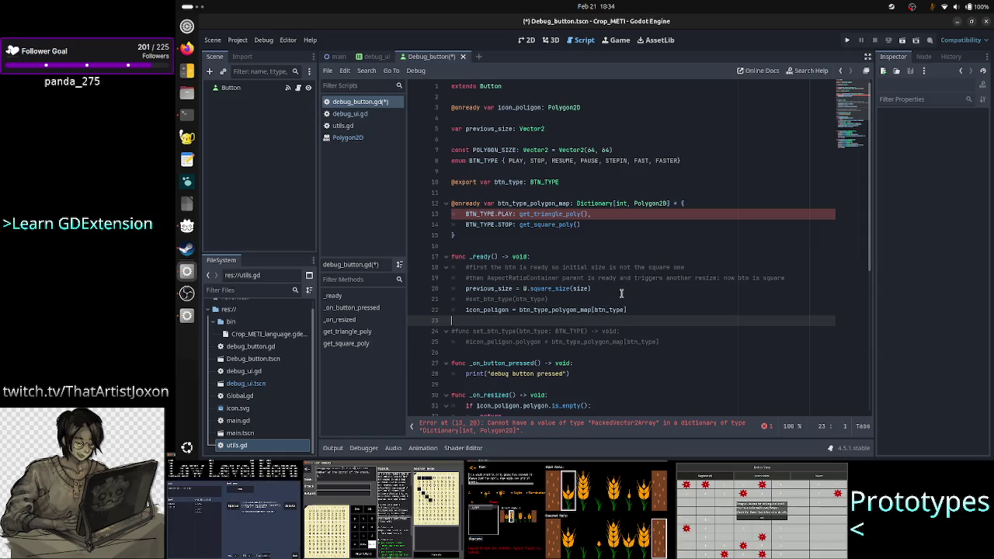
Change the PLAY entry's call on line 13 from get_triangle_poly to get_play_poly
key("Up")
key("Up")
key("Up")
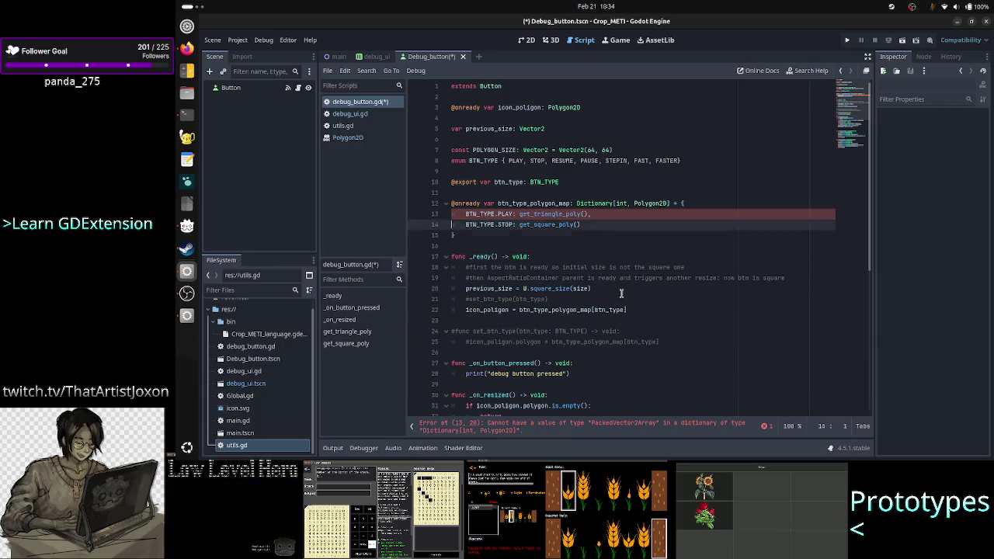
key("End")
key("Left")
key("Left")
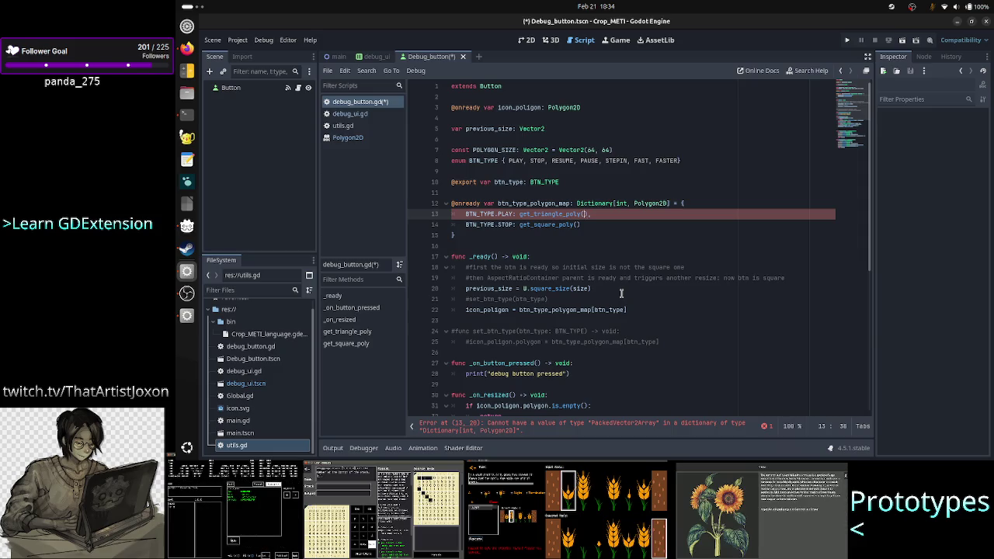
key("Left")
key("Left")
key("Left")
key("BackSpace")
key("BackSpace")
key("BackSpace")
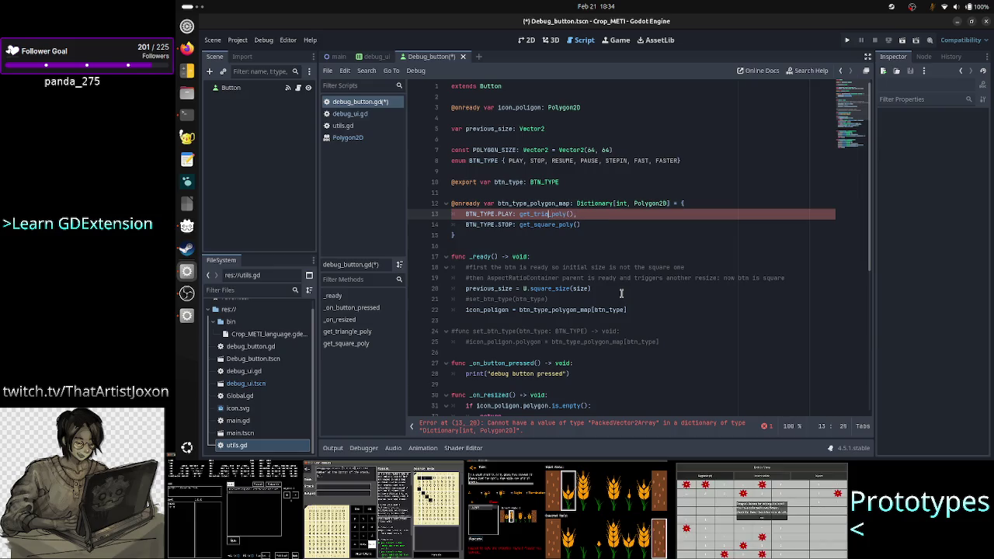
key("BackSpace")
key("BackSpace")
key("BackSpace")
type("play")
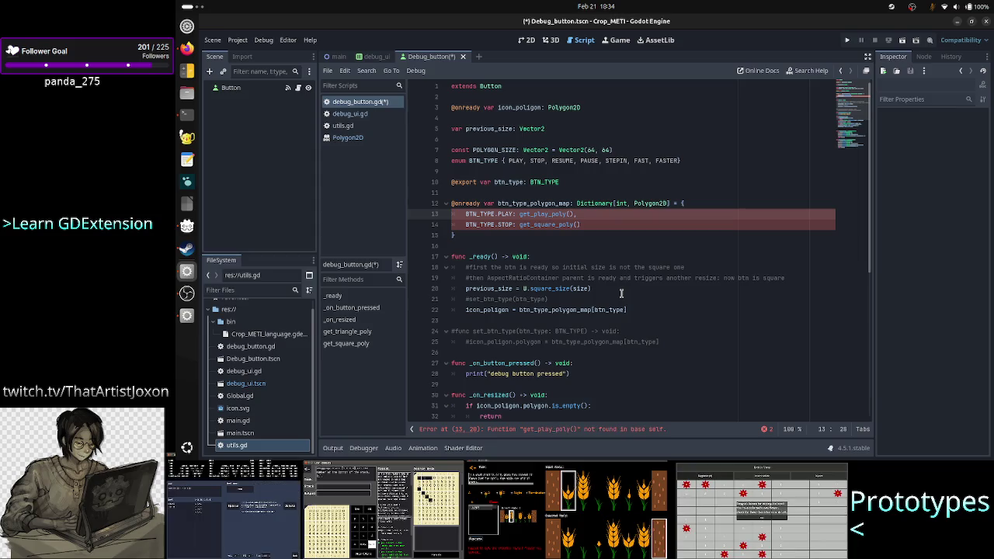
key("Right")
key("Right")
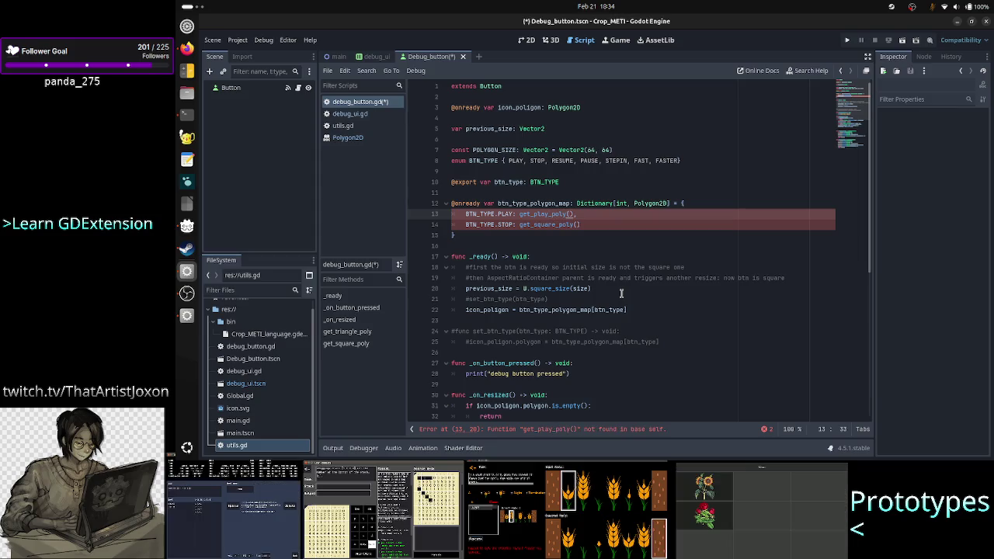
type("2D")
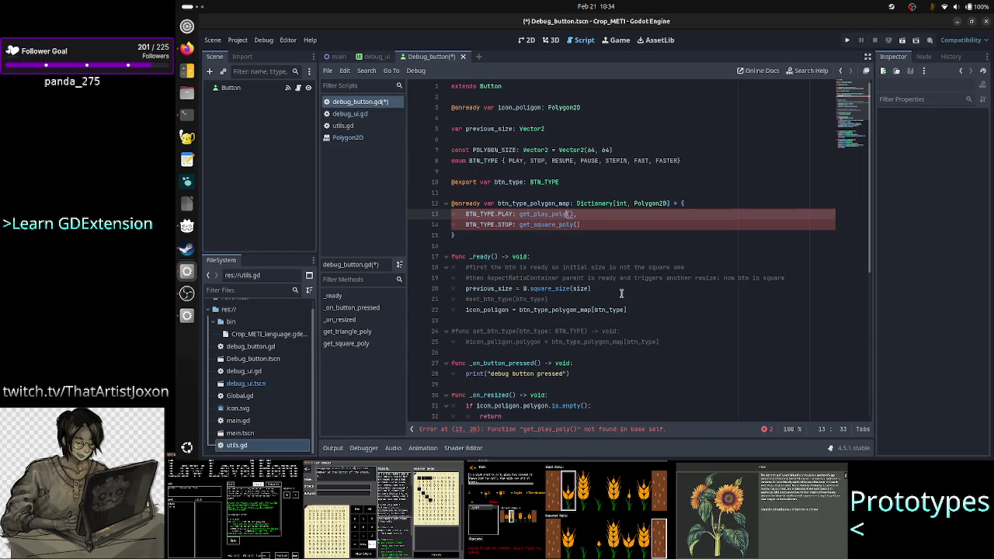
Change the STOP entry's call from get_square_poly to get_stop_poly
key("Down")
key("BackSpace")
key("BackSpace")
key("BackSpace")
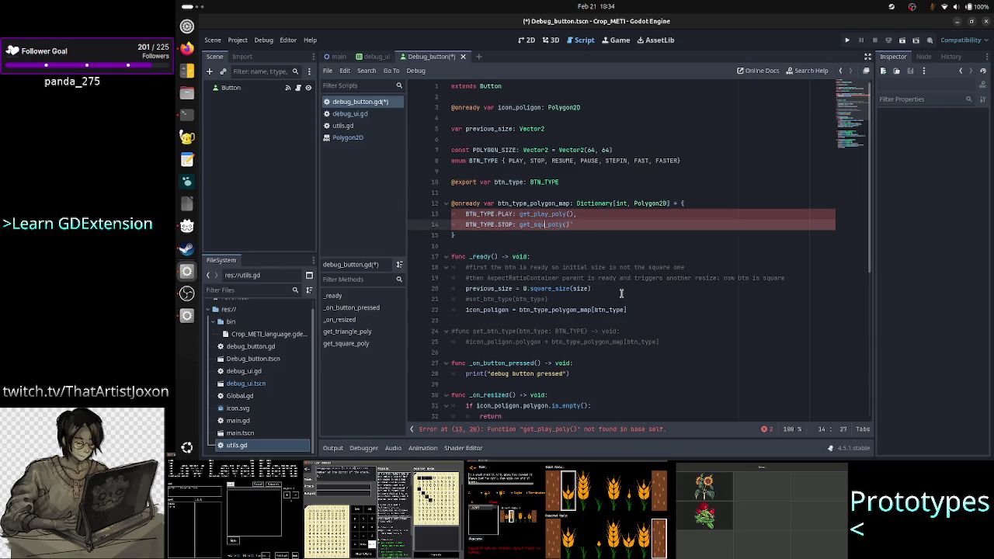
type("stop")
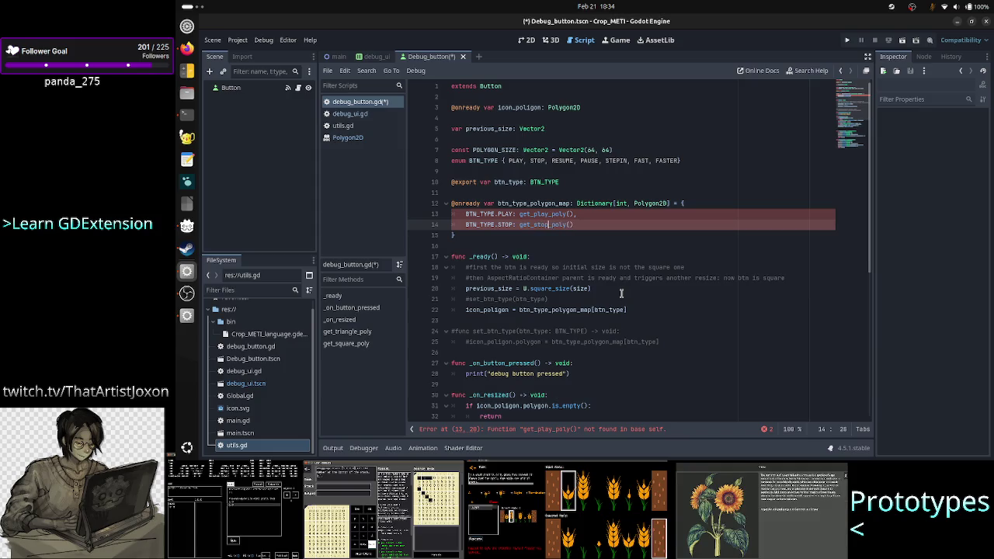
key("Down")
key("Down")
key("Down")
key("Down")
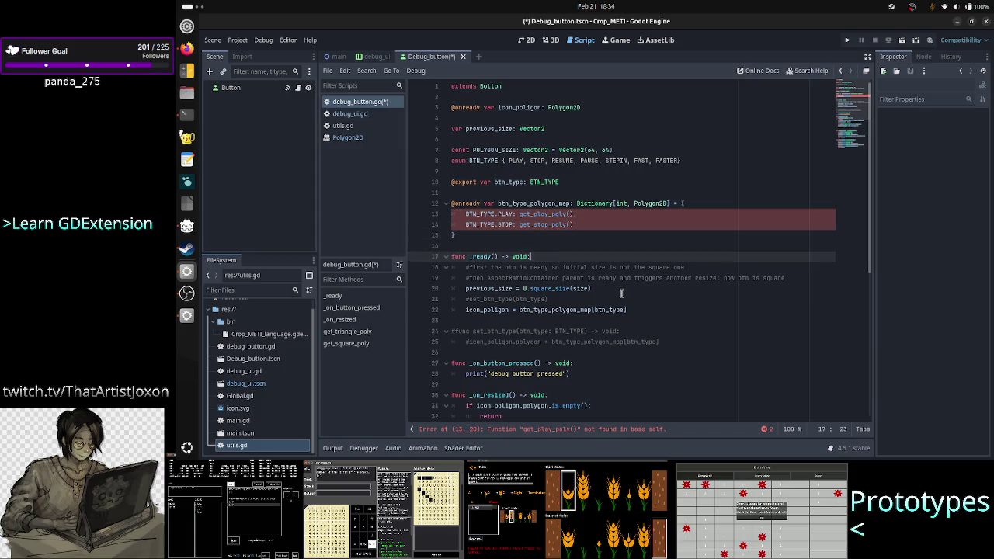
Delete the commented-out set_btn_type call and its commented function
triple_click(621, 293)
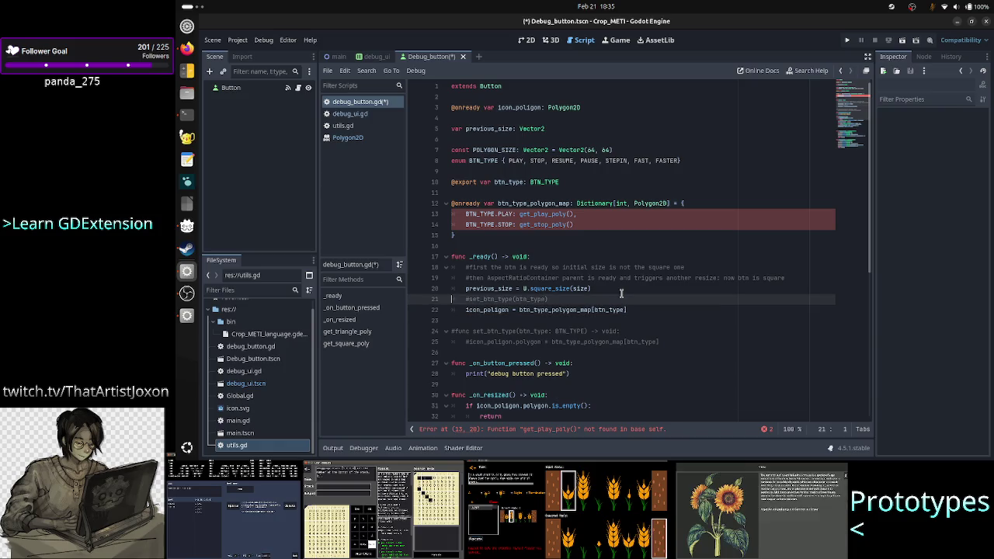
key("BackSpace")
key("BackSpace")
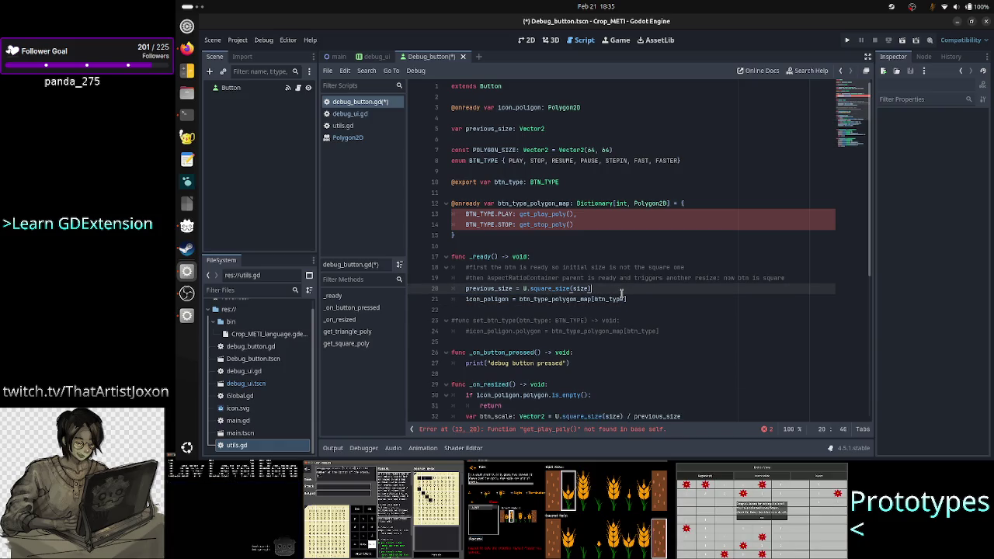
key("Down")
key("Down")
key("shift+Down")
key("shift+Down")
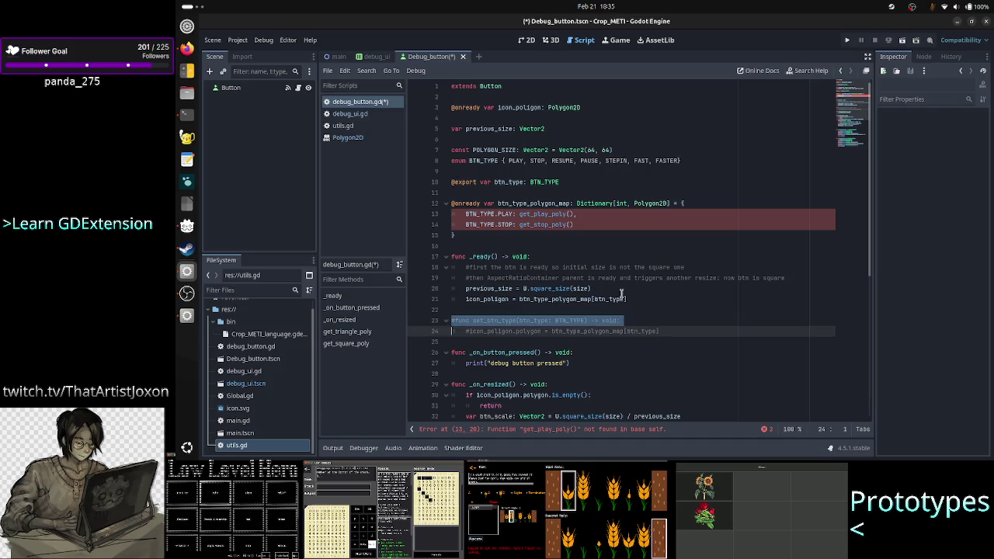
key("BackSpace")
key("BackSpace")
Rename the get_triangle_poly function to get_play_poly
key("Down")
key("Down")
key("Down")
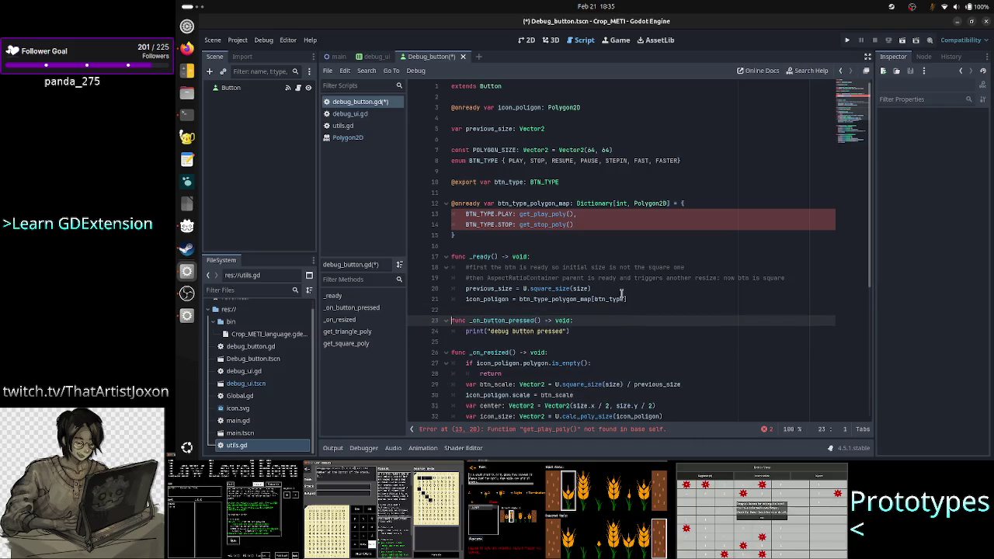
key("ctrl+End")
type("func get_square_poly() -> PackedVector2Array: \tvar poly_data: PackedVector2Array \tpoly_data.push_back(Vector2(0, 0)) \tpoly_data.push_back(Vector2(0, POLYGON_SIZE.y)) \tpoly_data.push_back(Vector2(POLYGON_SIZE.x, POLYGON_SIZE.y)) \tpoly_data.push_back(Vector2(POLYGON_SIZE.x, 0)) \treturn poly_data")
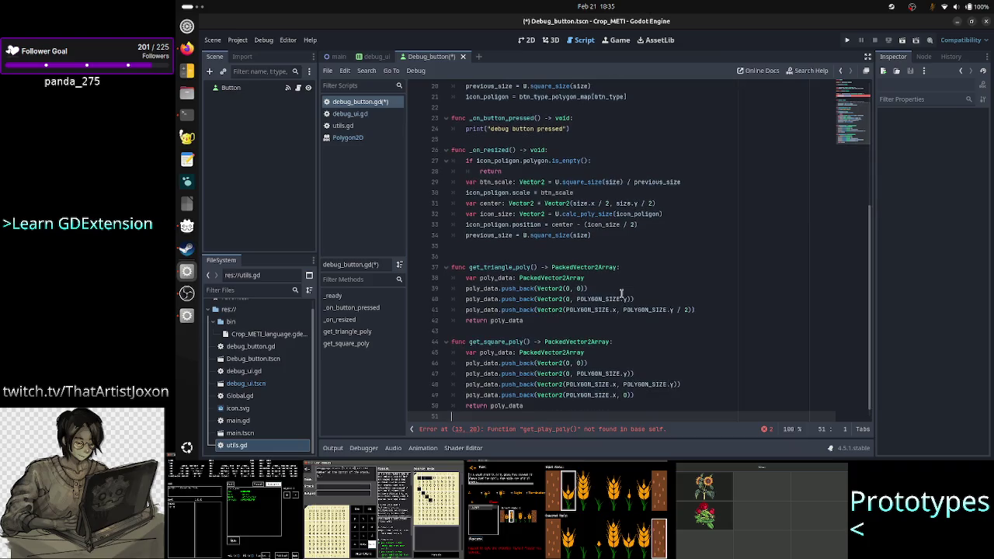
key("Up")
key("Up")
key("Up")
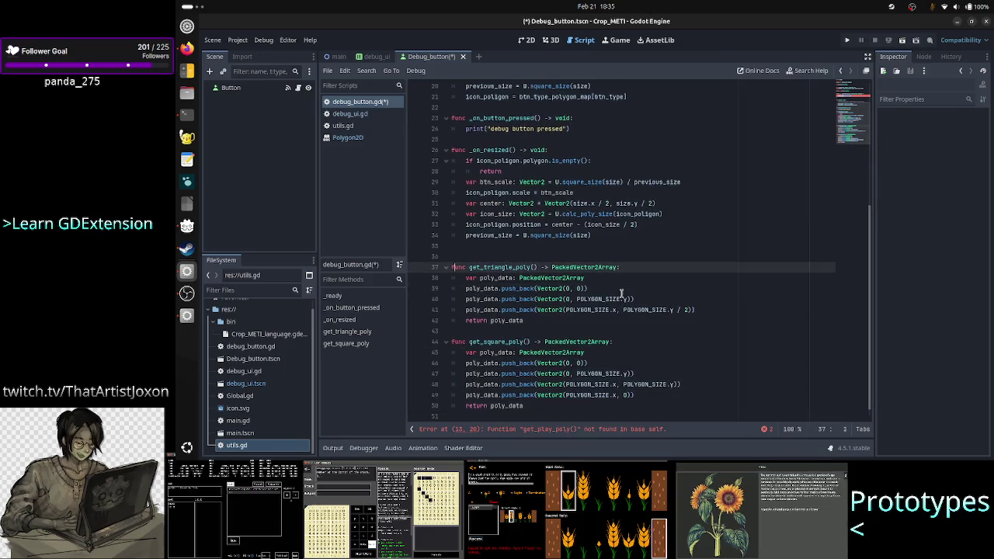
key("Right")
key("Right")
key("Right")
key("BackSpace")
key("BackSpace")
key("BackSpace")
type("play")
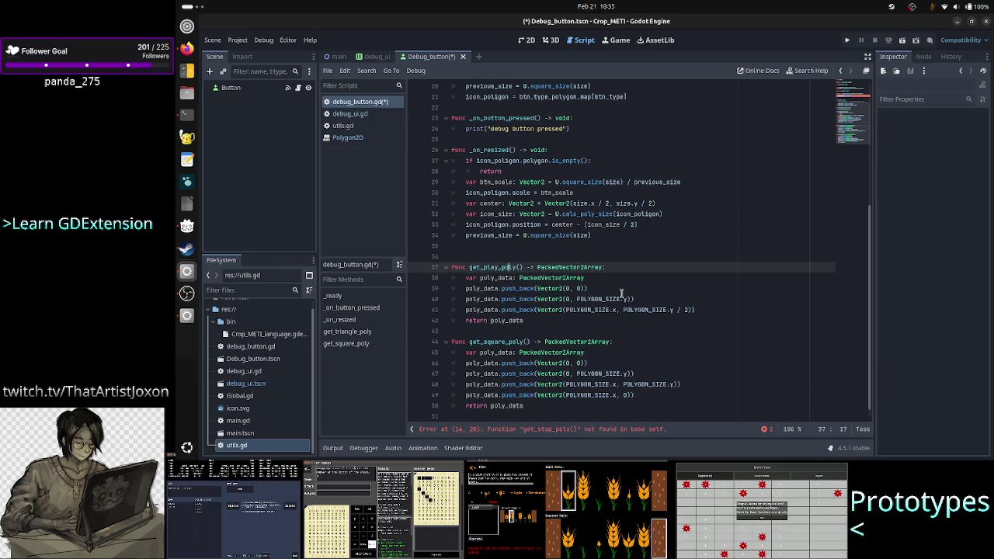
Begin a 'var poly: Pol' declaration on a new line before return poly_data
key("Down")
key("Down")
key("Down")
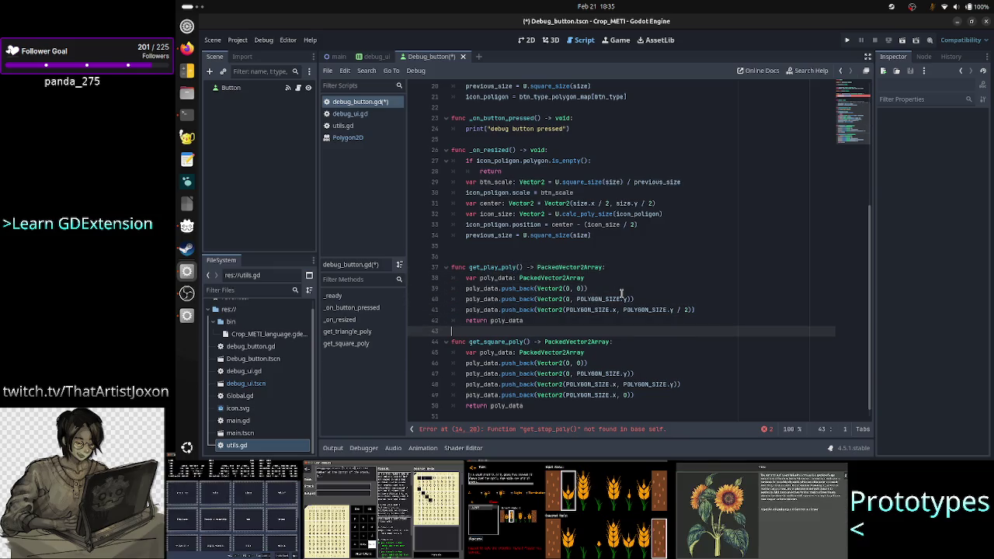
key("Up")
key("Up")
key("End")
key("Return")
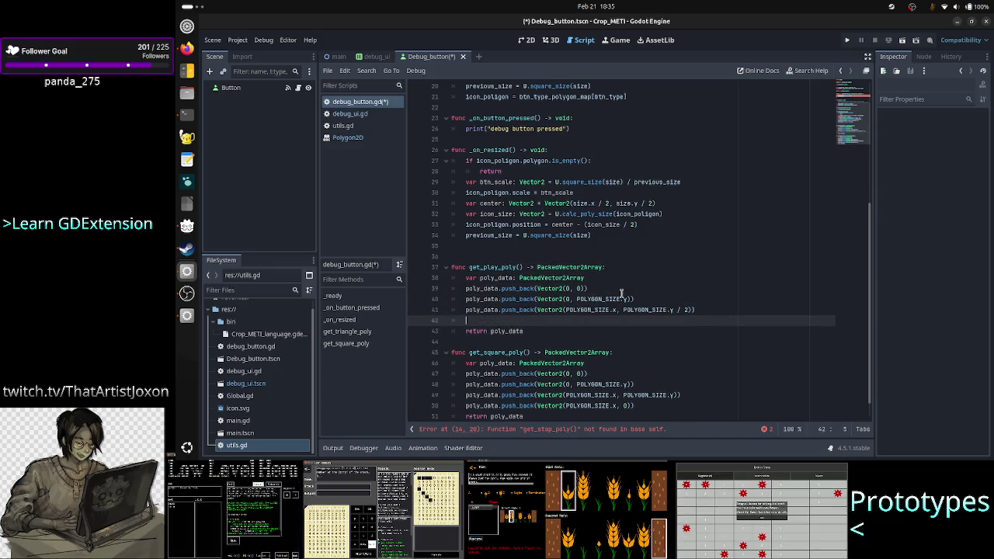
type("var poly")
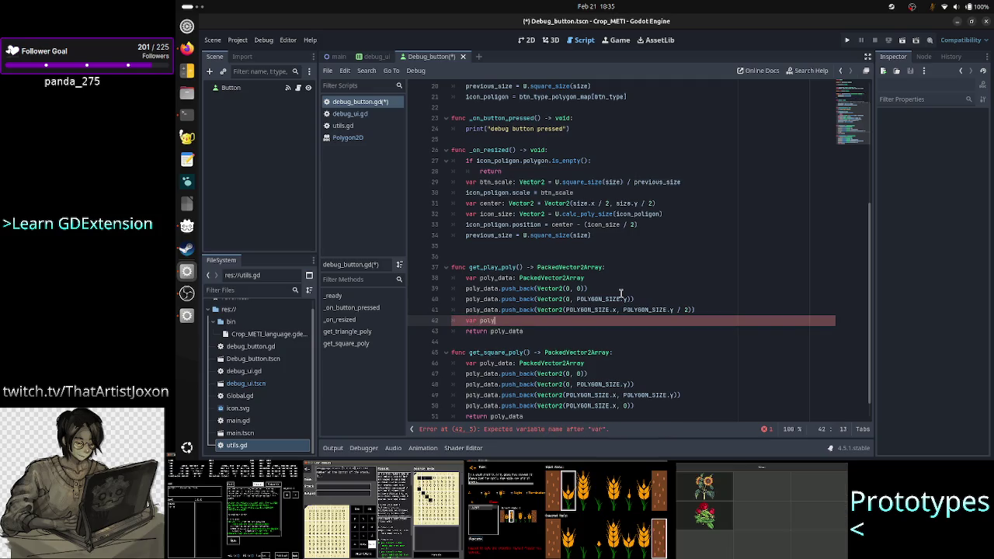
type(": Poly")
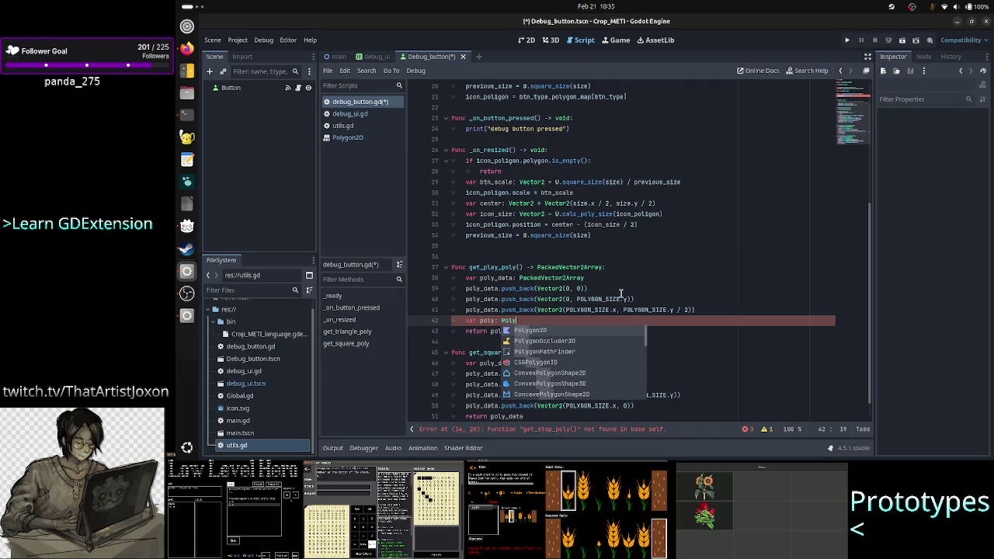
Type poly as Polygon2D and delete the unused poly_data declaration
key("Return")
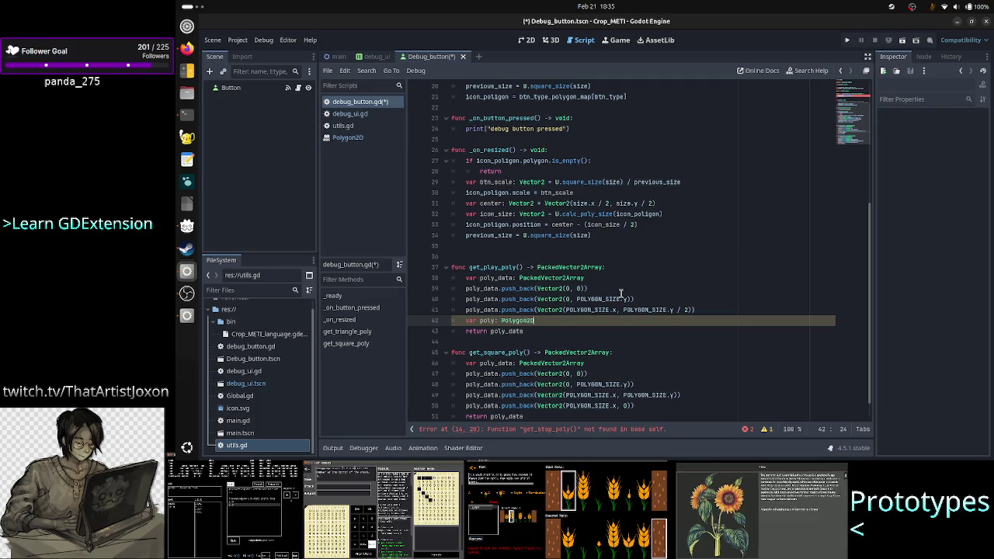
key("Return")
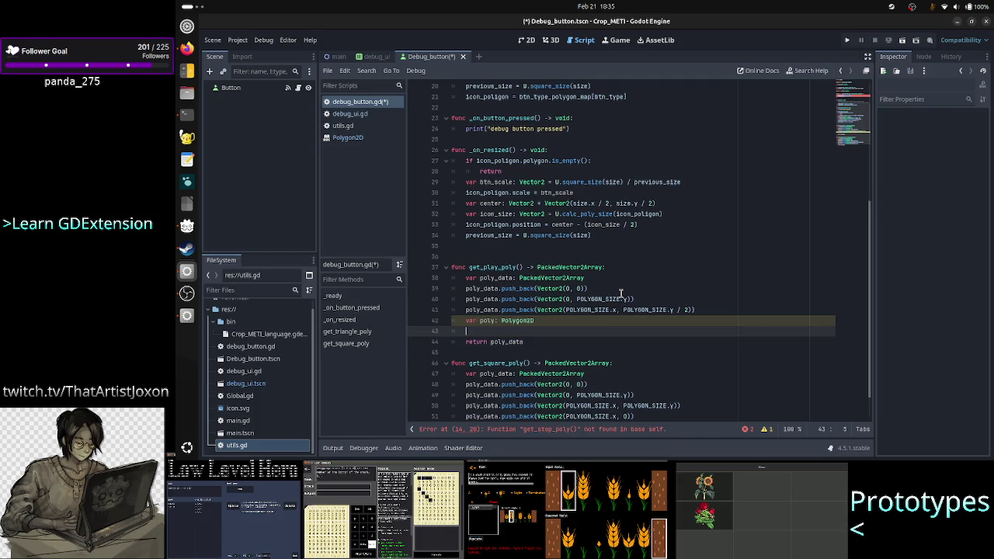
type("poly.polygon")
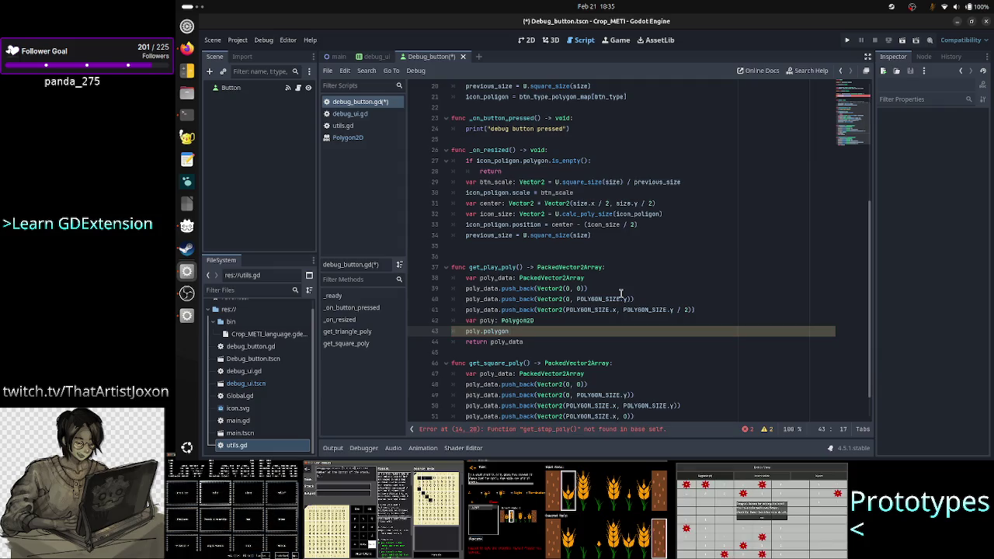
type(" =")
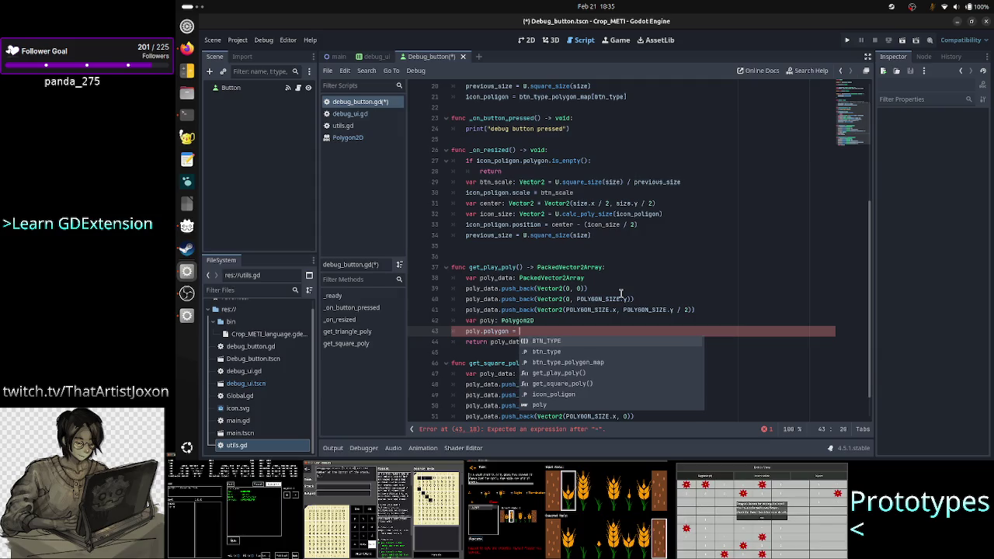
key("Escape")
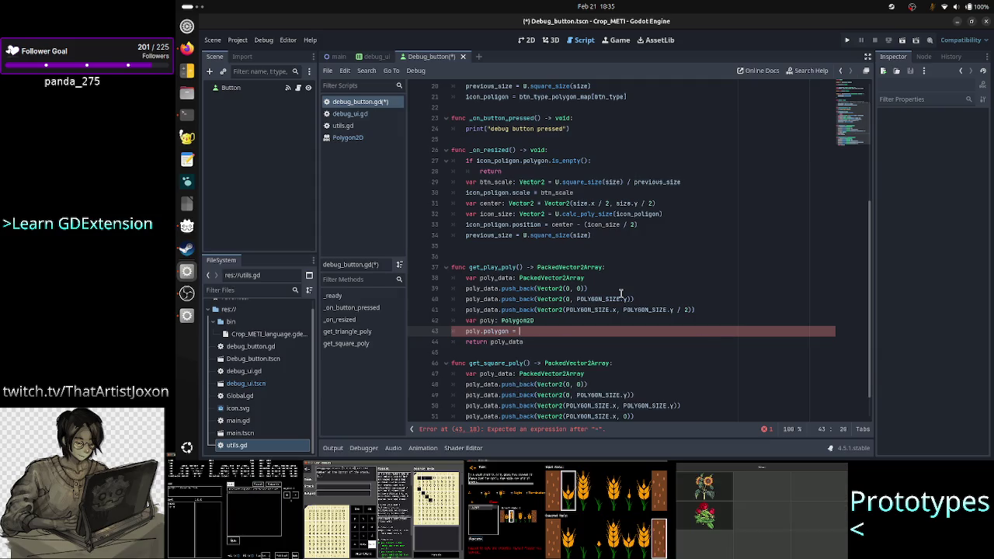
key("Up")
key("Up")
key("Up")
key("Down")
key("Down")
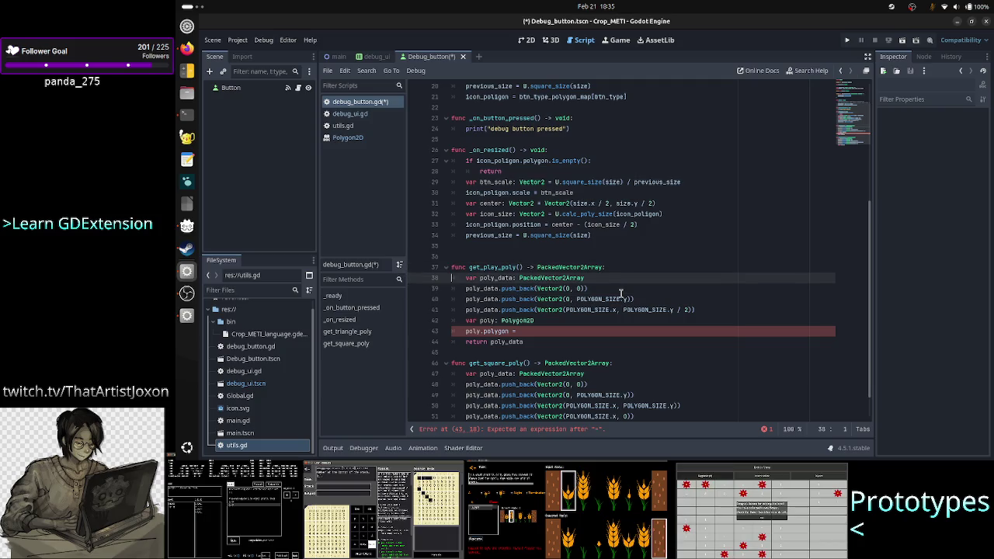
key("shift+End")
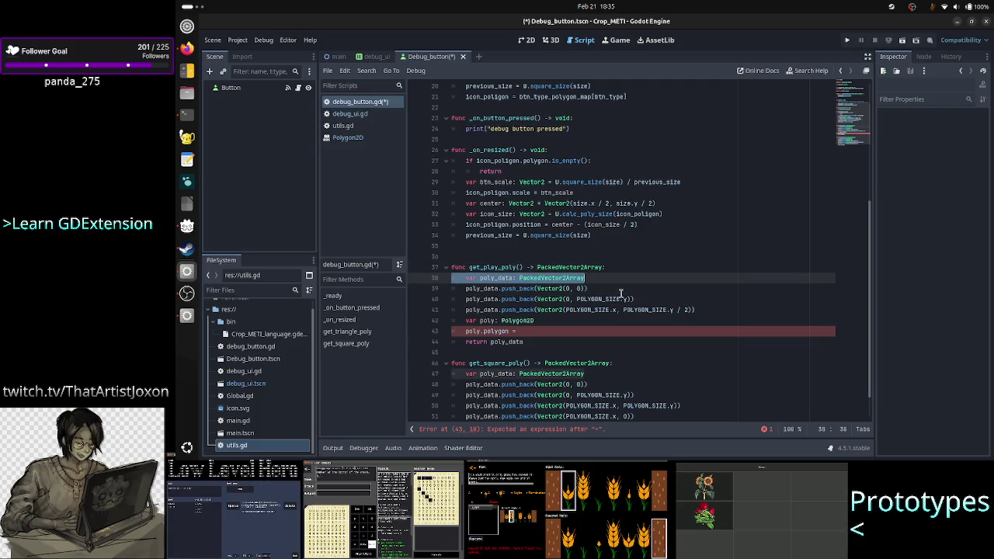
key("BackSpace")
key("BackSpace")
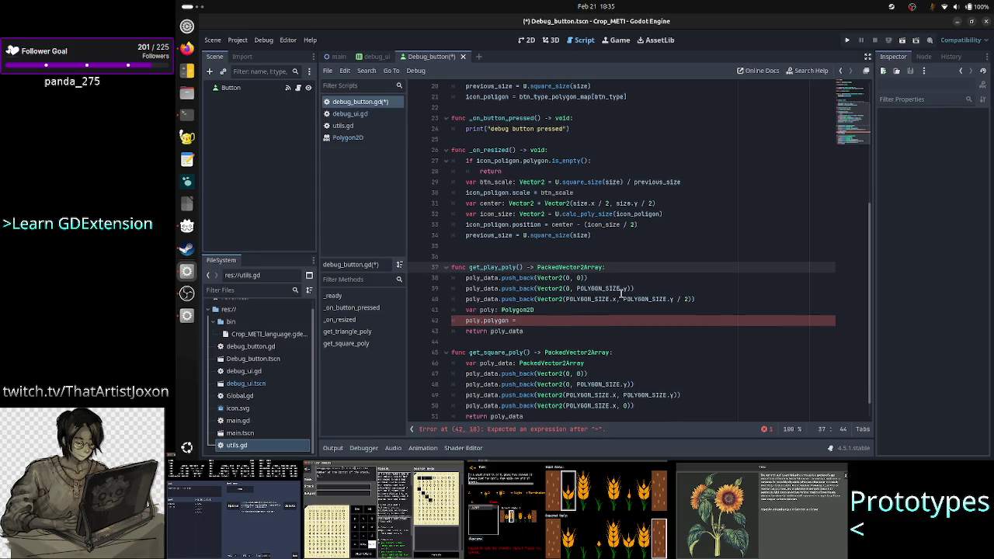
Move the poly declaration to the top of get_play_poly and remove the unfinished polygon line
key("Down")
key("Down")
key("Down")
key("Home")
key("shift+Down")
key("ctrl+c")
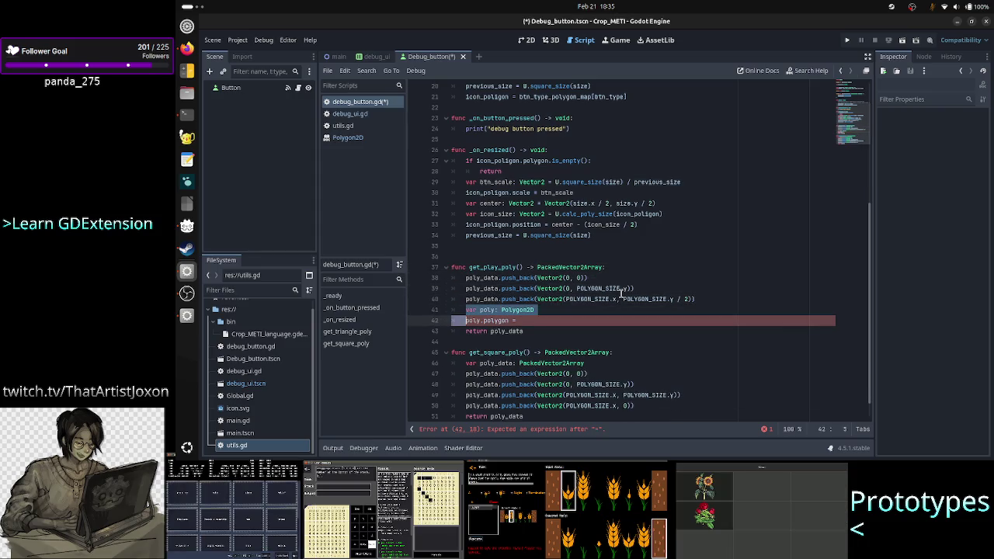
key("BackSpace")
key("Up")
key("Up")
key("Up")
key("End")
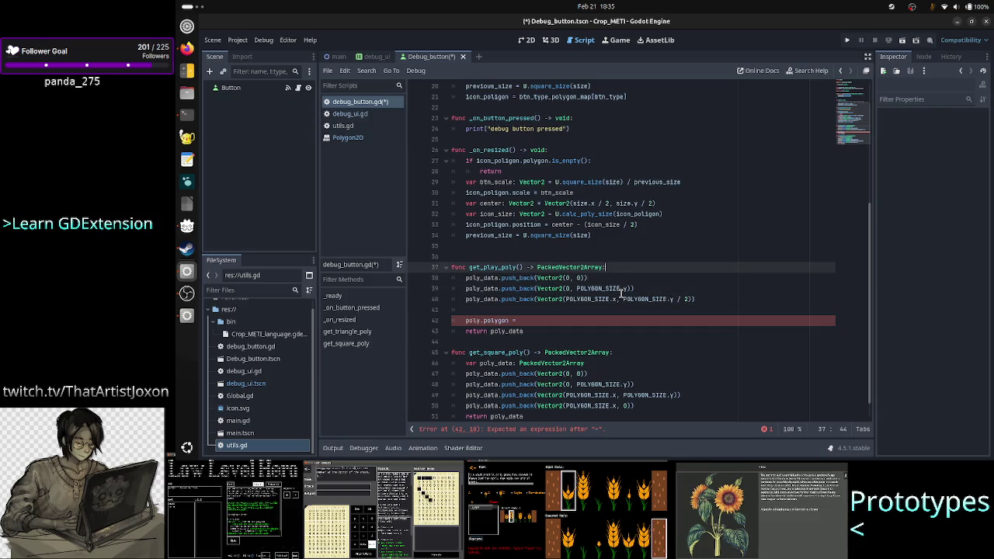
key("Return")
key("ctrl+v")
key("Down")
key("Down")
key("Down")
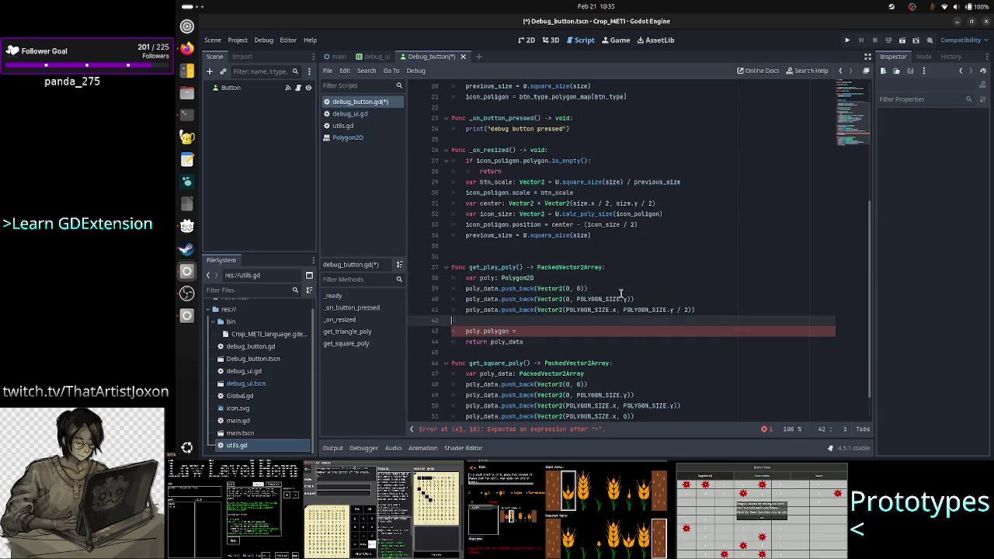
key("shift+Down")
key("shift+End")
key("BackSpace")
key("BackSpace")
Change the three poly_data.push_back calls to poly.polygon.push_back
key("Up")
key("Up")
key("Up")
key("Home")
key("shift+Down")
key("shift+Down")
key("shift+Down")
key("shift+End")
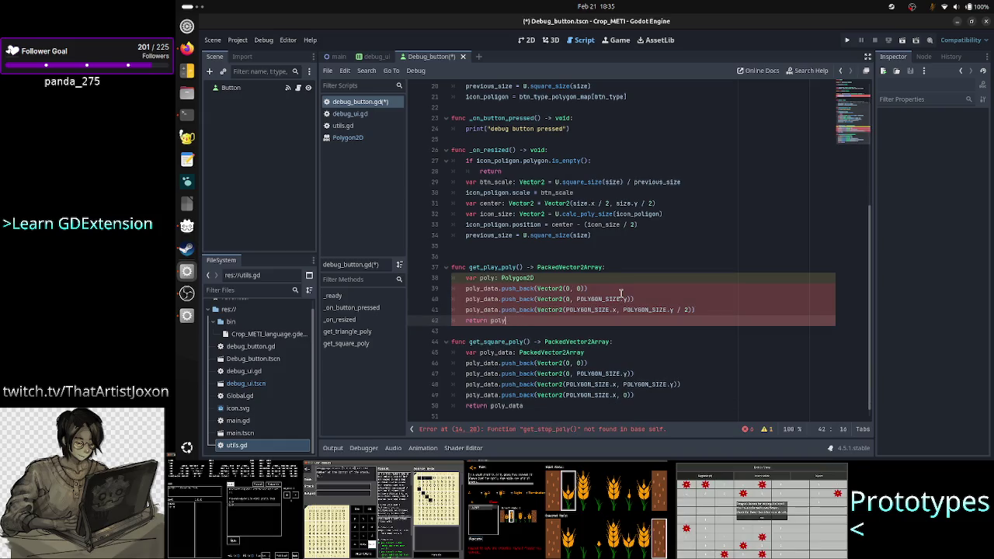
key("shift+Up")
key("shift+Up")
key("shift+Up")
key("BackSpace")
key("BackSpace")
key("BackSpace")
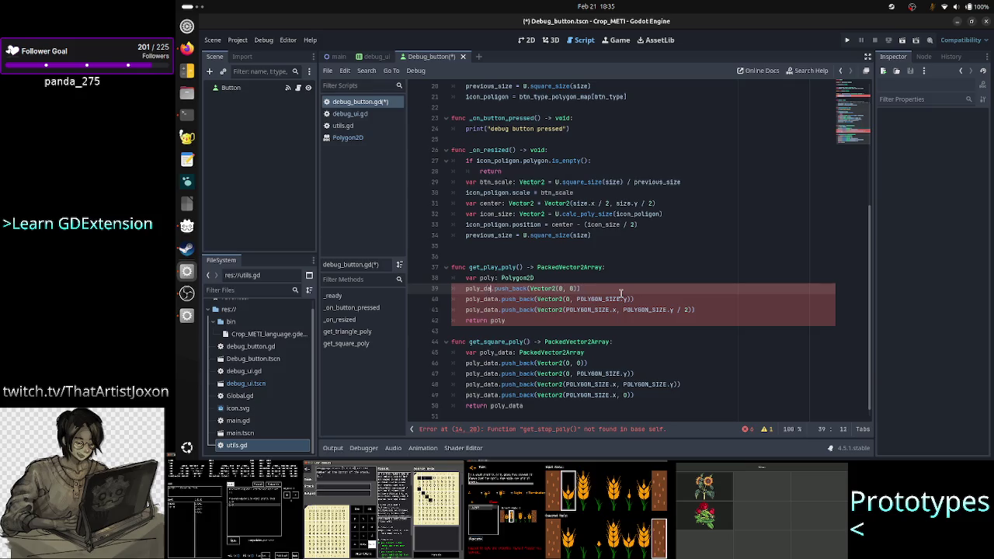
type(".pol")
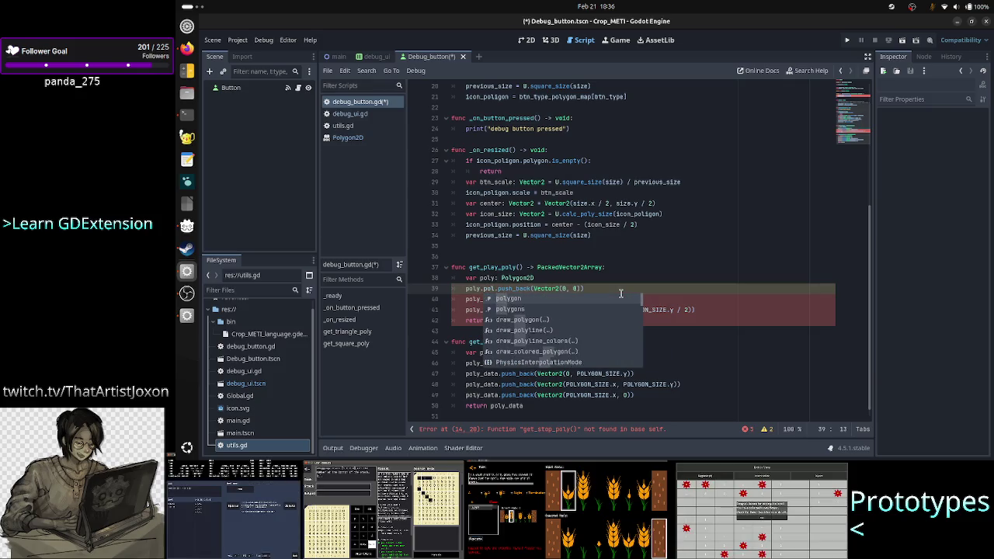
key("Return")
key("Down")
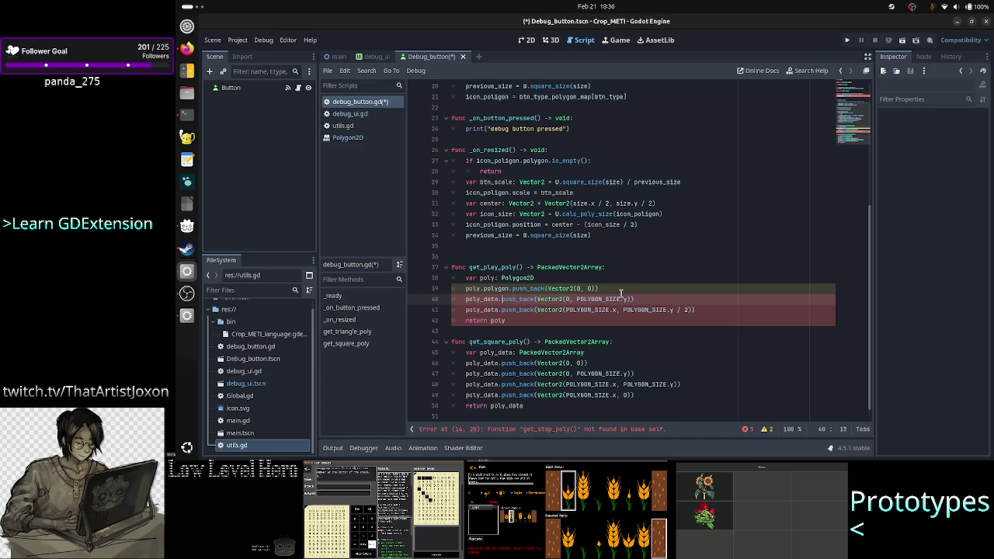
key("BackSpace")
key("BackSpace")
key("BackSpace")
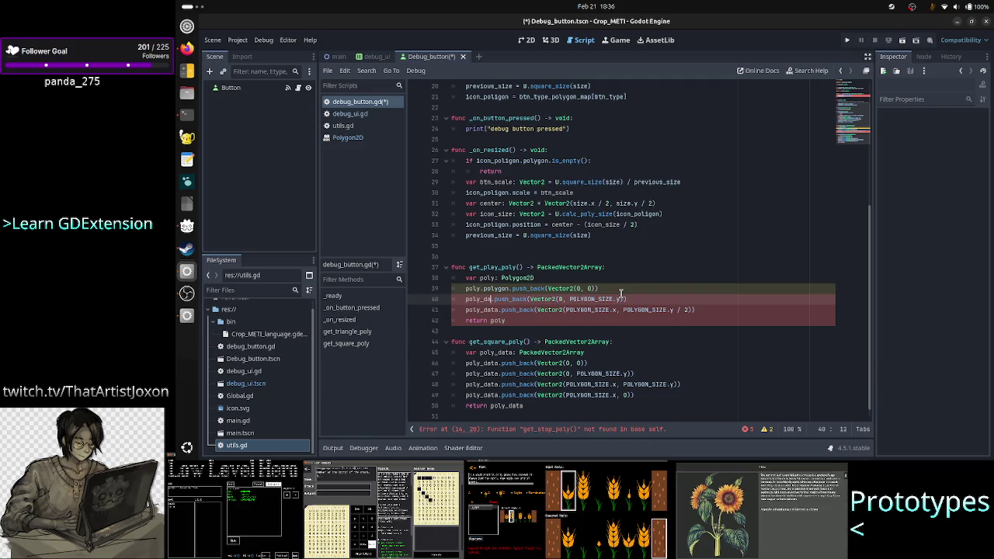
key("BackSpace")
key("BackSpace")
key("BackSpace")
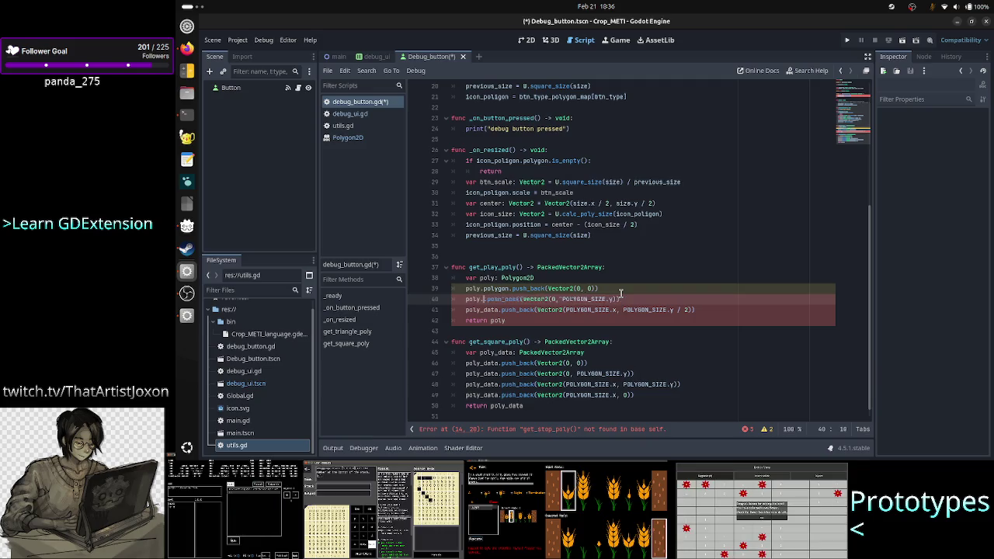
type(".polygon")
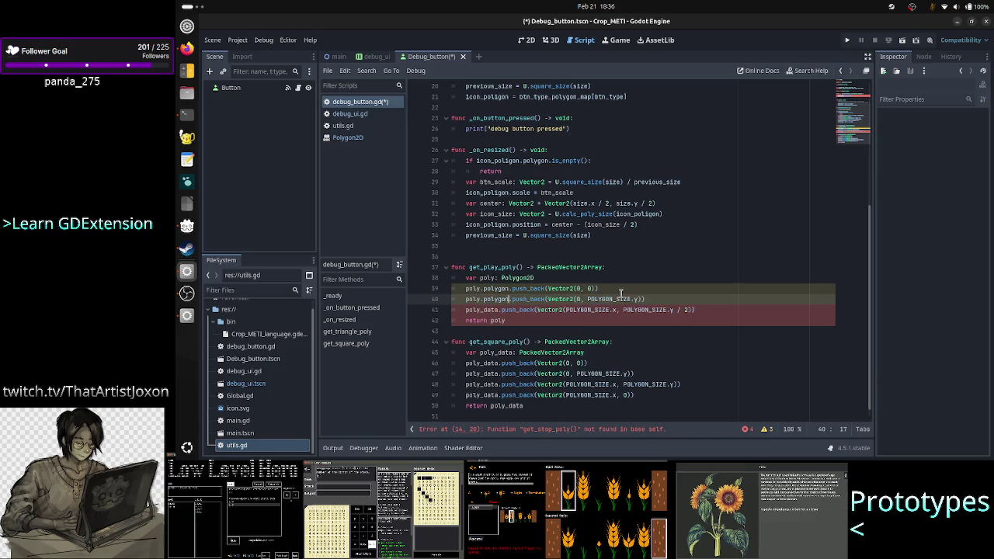
key("Down")
key("Left")
key("Left")
key("BackSpace")
key("BackSpace")
key("BackSpace")
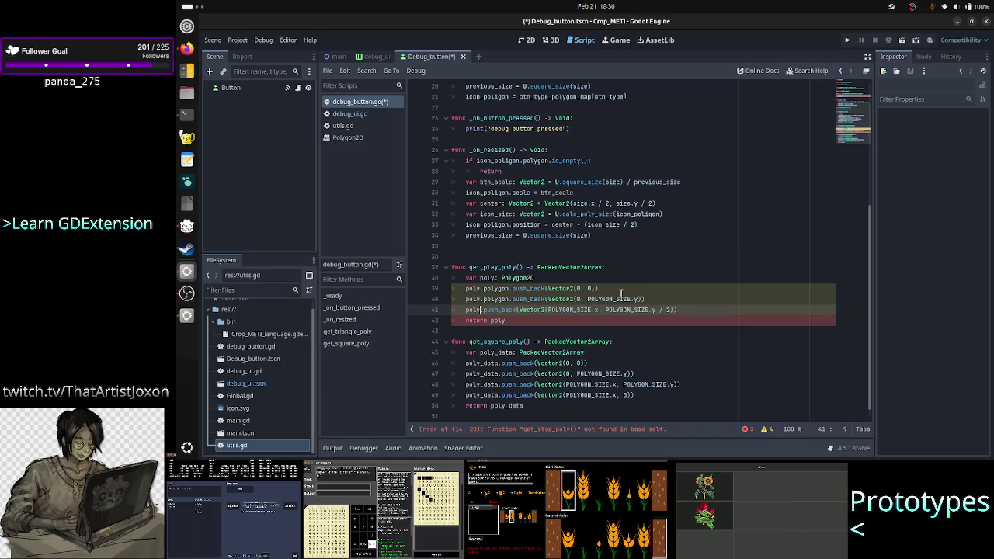
type(".polygon")
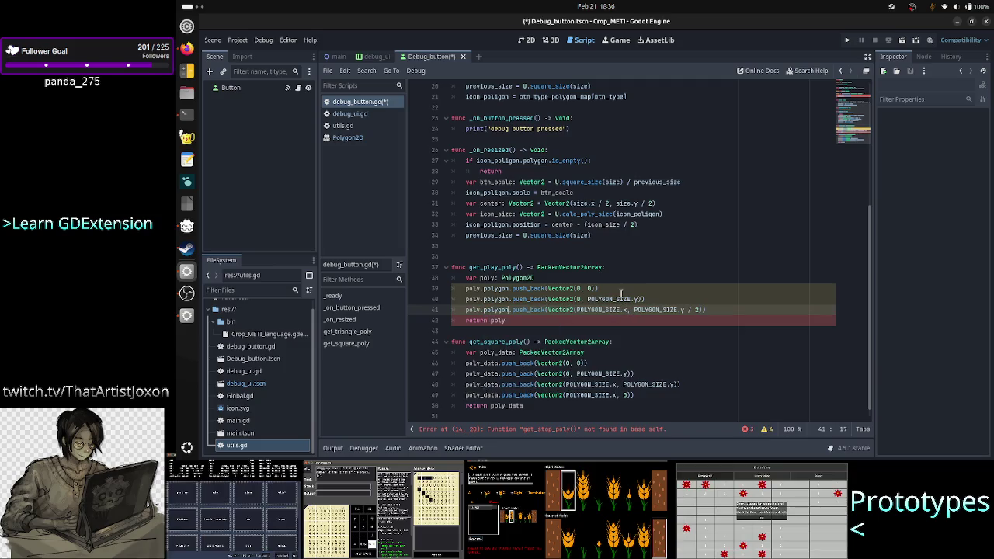
key("Down")
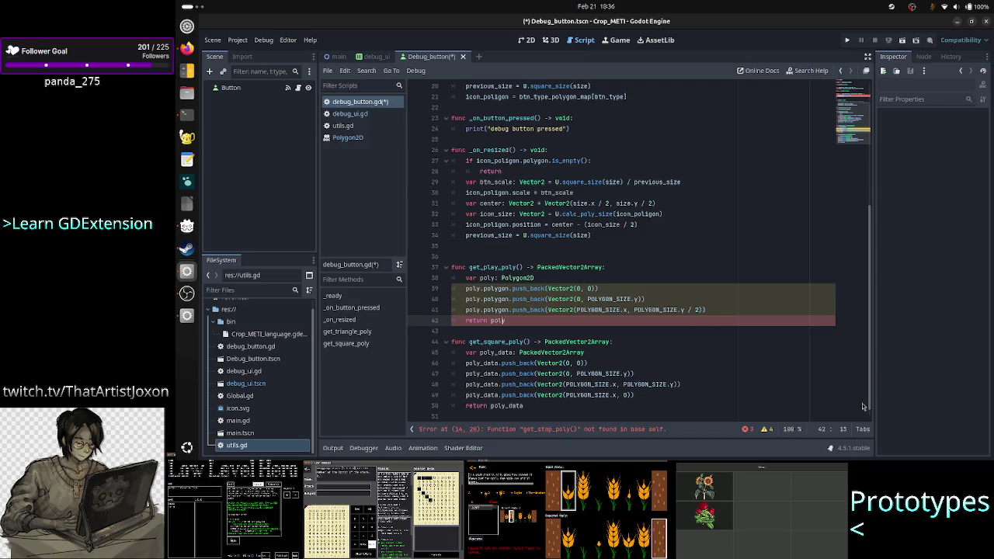
Set get_play_poly's return type to Polygon2D and check the script warnings
double_click(578, 267)
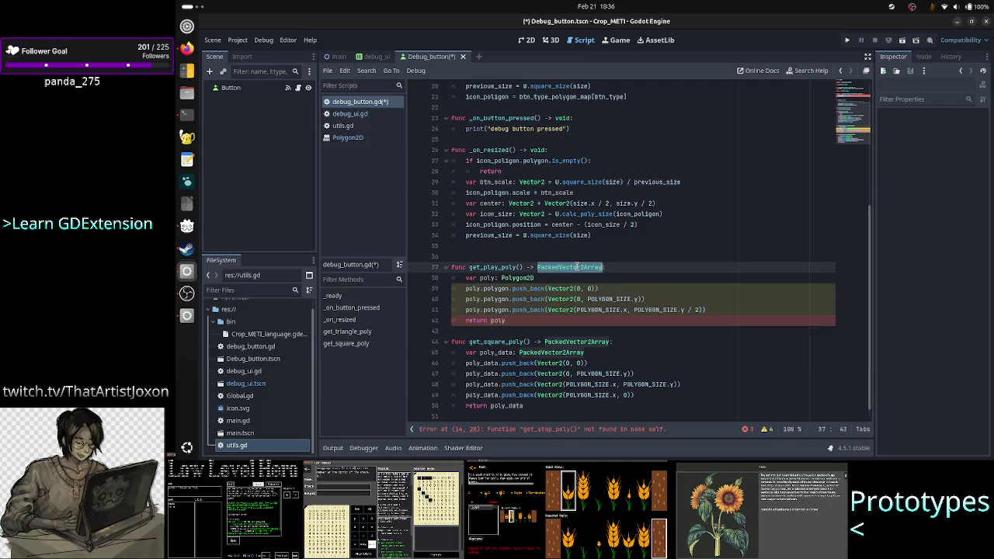
type("Poly")
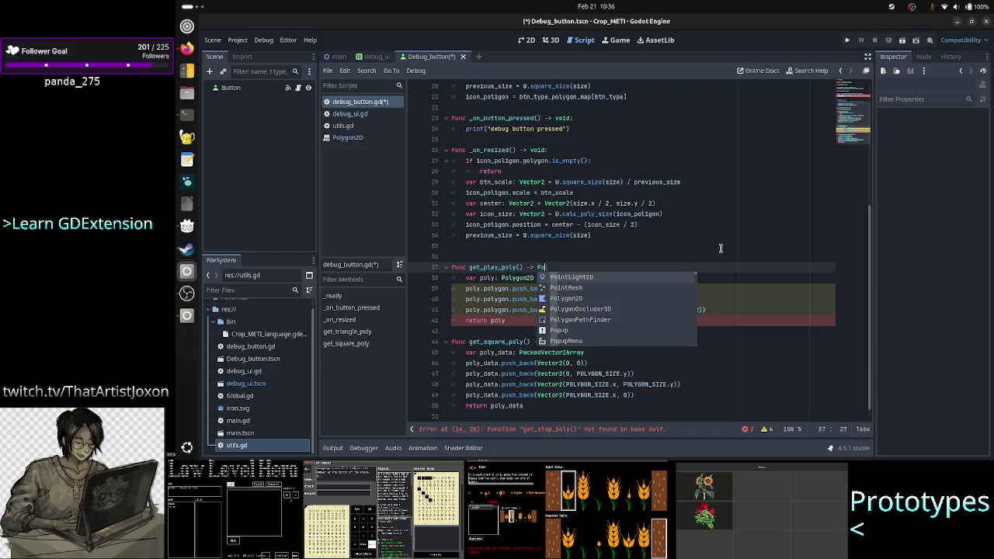
key("Return")
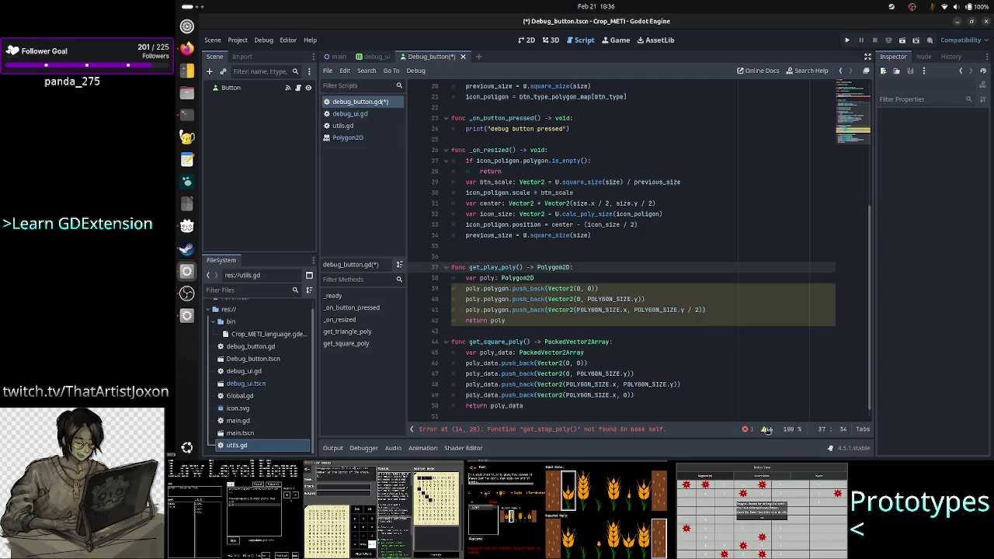
left_click(766, 430)
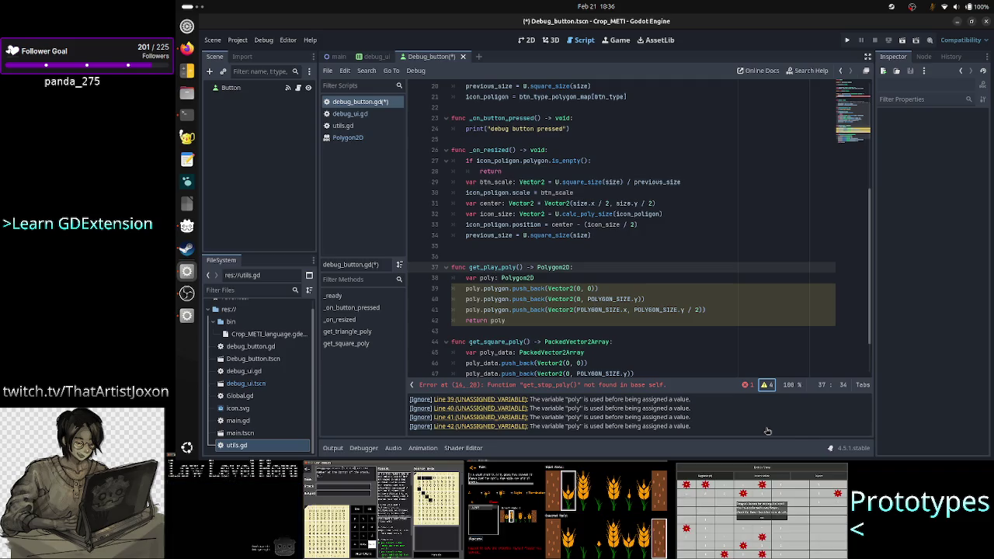
Initialize poly with Polygon2D.new() and review the function body
left_click(565, 278)
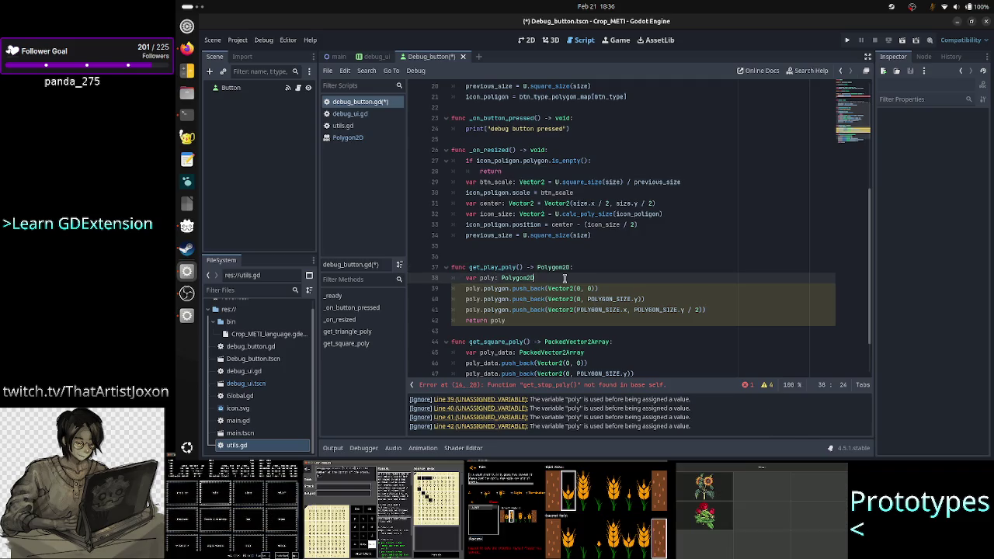
type("=Polygon2D.ne")
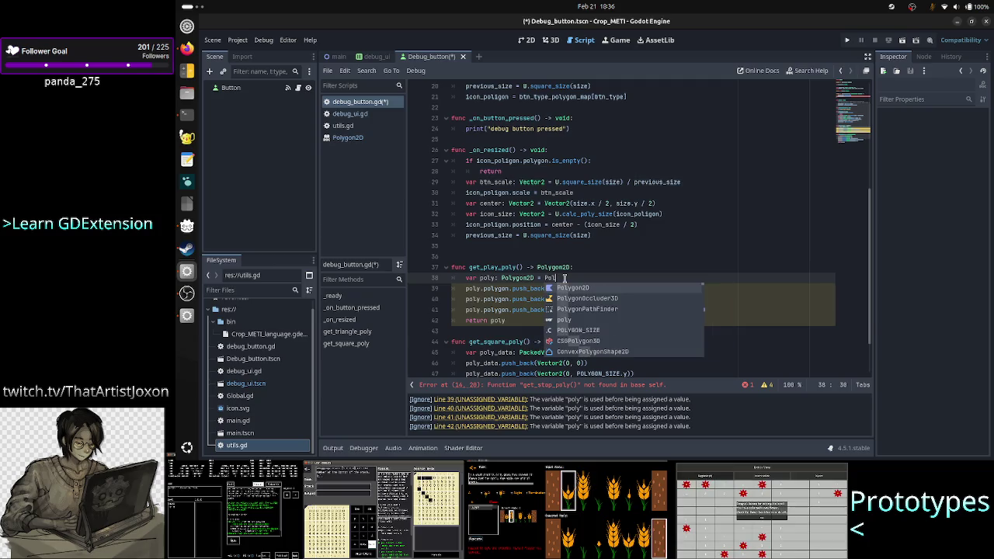
type("w")
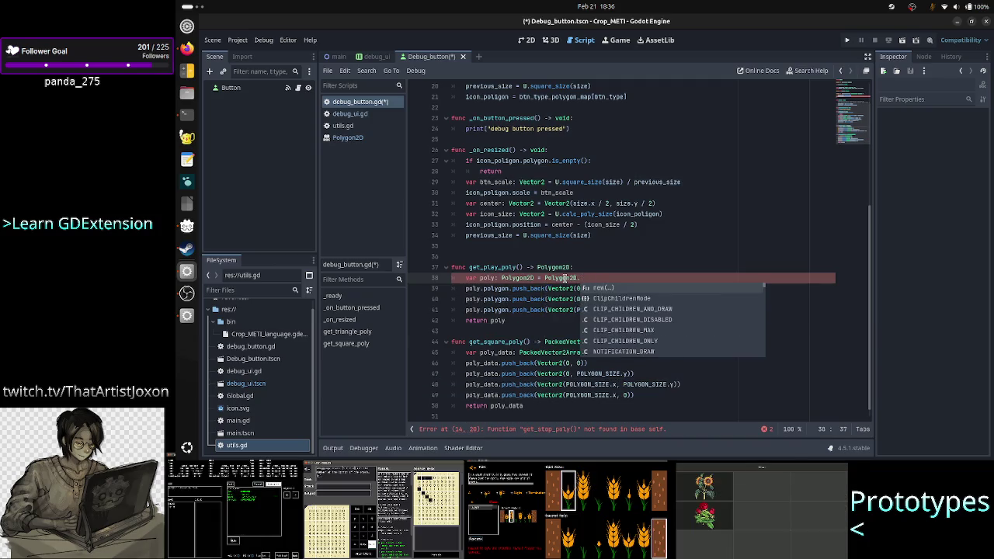
key("Return")
key("Down")
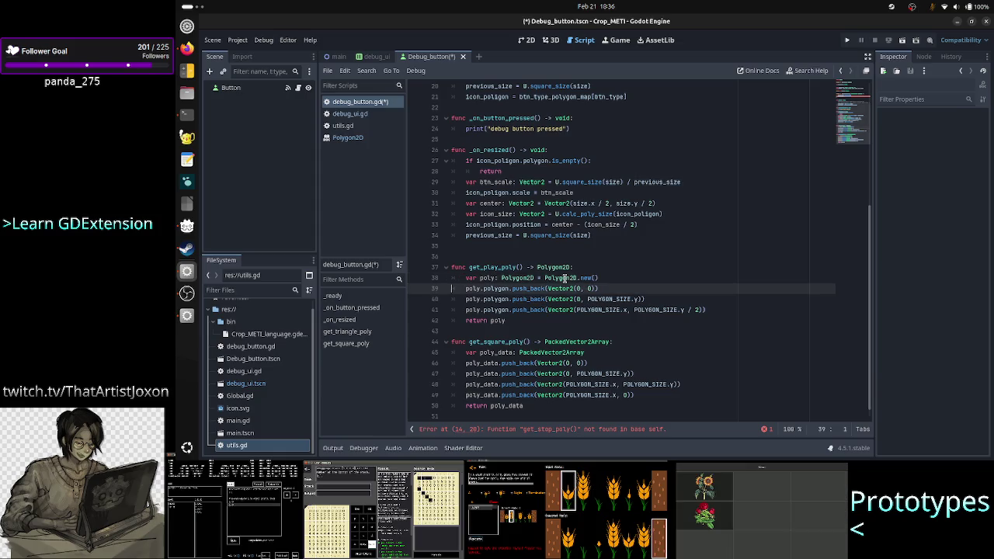
left_click(645, 267)
key("Down")
key("Down")
key("Down")
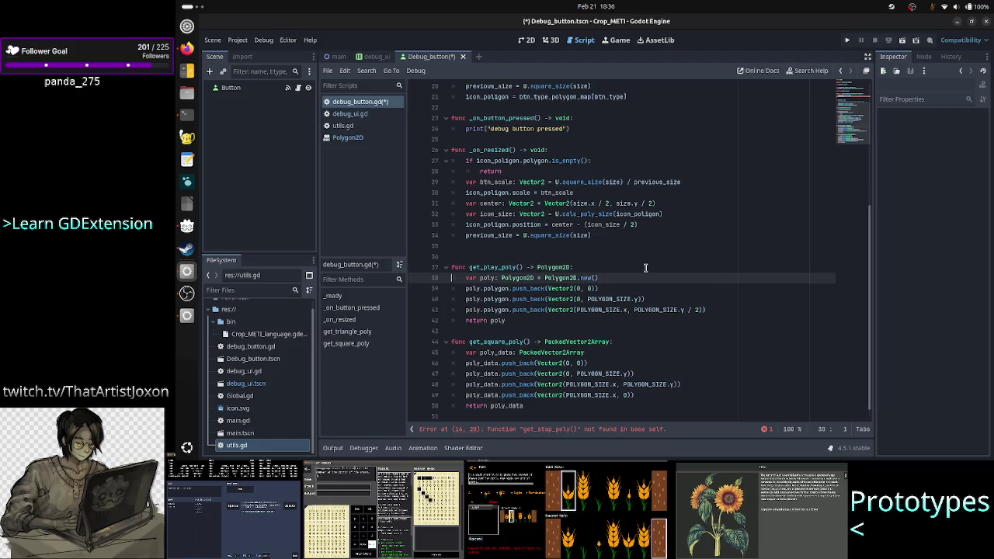
key("Up")
key("Home")
key("Down")
key("Down")
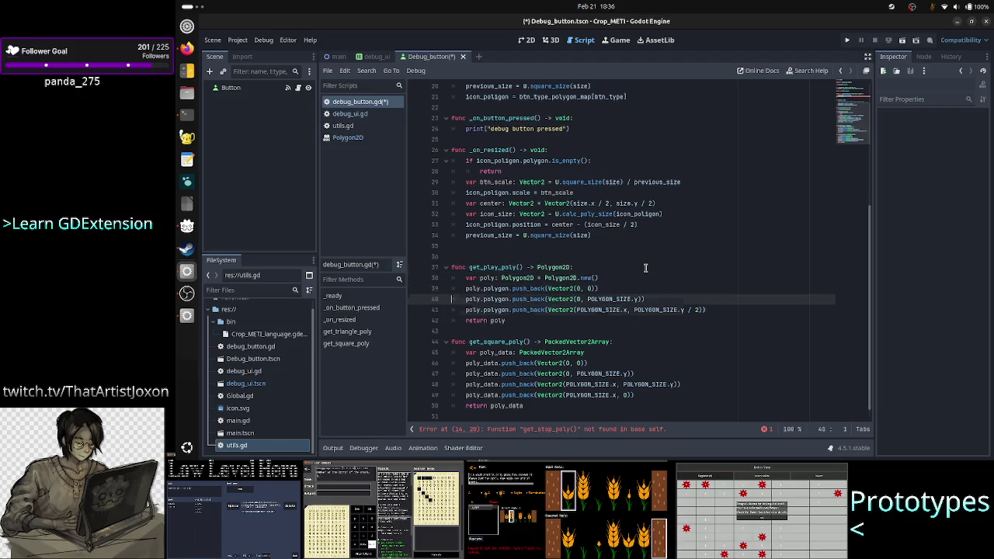
key("Down")
key("Down")
key("Down")
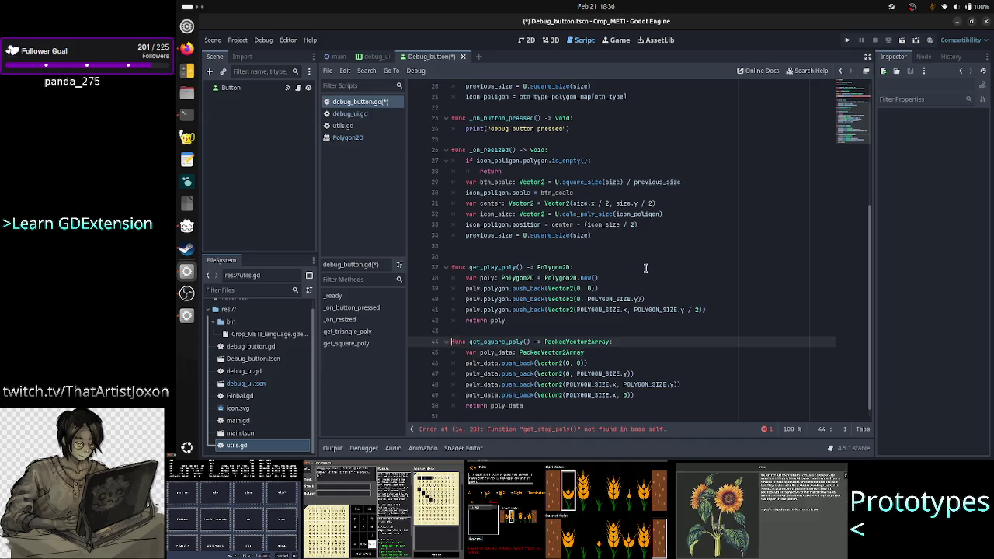
Rename get_square_poly to get_stop_poly and change its return type to Polygon2D
key("Up")
key("Home")
key("Up")
key("End")
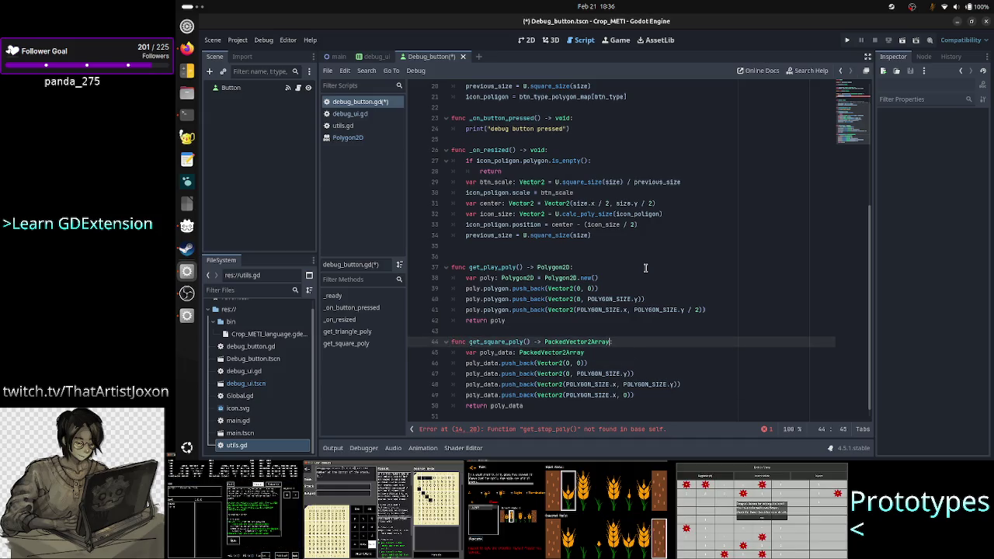
key("BackSpace")
key("BackSpace")
key("BackSpace")
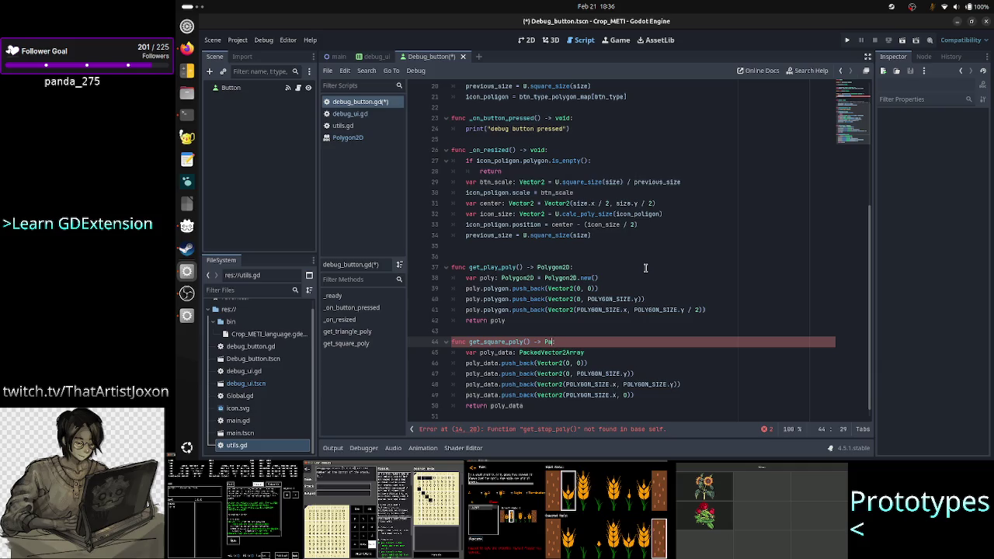
type("oly:")
key("Return")
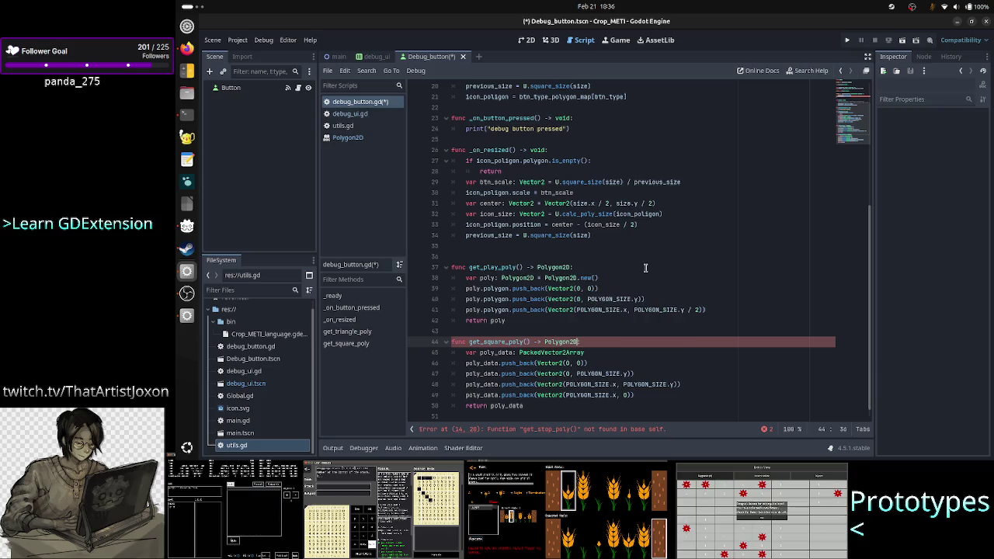
key("Left")
key("Left")
key("Left")
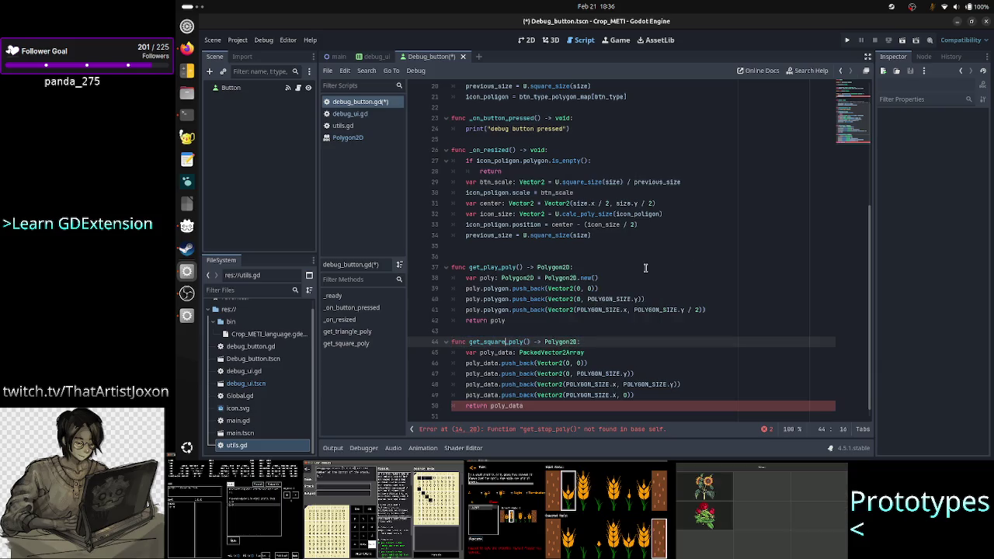
key("BackSpace")
key("BackSpace")
key("BackSpace")
type("st")
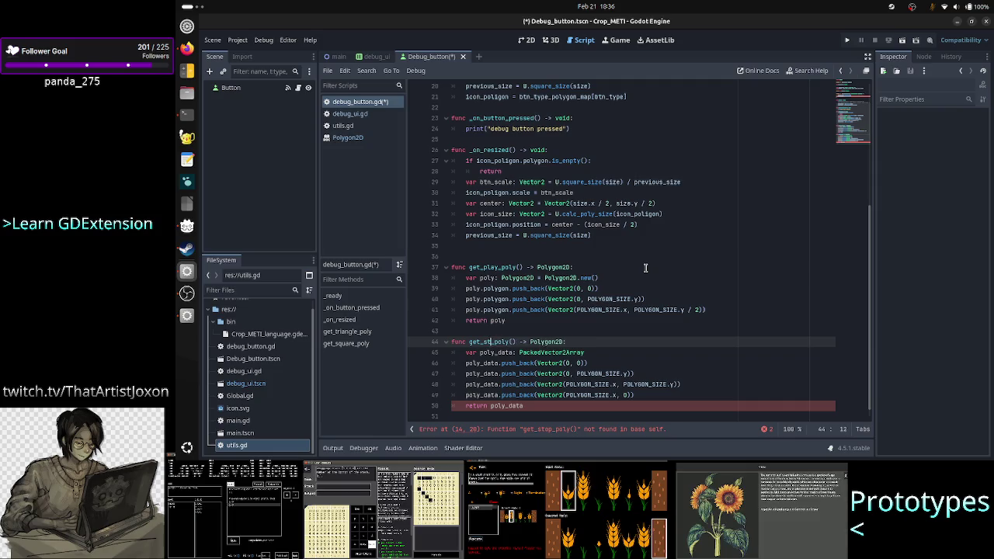
type("op")
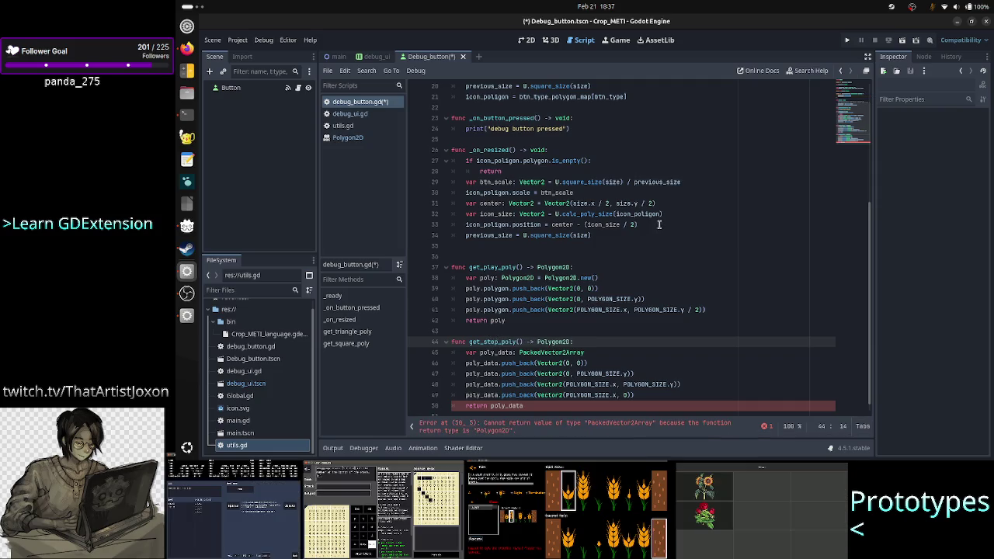
Declare the local variable as type Polygon2D, initialised with Polygon2D.new()
scroll(659, 224, "up", 6)
scroll(658, 224, "down", 6)
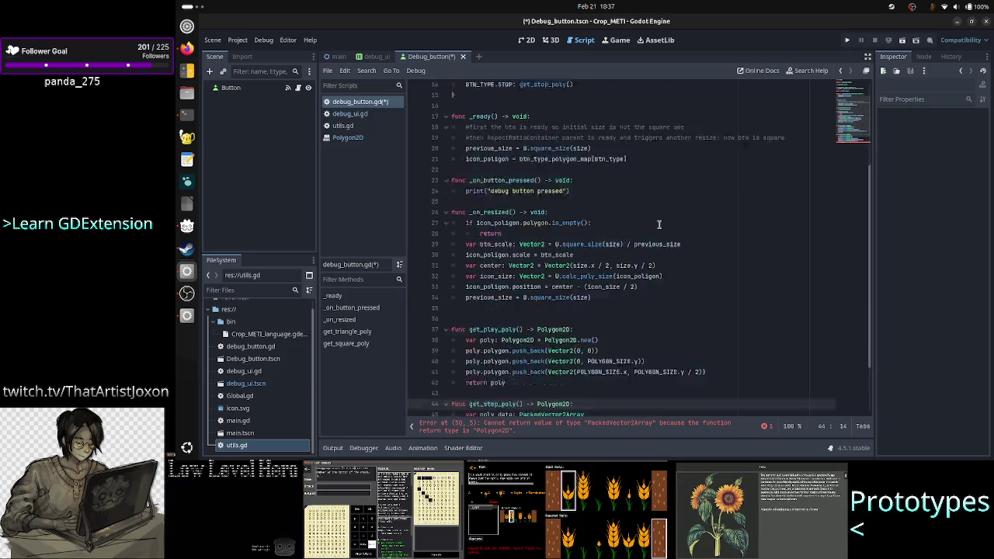
key("Up")
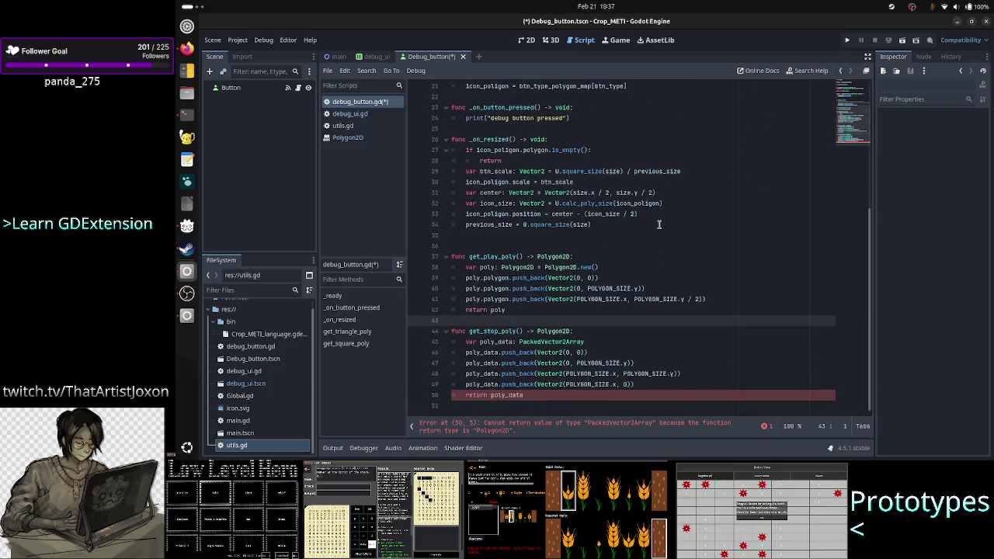
key("Down")
key("Down")
key("End")
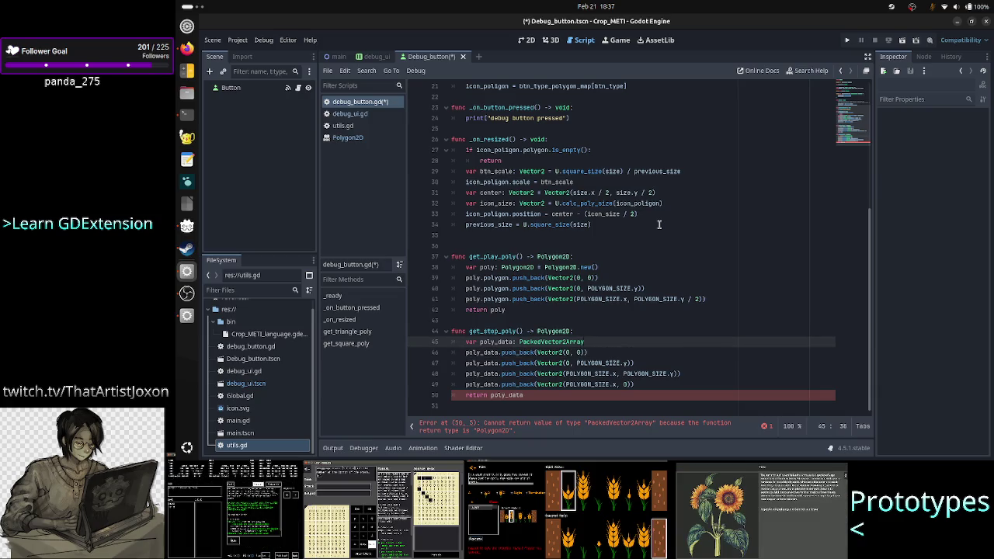
key("BackSpace")
key("BackSpace")
key("BackSpace")
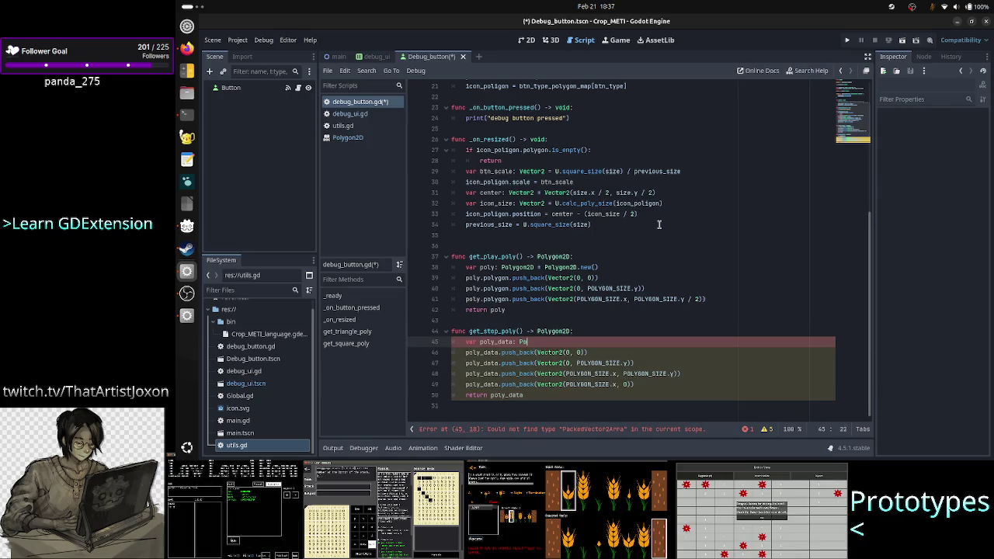
key("BackSpace")
type("ol")
key("Return")
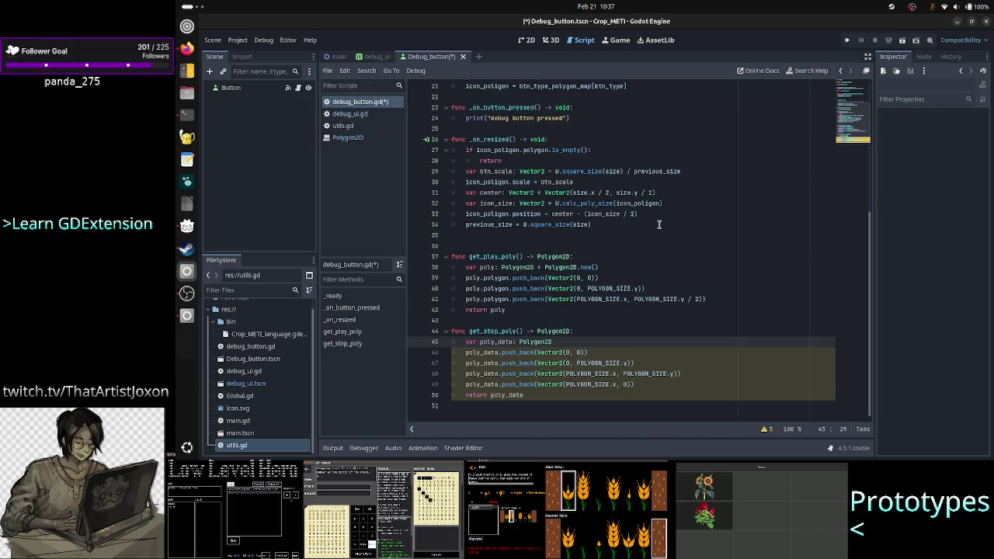
type(" = Poly")
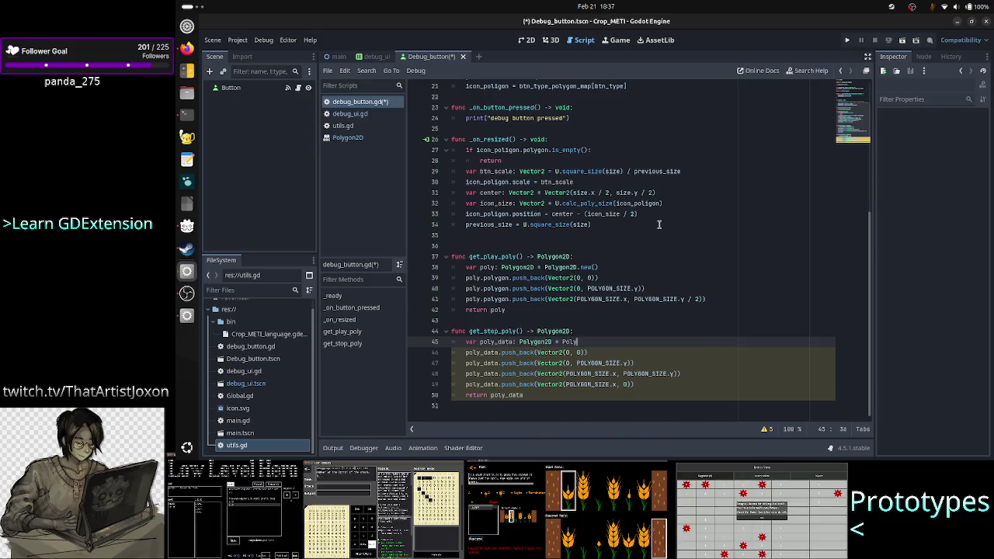
key("Return")
type(".new")
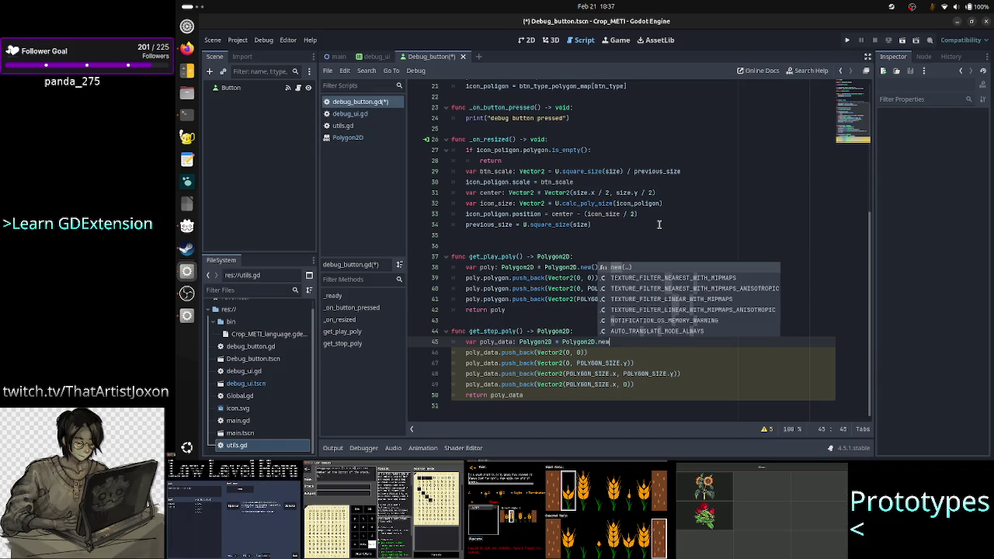
key("Return")
Rename the variable poly_data to poly, and make lines 46–47 append to poly.polygon
key("Home")
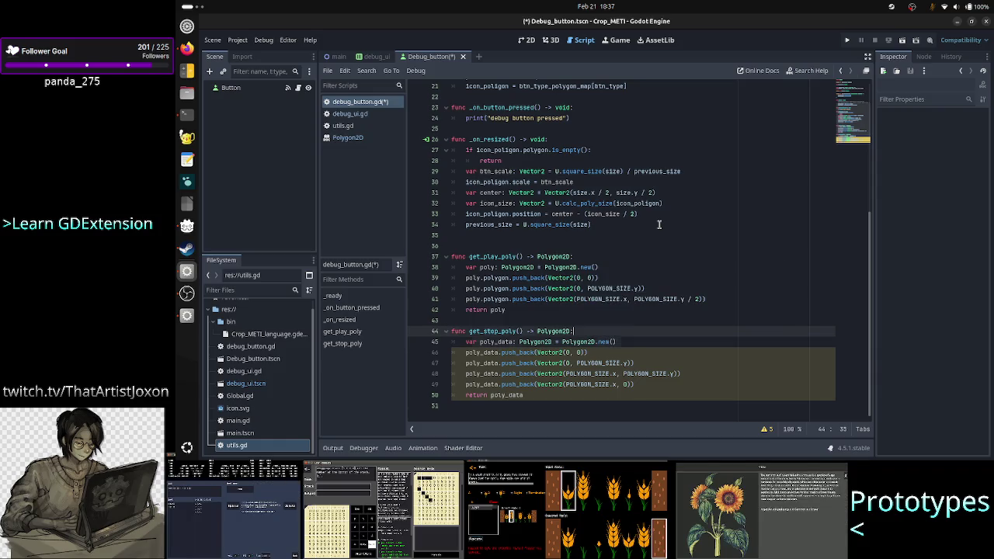
key("BackSpace")
key("BackSpace")
key("BackSpace")
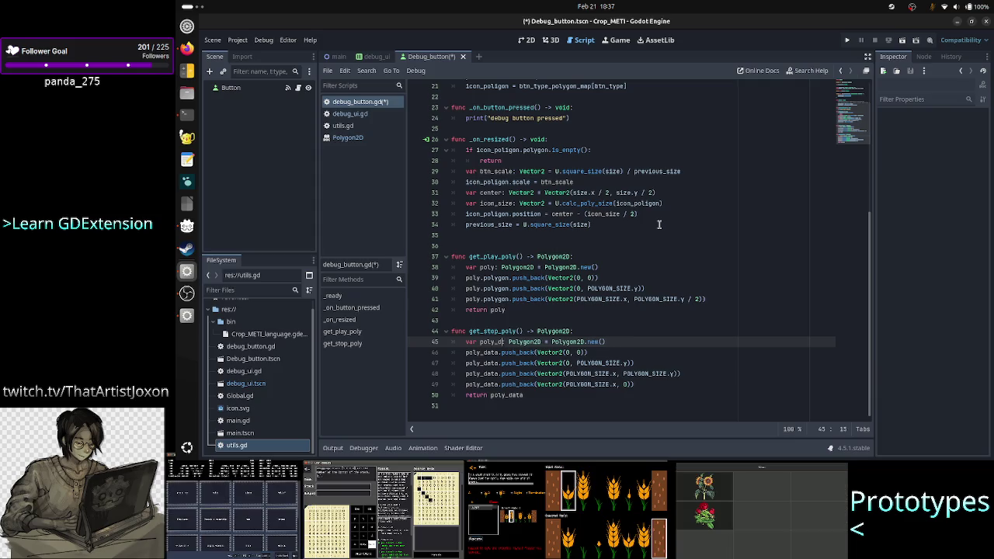
key("Down")
key("Right")
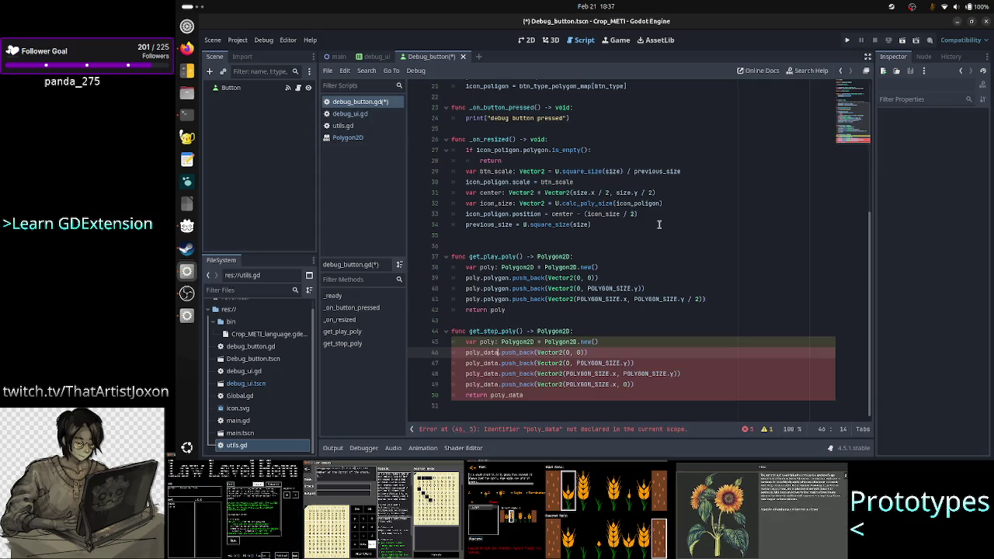
key("BackSpace")
type(".pol")
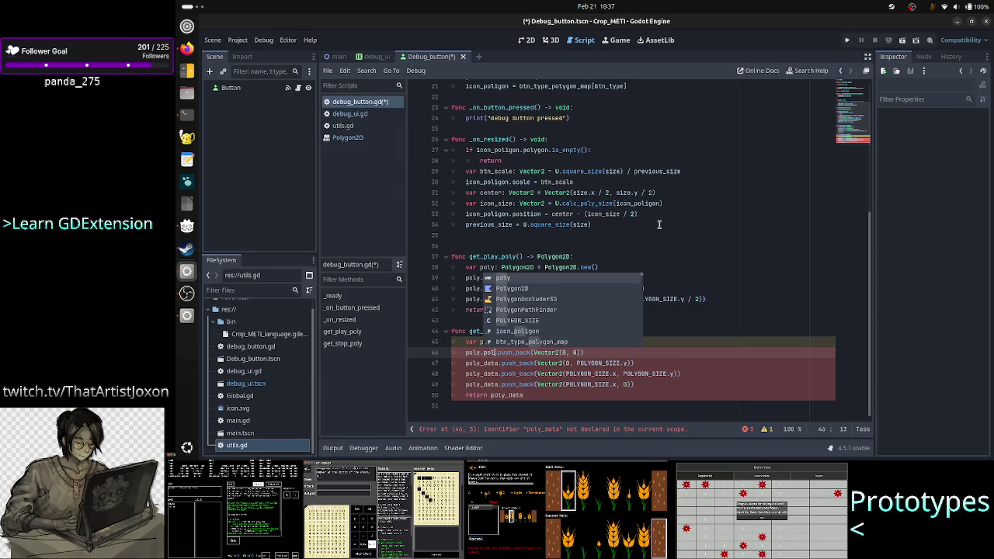
key("Return")
key("Down")
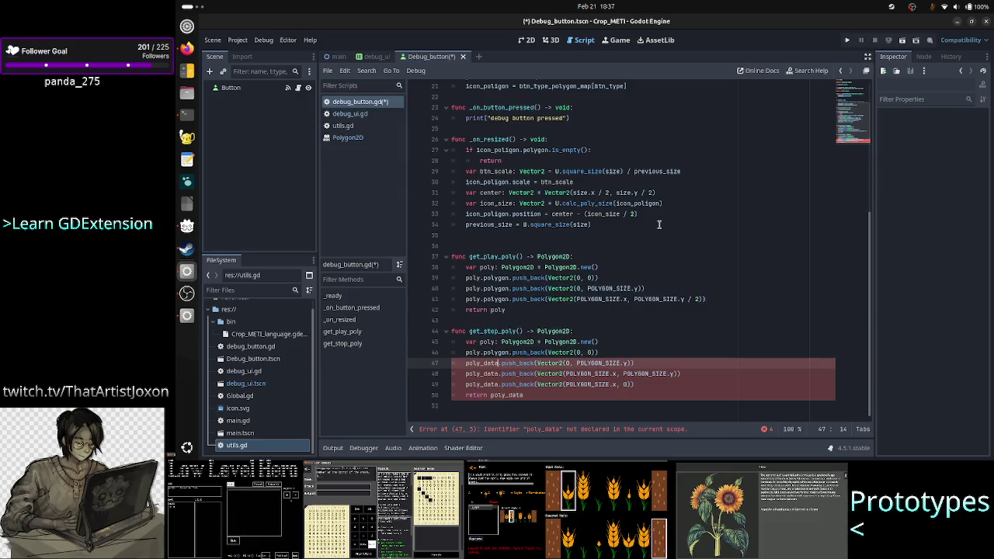
key("BackSpace")
key("BackSpace")
key("BackSpace")
type(".pol")
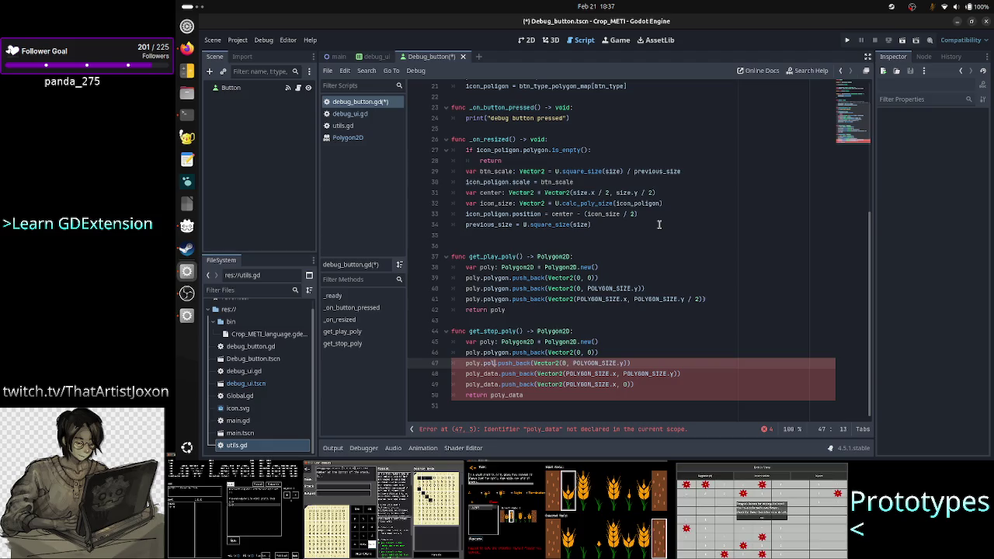
key("Return")
key("Down")
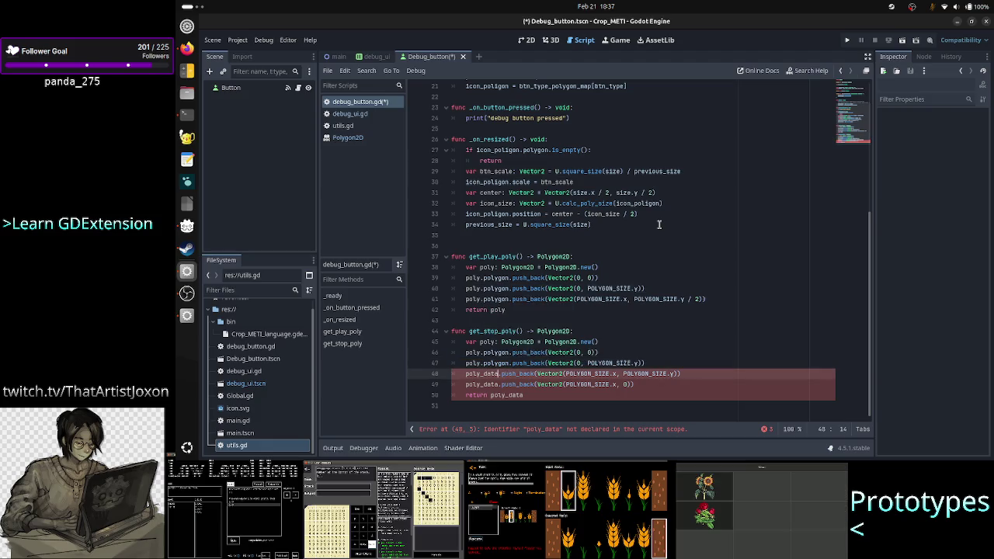
Switch lines 48–49 to poly.polygon and make the function return poly
key("BackSpace")
key("BackSpace")
key("BackSpace")
key("Right")
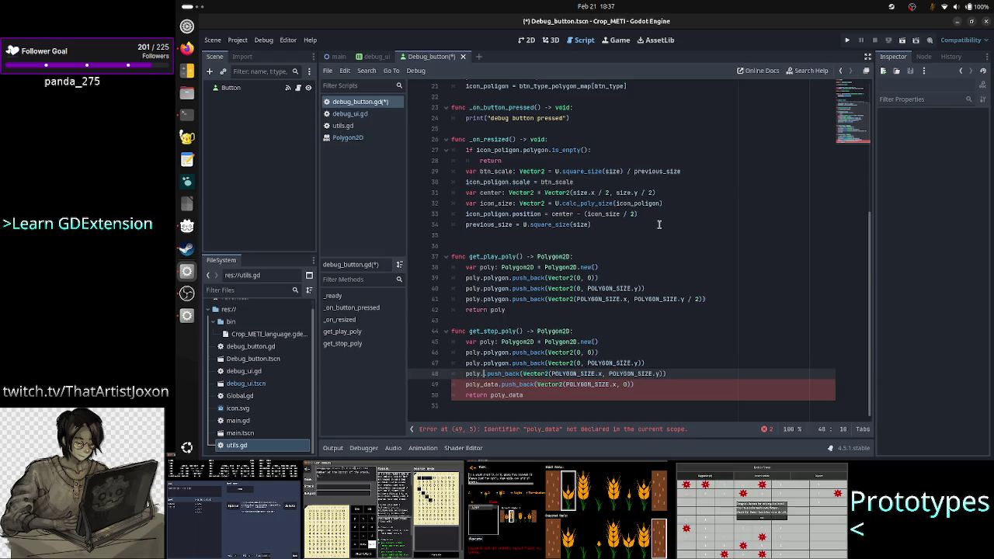
type("polygon")
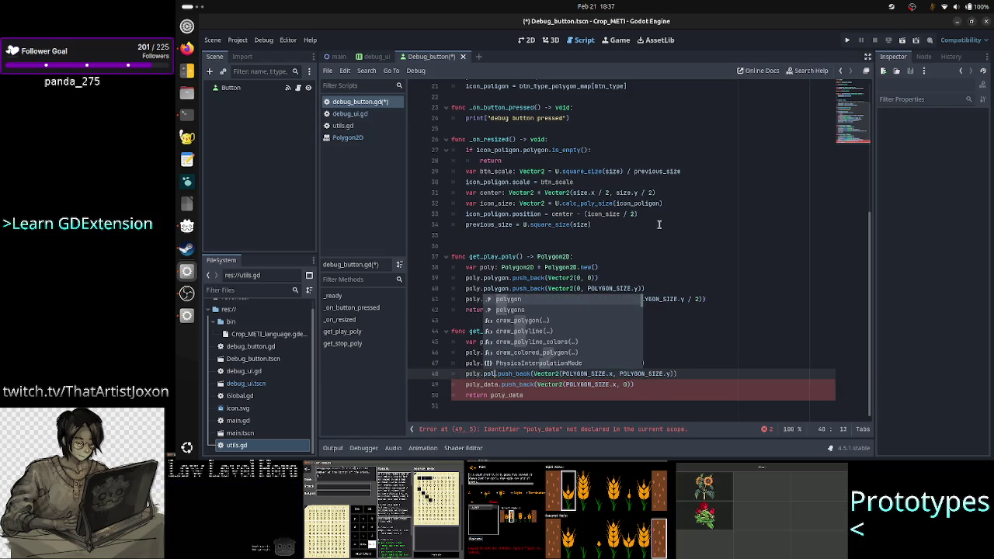
key("Return")
key("Down")
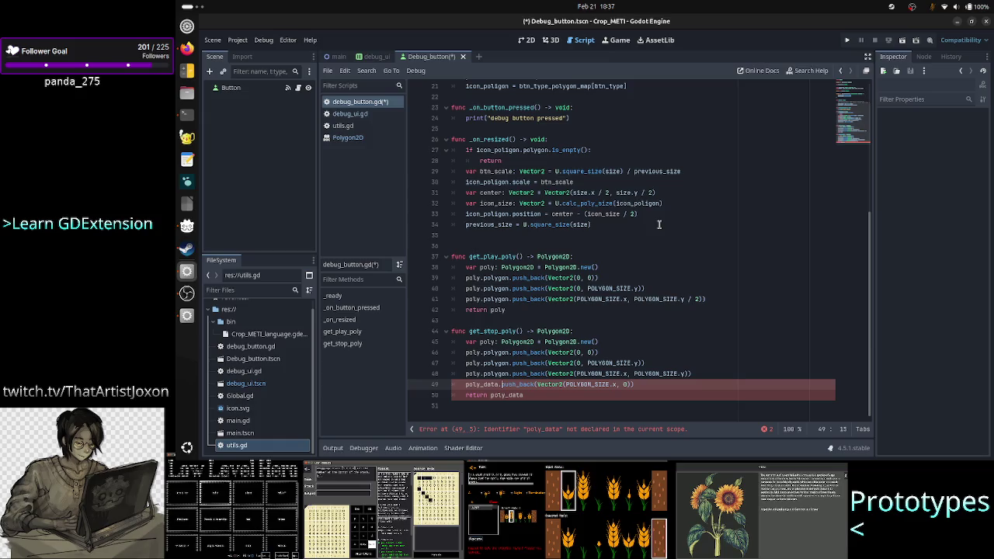
key("Left")
key("Delete")
key("Delete")
key("BackSpace")
key("BackSpace")
key("BackSpace")
type(".pol")
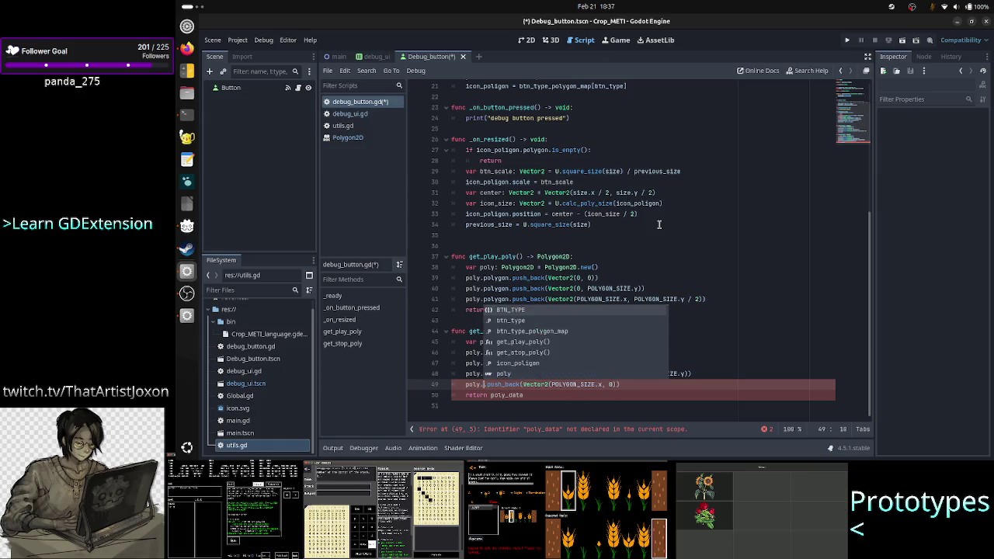
key("Return")
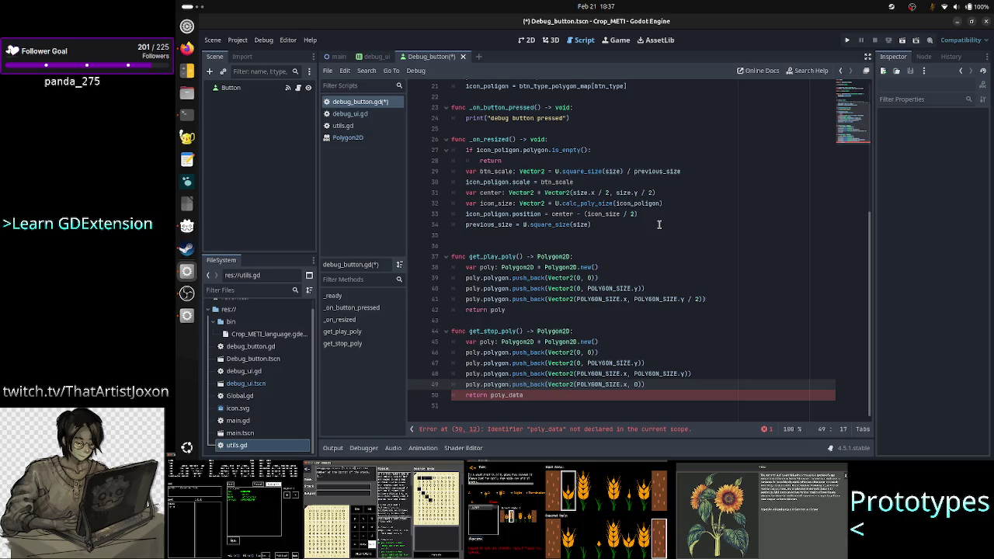
key("Down")
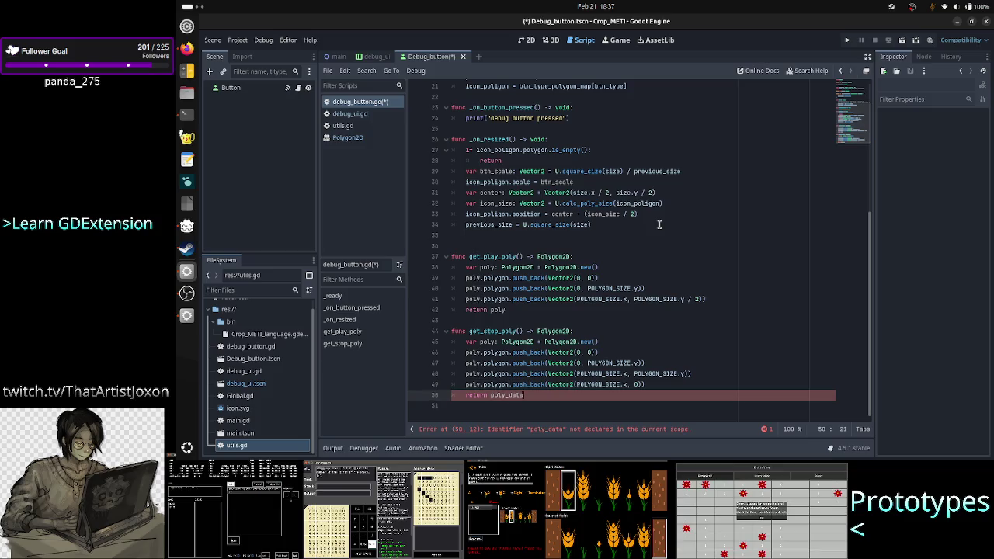
key("BackSpace")
key("BackSpace")
key("BackSpace")
Begin an add_child call on a new line after line 21 in _ready
key("Up")
key("Up")
key("Up")
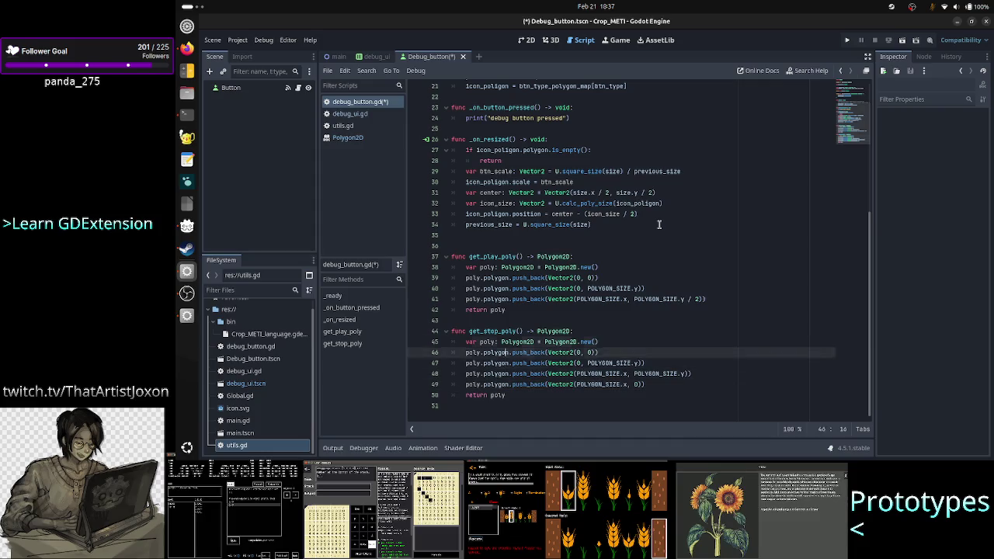
key("Up")
key("Up")
key("Up")
key("Down")
key("Down")
key("Down")
left_click(659, 224)
key("Return")
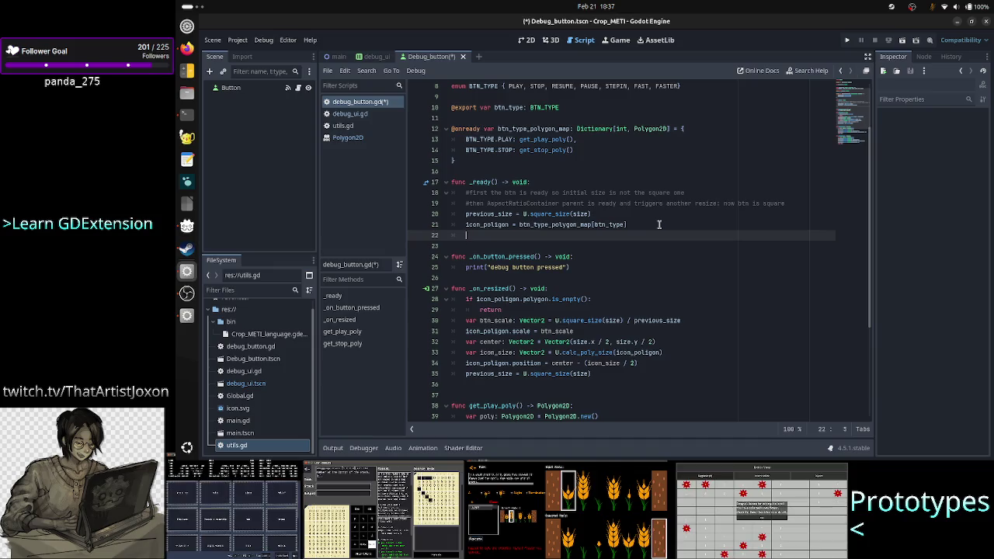
type("add_")
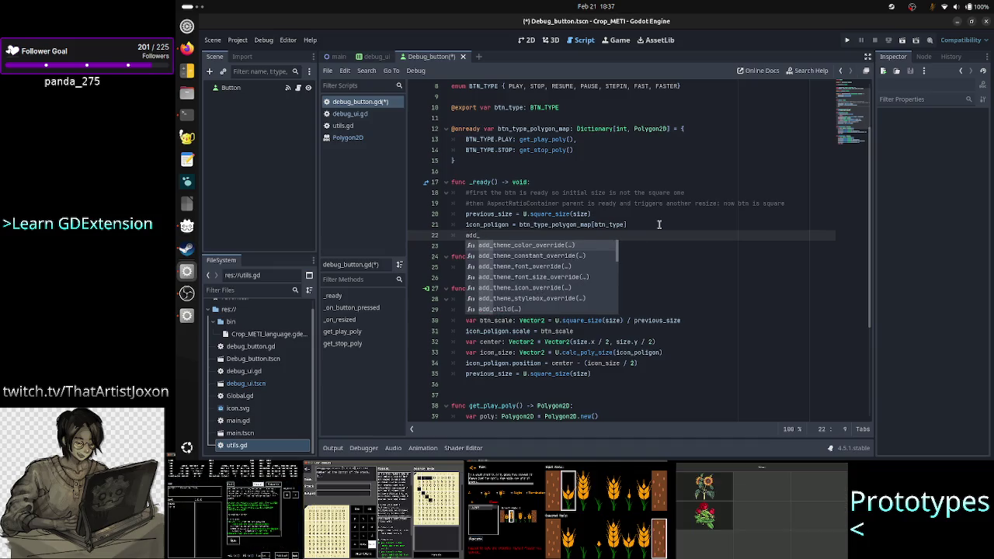